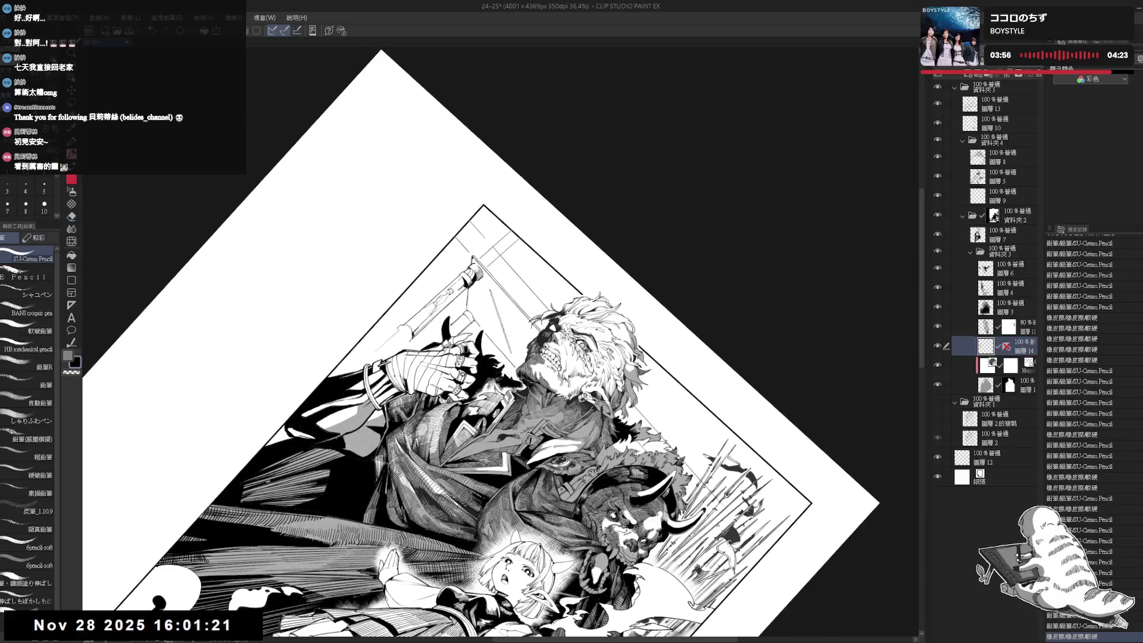
Add a short pencil stroke and erase a small stray mark on the warrior.
{"action": "left_click_drag", "start_coordinate": [464, 366], "coordinate": [465, 382]}
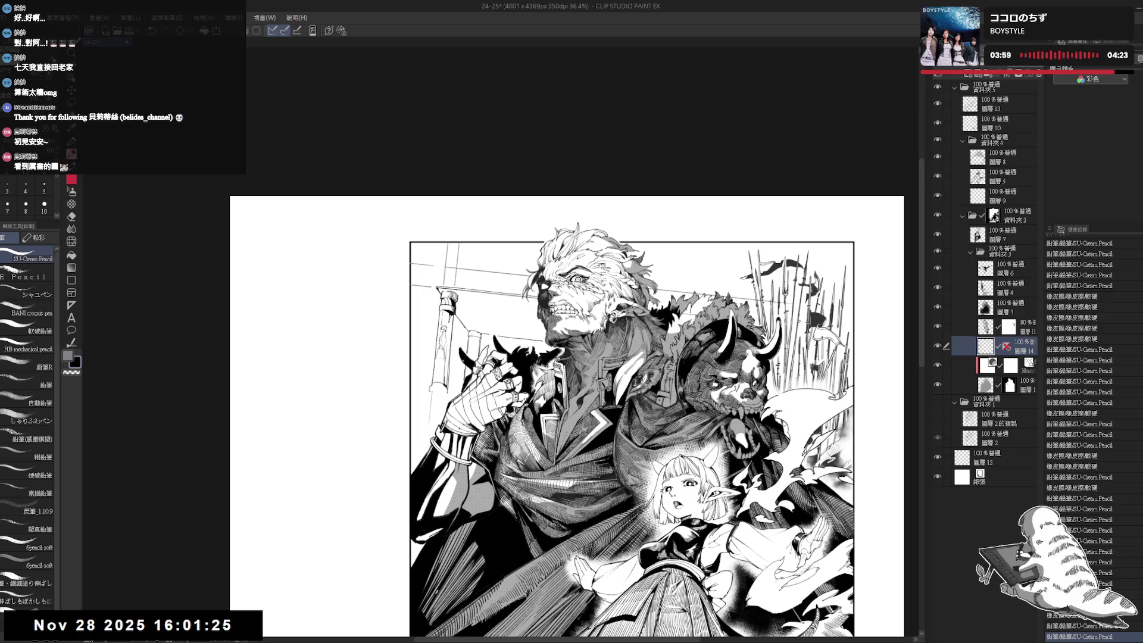
{"action": "scroll", "coordinate": [431, 399], "scroll_direction": "down", "scroll_amount": 2}
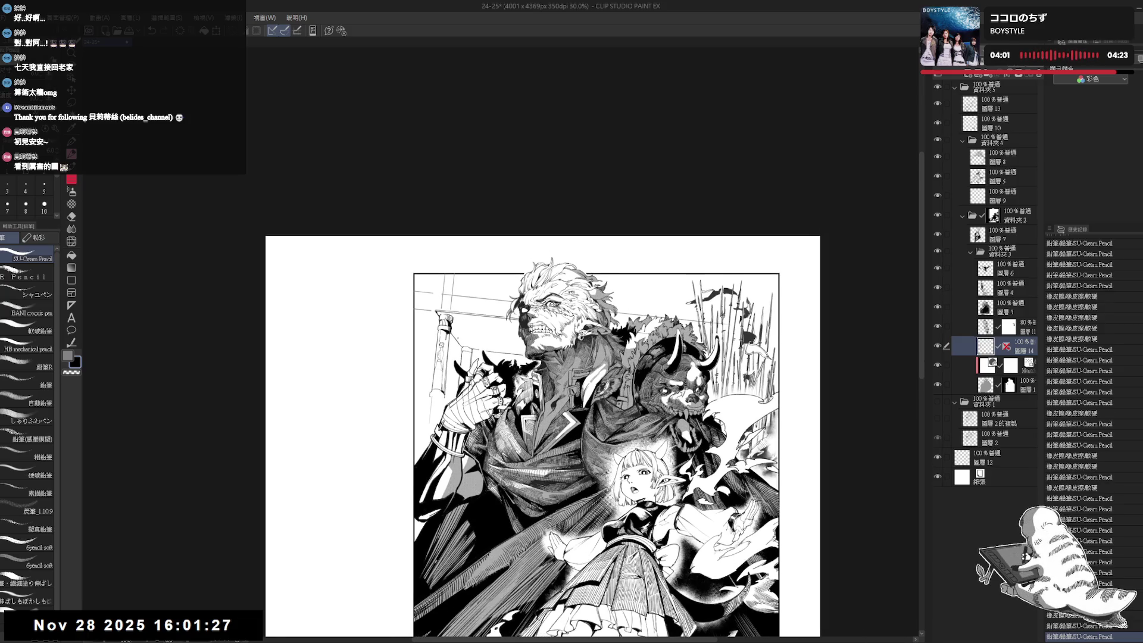
{"action": "scroll", "coordinate": [464, 291], "scroll_direction": "up", "scroll_amount": 1}
{"action": "key", "text": "e"}
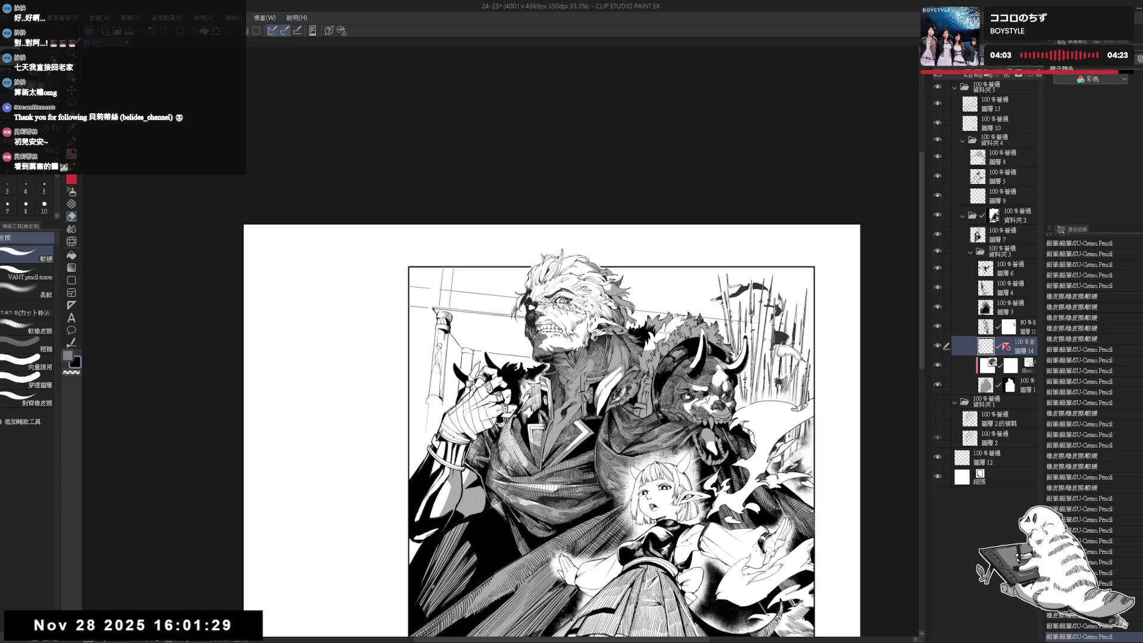
{"action": "left_click_drag", "start_coordinate": [689, 336], "coordinate": [679, 350]}
Erase a small area on the left part of the artwork.
{"action": "key", "text": "p"}
{"action": "scroll", "coordinate": [390, 399], "scroll_direction": "up", "scroll_amount": 3}
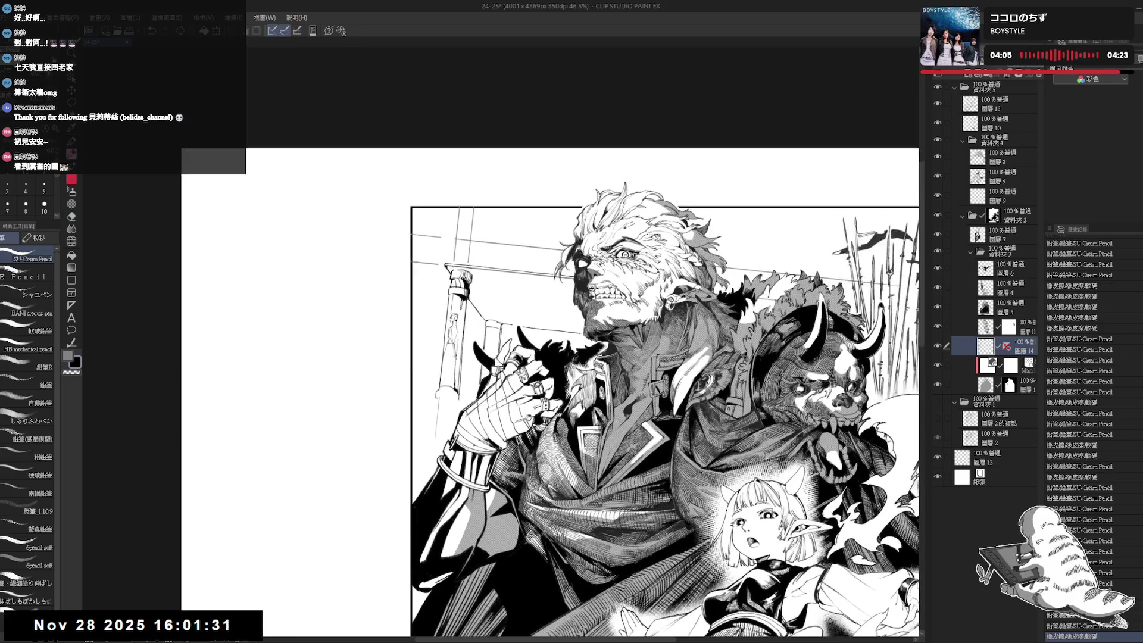
{"action": "key", "text": "e"}
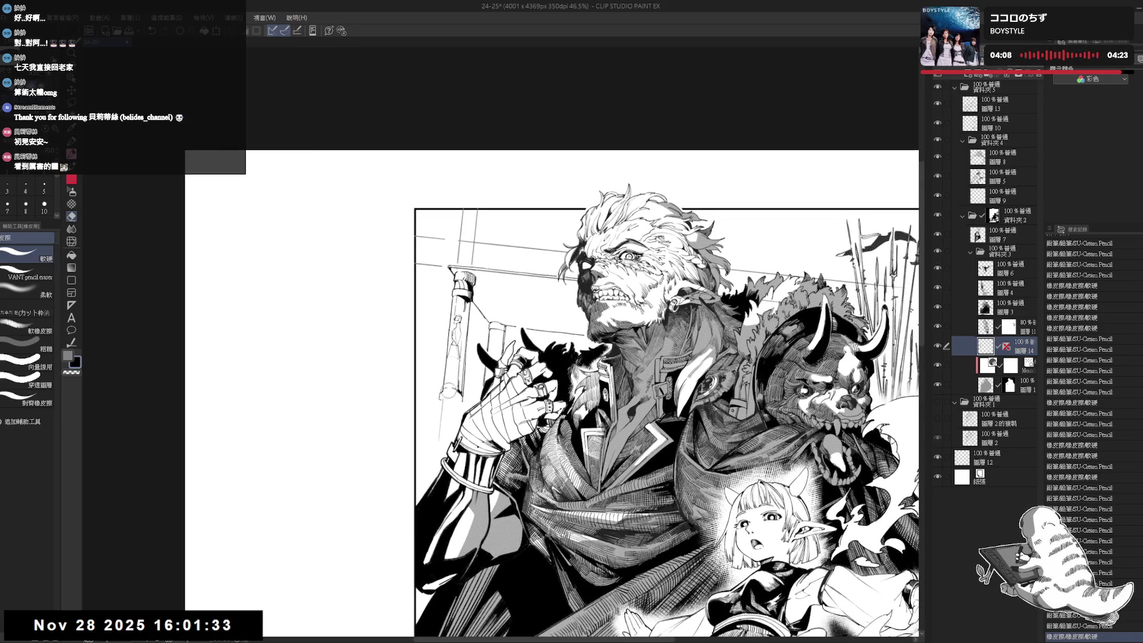
{"action": "mouse_move", "coordinate": [451, 390]}
{"action": "left_mouse_down"}
{"action": "mouse_move", "coordinate": [459, 373]}
{"action": "mouse_move", "coordinate": [416, 417]}
{"action": "mouse_move", "coordinate": [460, 397]}
{"action": "left_mouse_up"}
{"action": "key", "text": "p"}
{"action": "key", "text": "e"}
{"action": "key", "text": "p"}
Add a small dark pencil mark near the bottom and rotate the view counter-clockwise.
{"action": "key", "text": "e"}
{"action": "key", "text": "p"}
{"action": "key", "text": "e"}
{"action": "key", "text": "p"}
{"action": "left_click_drag", "start_coordinate": [222, 619], "coordinate": [231, 630]}
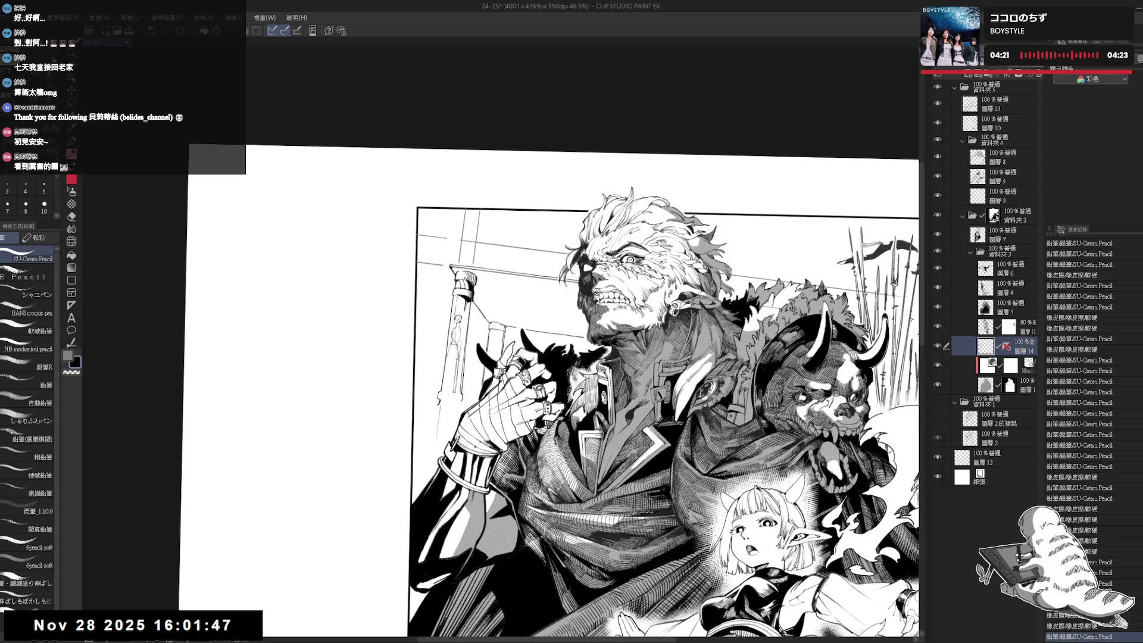
{"action": "key", "text": "r"}
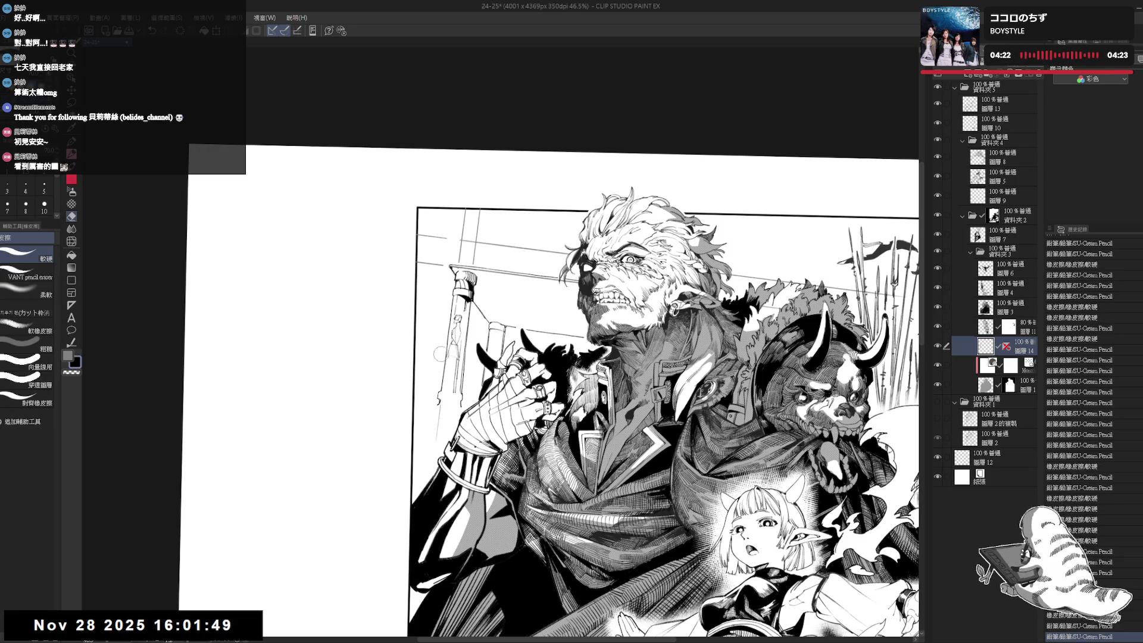
{"action": "left_click_drag", "start_coordinate": [446, 334], "coordinate": [445, 271]}
{"action": "key", "text": "p"}
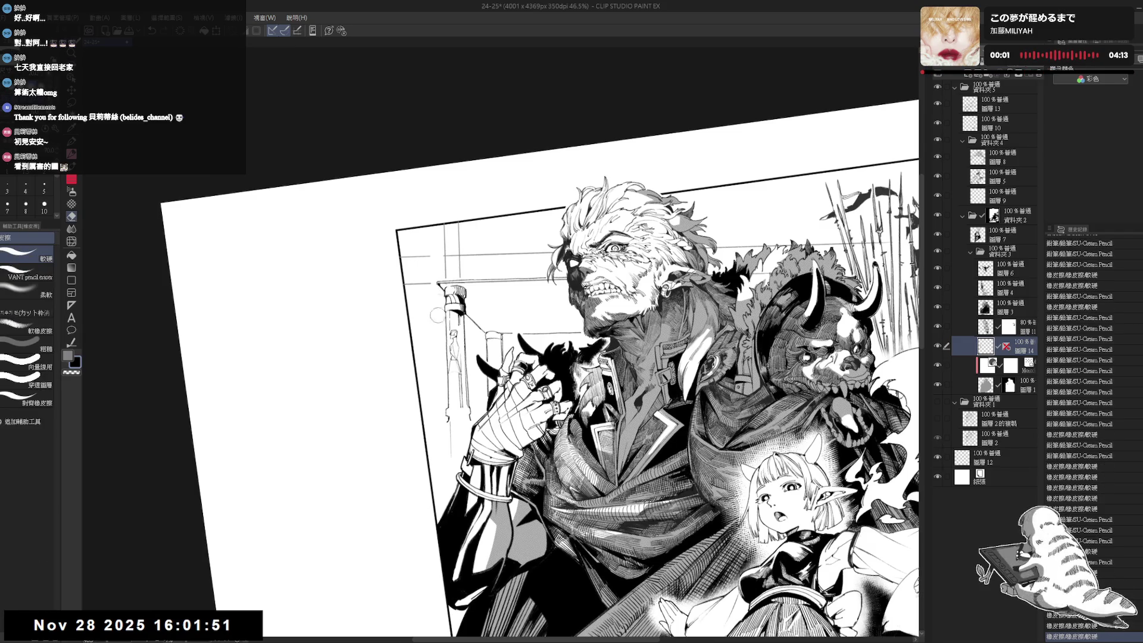
{"action": "key", "text": "ctrl+@"}
{"action": "left_click_drag", "start_coordinate": [443, 319], "coordinate": [437, 316]}
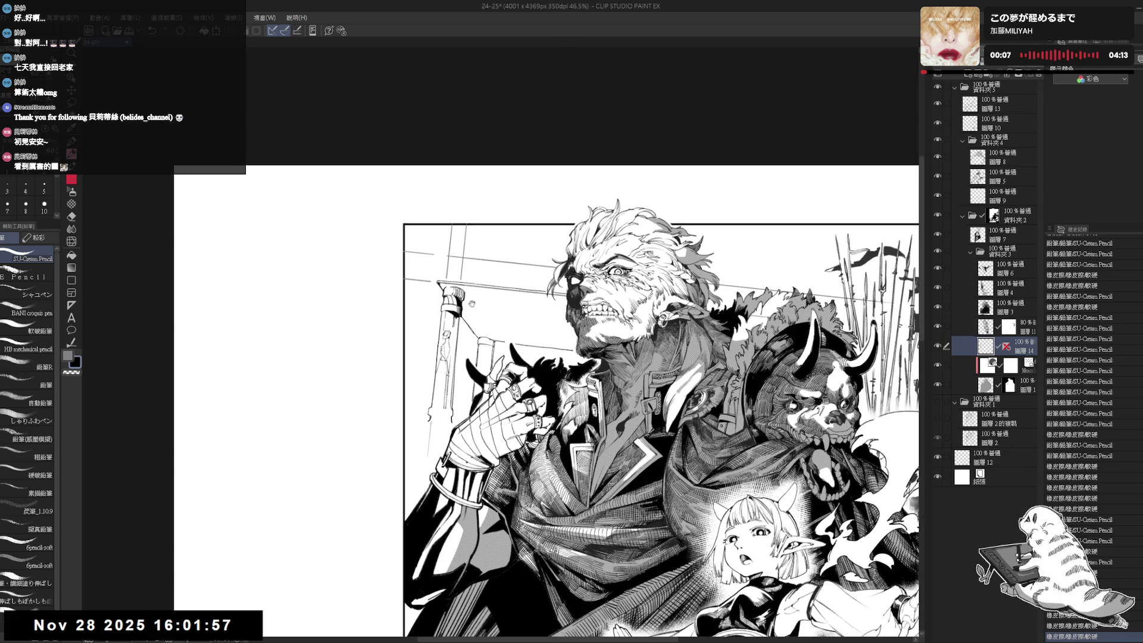
{"action": "key", "text": "e"}
{"action": "key", "text": "r"}
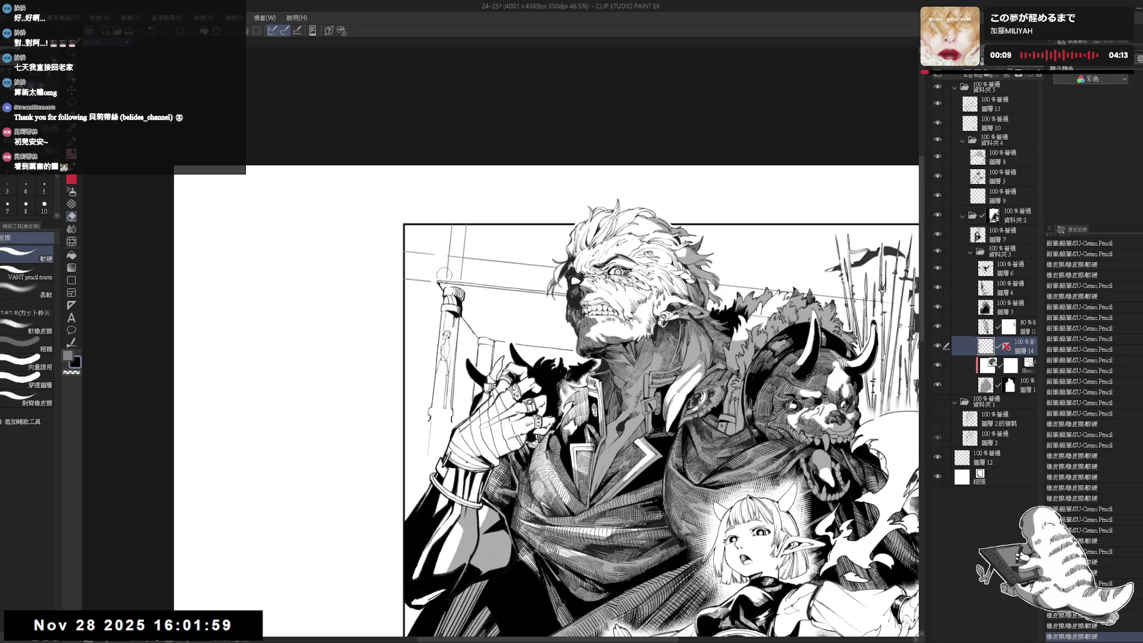
{"action": "mouse_move", "coordinate": [452, 275]}
{"action": "left_mouse_down"}
{"action": "mouse_move", "coordinate": [476, 248]}
{"action": "mouse_move", "coordinate": [459, 286]}
{"action": "mouse_move", "coordinate": [465, 307]}
{"action": "left_mouse_up"}
{"action": "key", "text": "p"}
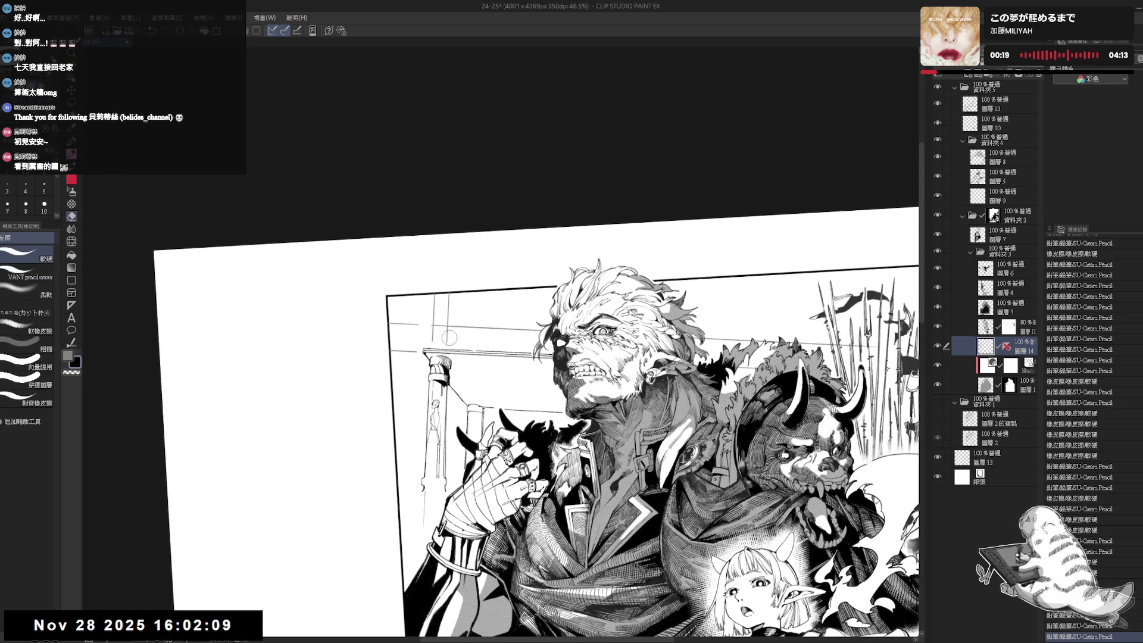
{"action": "double_click", "coordinate": [446, 335]}
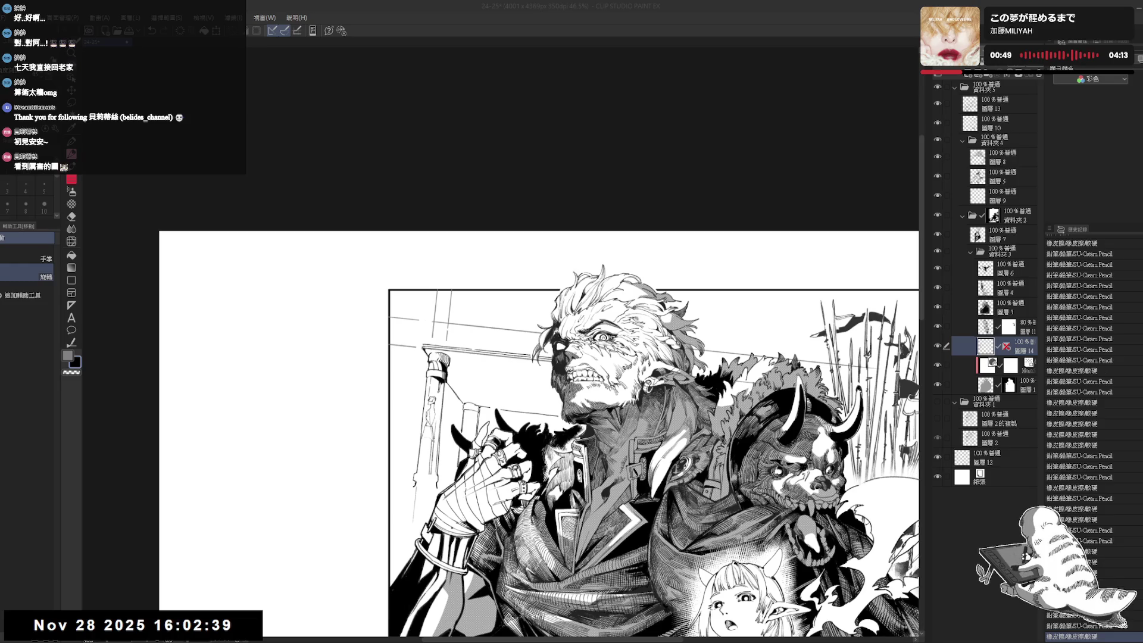
{"action": "left_click_drag", "start_coordinate": [429, 328], "coordinate": [481, 317]}
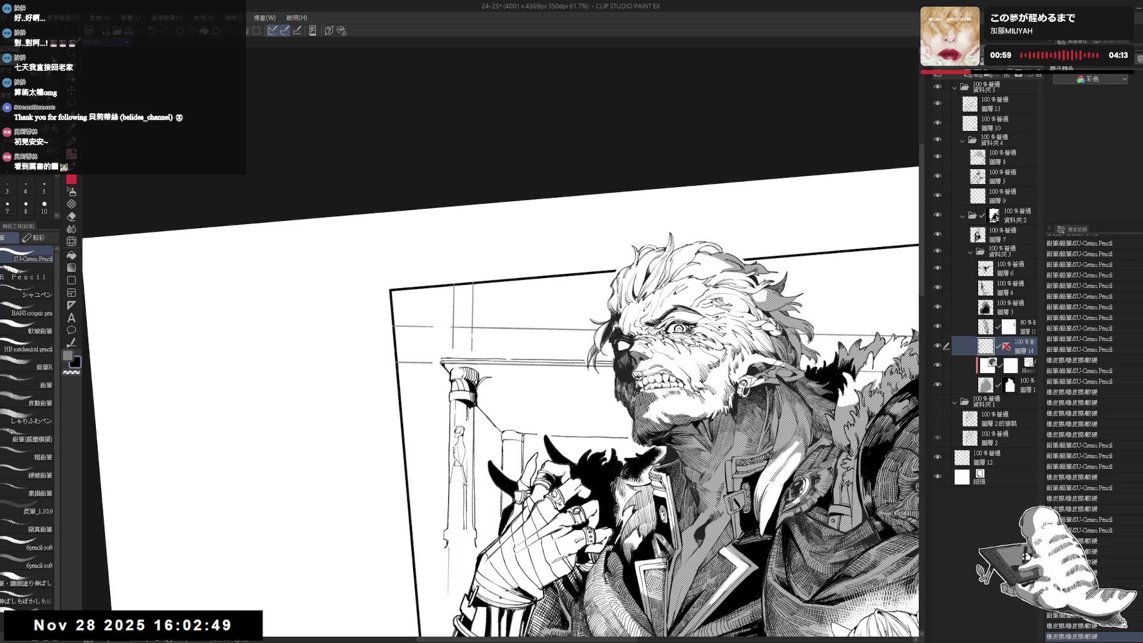
Dab several small SU-Cream Pencil touches on the warrior's scarred face.
{"action": "left_click", "coordinate": [684, 357]}
{"action": "left_click", "coordinate": [684, 357]}
{"action": "left_click", "coordinate": [685, 358]}
{"action": "left_click", "coordinate": [451, 359]}
{"action": "left_click", "coordinate": [451, 359]}
{"action": "key", "text": "e"}
{"action": "key", "text": "p"}
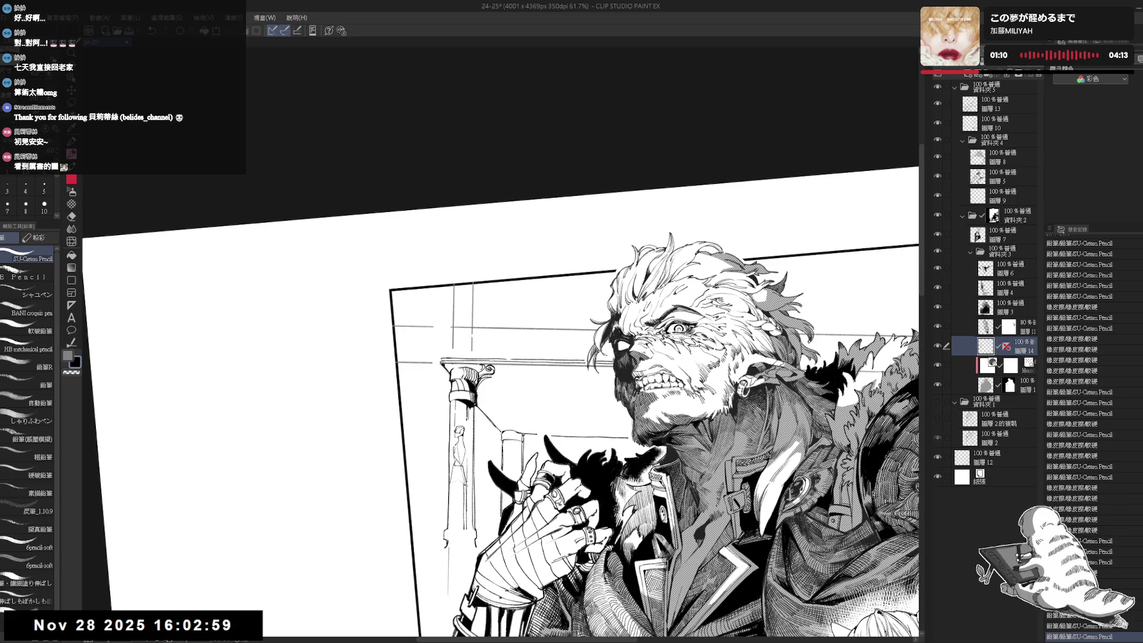
{"action": "left_click", "coordinate": [451, 358]}
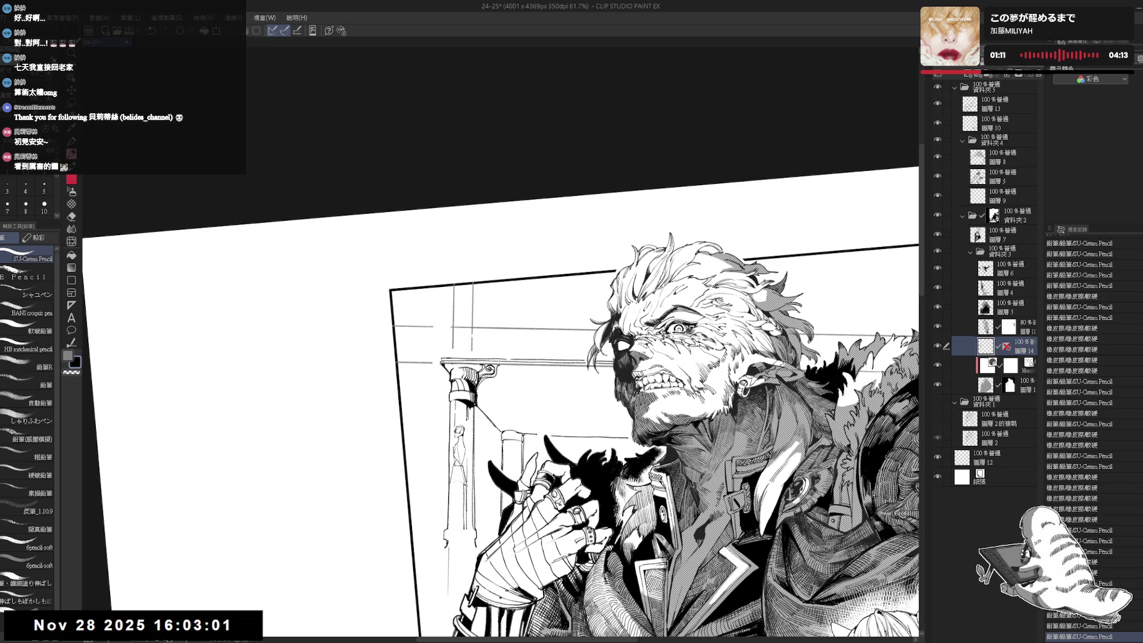
{"action": "left_click", "coordinate": [450, 359]}
Add another pencil touch on the face, undoing and redoing it.
{"action": "left_click", "coordinate": [495, 372]}
{"action": "key", "text": "ctrl+z"}
{"action": "key", "text": "ctrl+y"}
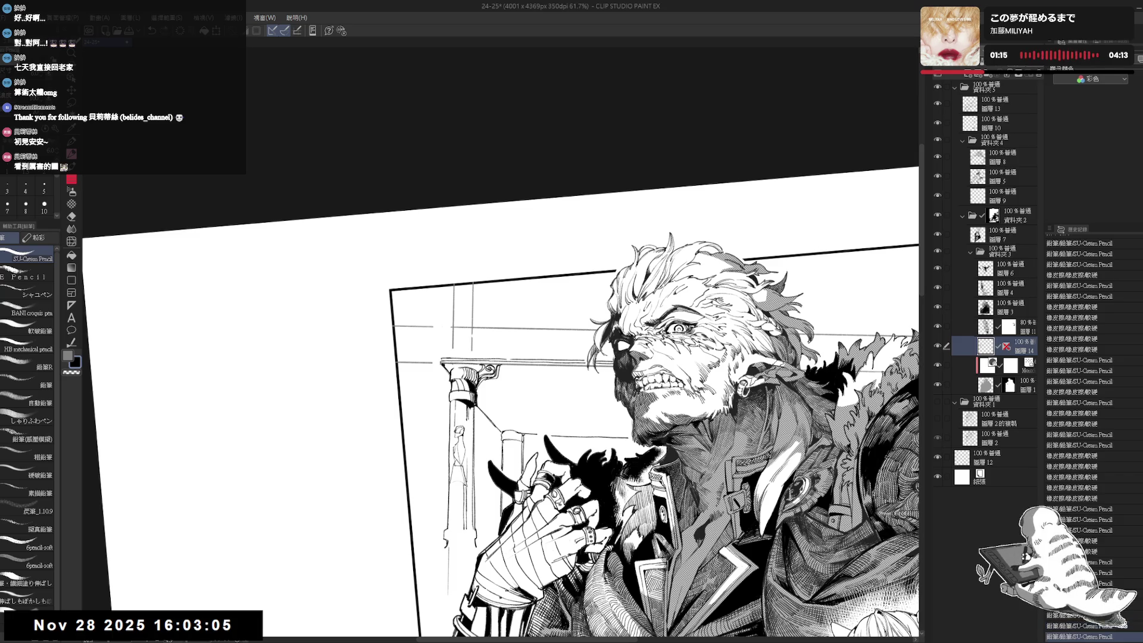
{"action": "left_click_drag", "start_coordinate": [500, 399], "coordinate": [523, 390]}
Erase stray lines near the column capital and add two short pencil strokes.
{"action": "left_click_drag", "start_coordinate": [458, 356], "coordinate": [468, 363]}
{"action": "left_click_drag", "start_coordinate": [464, 360], "coordinate": [466, 369]}
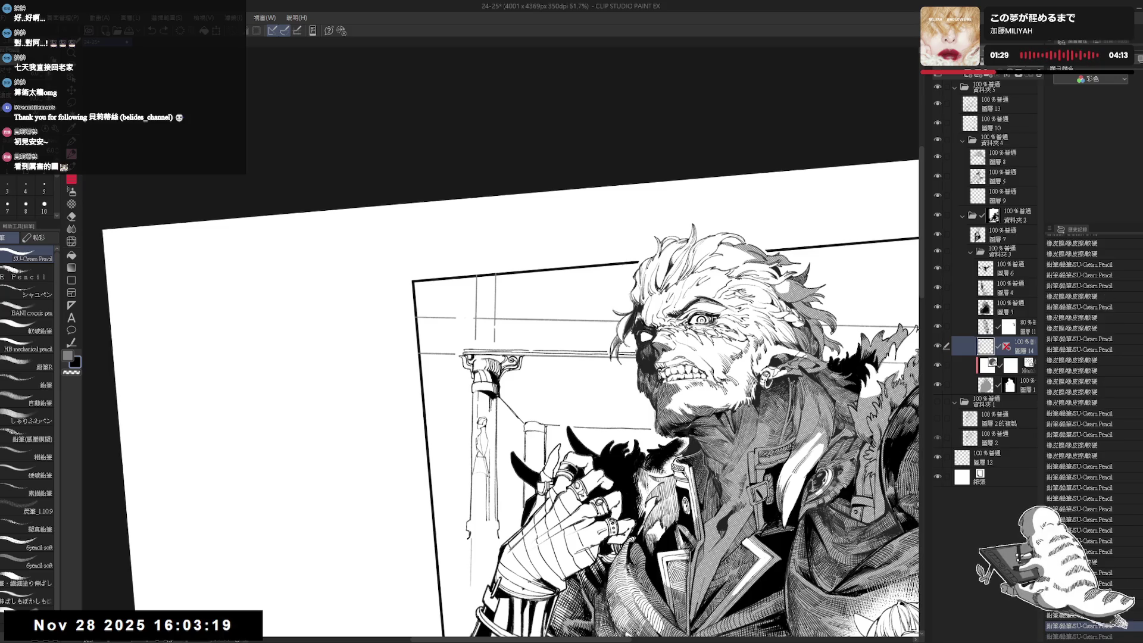
{"action": "key", "text": "ctrl+@"}
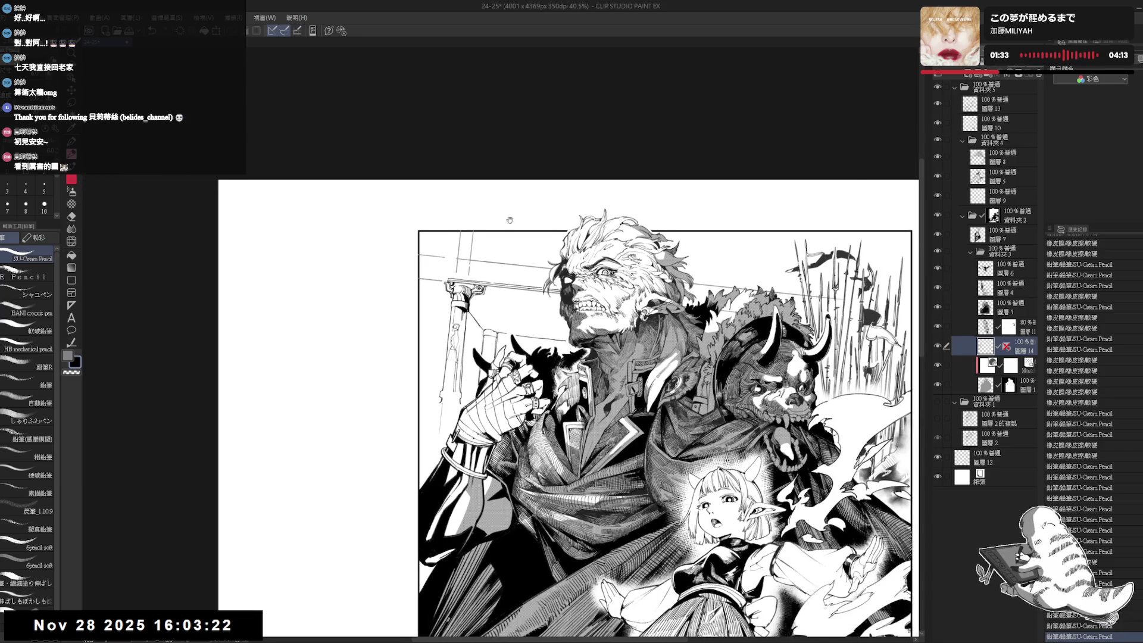
{"action": "left_click_drag", "start_coordinate": [510, 220], "coordinate": [508, 229]}
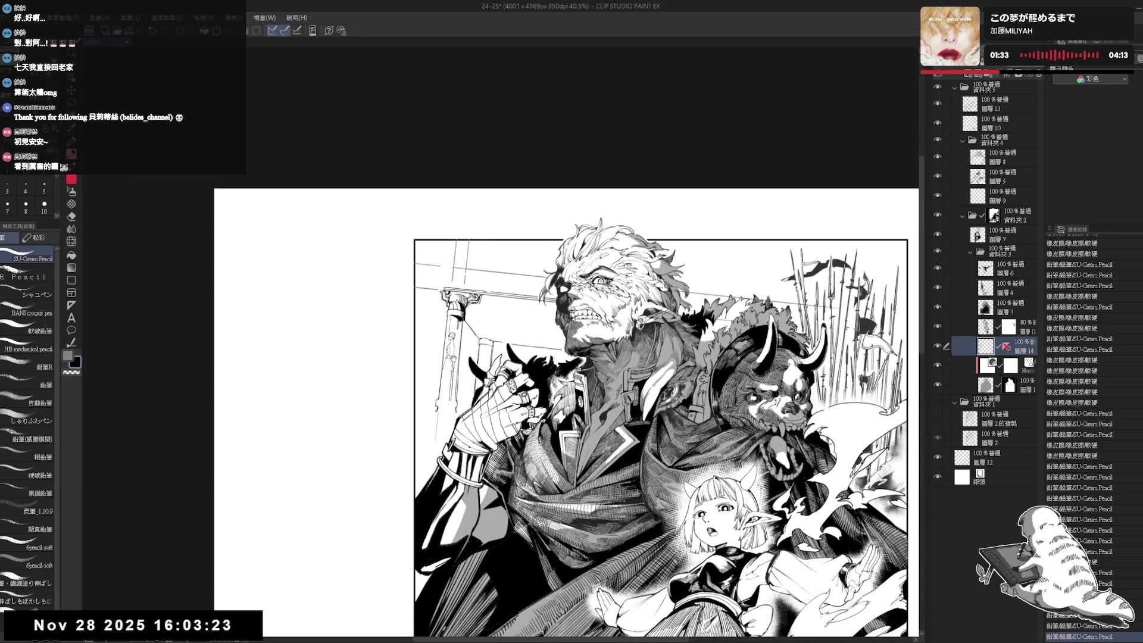
Erase a small spot and add a small pencil mark on the sword hilt.
{"action": "key", "text": "e"}
{"action": "left_click_drag", "start_coordinate": [485, 344], "coordinate": [484, 317]}
{"action": "key", "text": "p"}
{"action": "scroll", "coordinate": [468, 304], "scroll_direction": "up", "scroll_amount": 2}
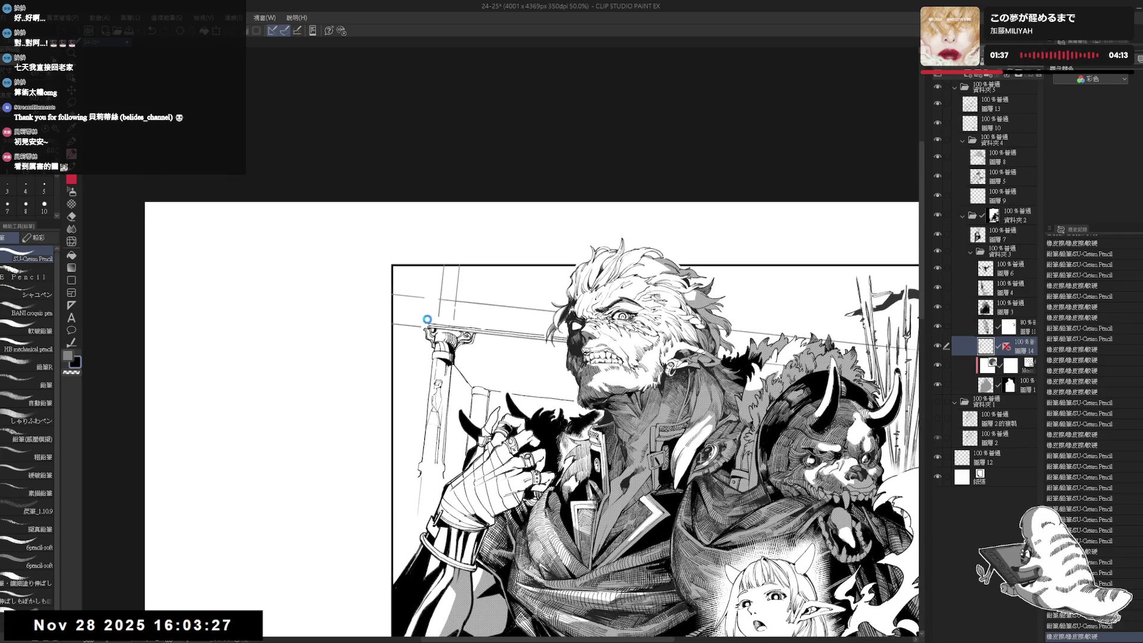
{"action": "left_click", "coordinate": [428, 316]}
{"action": "key", "text": "e"}
{"action": "key", "text": "p"}
Rotate the canvas counter-clockwise and try a short stroke near the hilt, then undo it.
{"action": "mouse_move", "coordinate": [469, 302]}
{"action": "left_mouse_down"}
{"action": "mouse_move", "coordinate": [456, 343]}
{"action": "mouse_move", "coordinate": [386, 393]}
{"action": "left_mouse_up"}
{"action": "key", "text": "p"}
{"action": "mouse_move", "coordinate": [441, 285]}
{"action": "left_mouse_down"}
{"action": "mouse_move", "coordinate": [461, 298]}
{"action": "mouse_move", "coordinate": [460, 315]}
{"action": "left_mouse_up"}
{"action": "key", "text": "e"}
{"action": "key", "text": "p"}
{"action": "key", "text": "ctrl+z"}
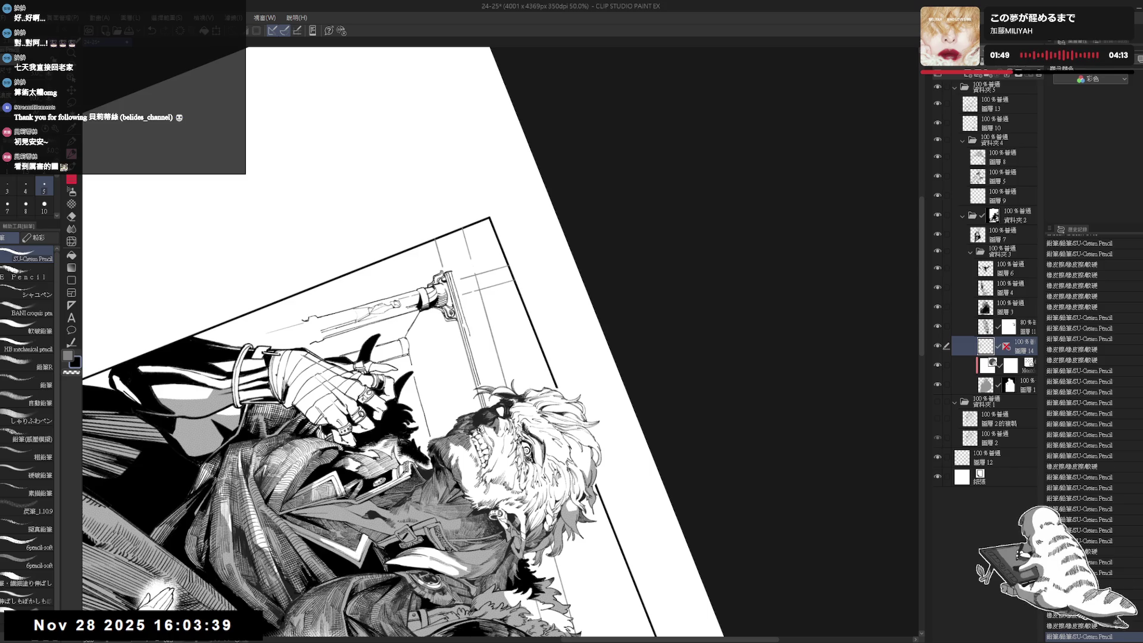
Draw a short line on the sword guard and erase a small bit beside it.
{"action": "left_click_drag", "start_coordinate": [472, 336], "coordinate": [476, 373]}
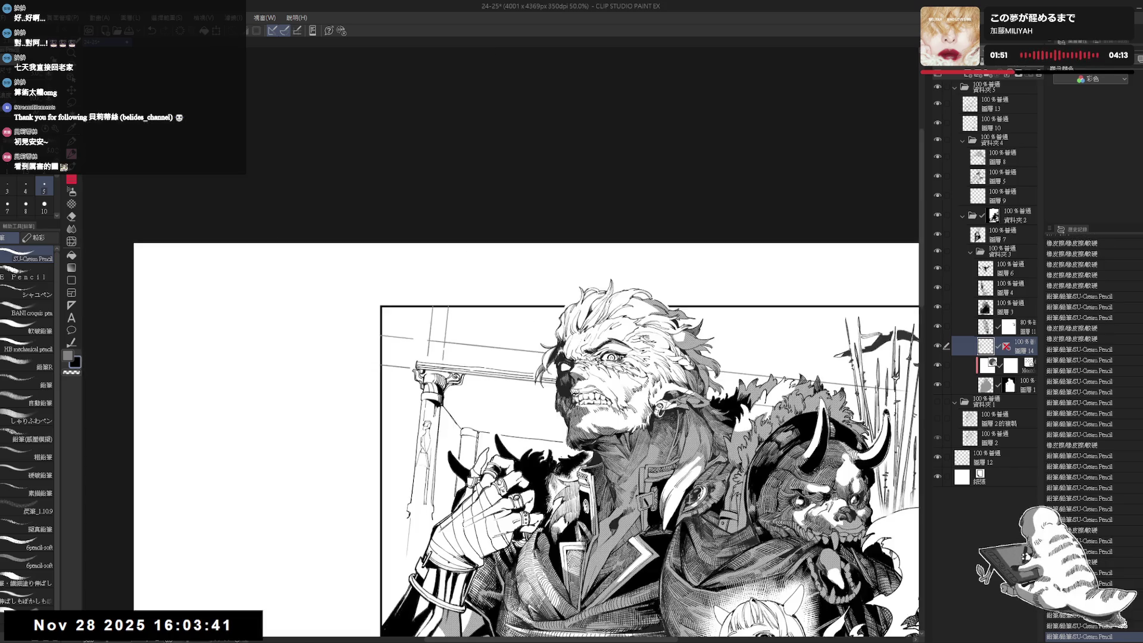
{"action": "key", "text": "e"}
{"action": "left_click_drag", "start_coordinate": [468, 303], "coordinate": [473, 315]}
{"action": "key", "text": "p"}
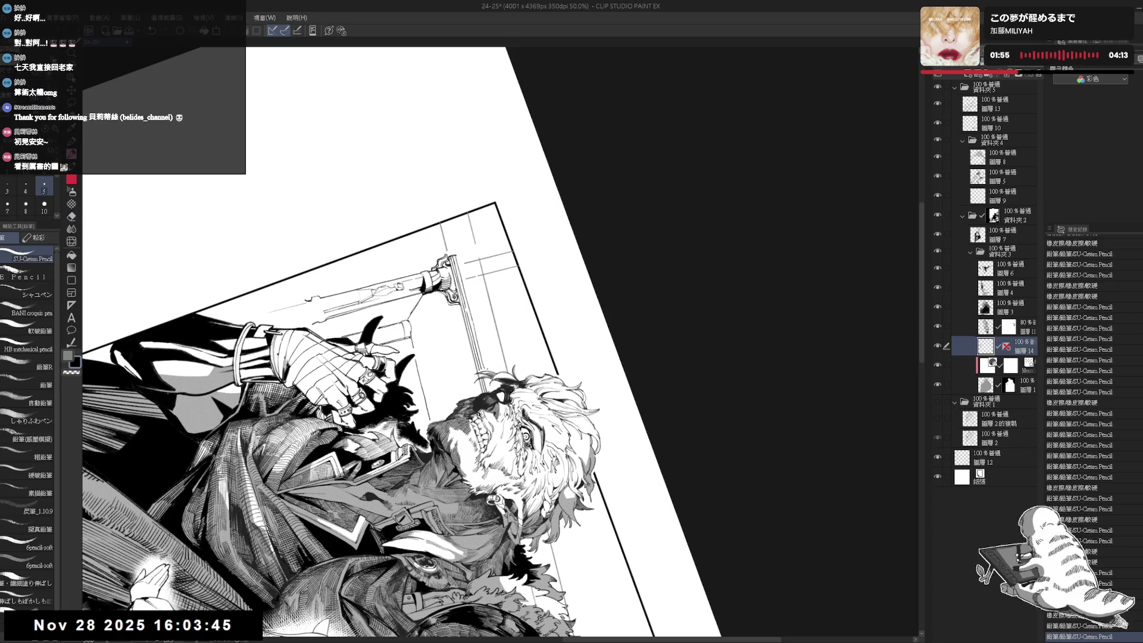
{"action": "key", "text": "ctrl+0"}
{"action": "mouse_move", "coordinate": [483, 355]}
{"action": "left_mouse_down"}
{"action": "mouse_move", "coordinate": [486, 337]}
{"action": "mouse_move", "coordinate": [434, 339]}
{"action": "mouse_move", "coordinate": [460, 347]}
{"action": "mouse_move", "coordinate": [439, 375]}
{"action": "left_mouse_up"}
Erase stray marks beside the column, add a small pencil stroke, and reset the rotation.
{"action": "key", "text": "e"}
{"action": "key", "text": "p"}
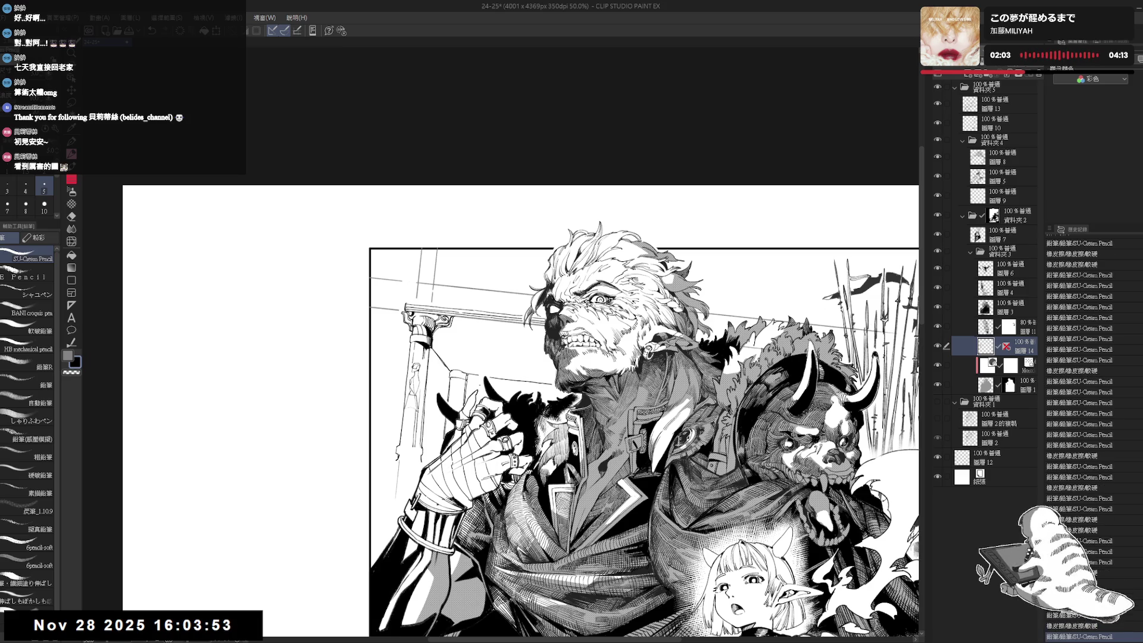
{"action": "key", "text": "e"}
{"action": "left_click_drag", "start_coordinate": [467, 369], "coordinate": [479, 378]}
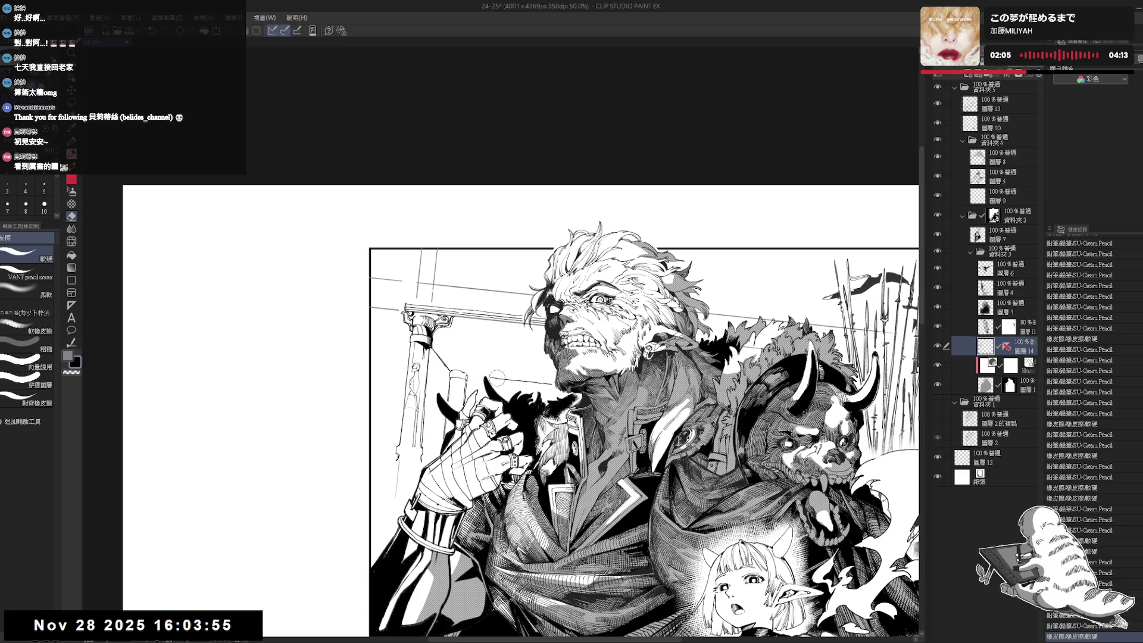
{"action": "key", "text": "p"}
{"action": "key", "text": "e"}
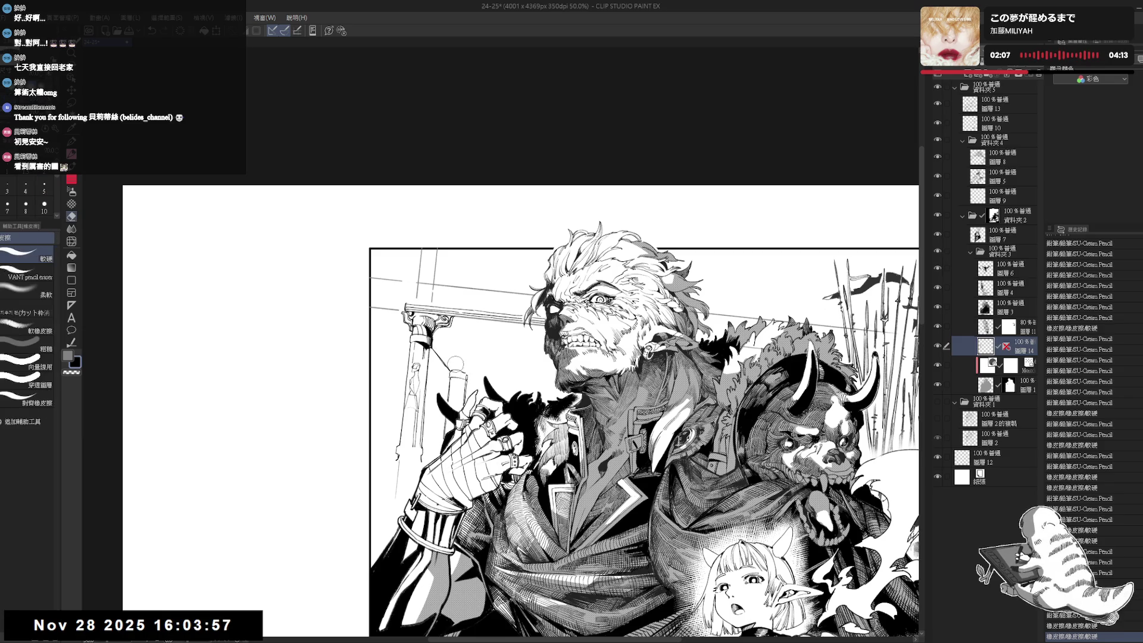
{"action": "left_click_drag", "start_coordinate": [460, 360], "coordinate": [467, 399]}
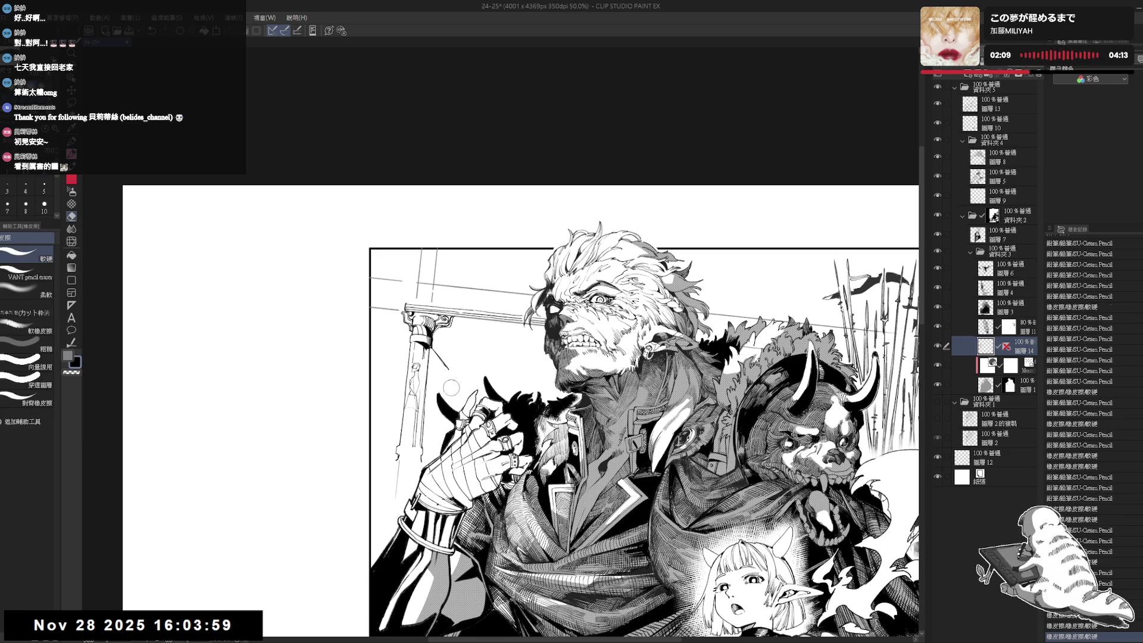
{"action": "key", "text": "p"}
{"action": "mouse_move", "coordinate": [461, 363]}
{"action": "left_mouse_down"}
{"action": "mouse_move", "coordinate": [465, 387]}
{"action": "mouse_move", "coordinate": [485, 334]}
{"action": "mouse_move", "coordinate": [472, 338]}
{"action": "left_mouse_up"}
{"action": "double_click", "coordinate": [472, 338]}
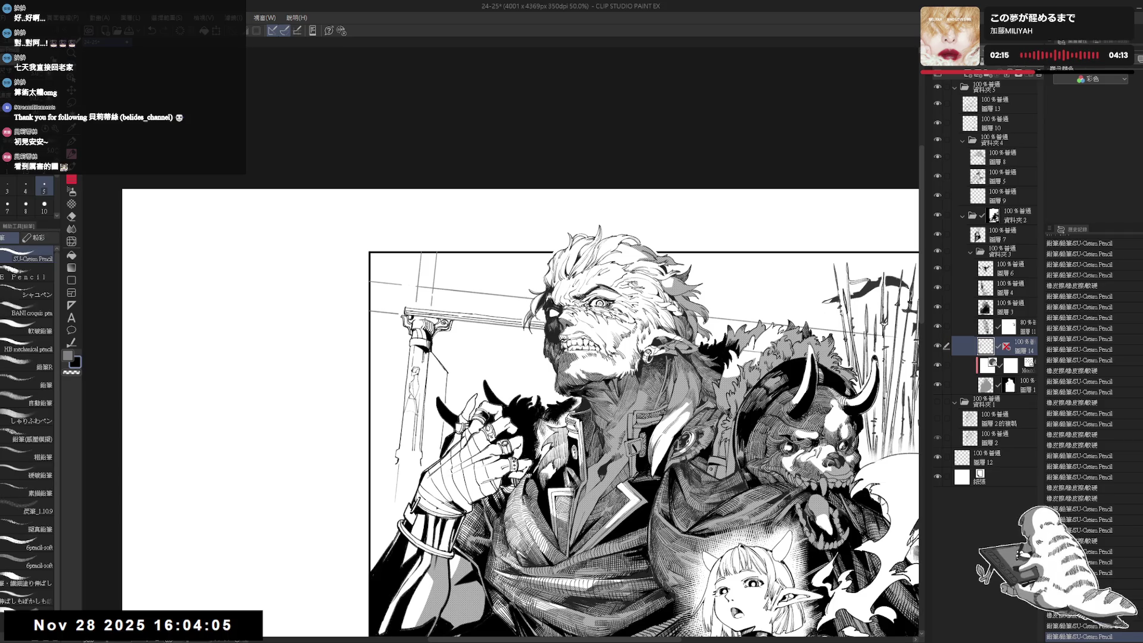
Erase the old sketch lines along the stone column.
{"action": "key", "text": "m"}
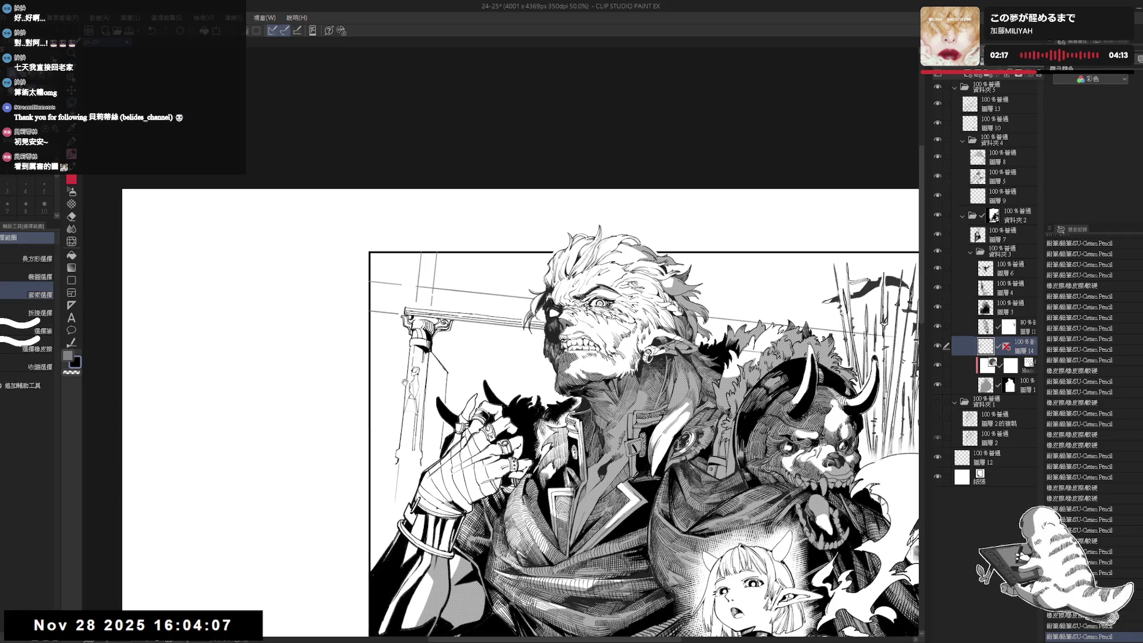
{"action": "left_click_drag", "start_coordinate": [403, 383], "coordinate": [433, 372]}
{"action": "key", "text": "p"}
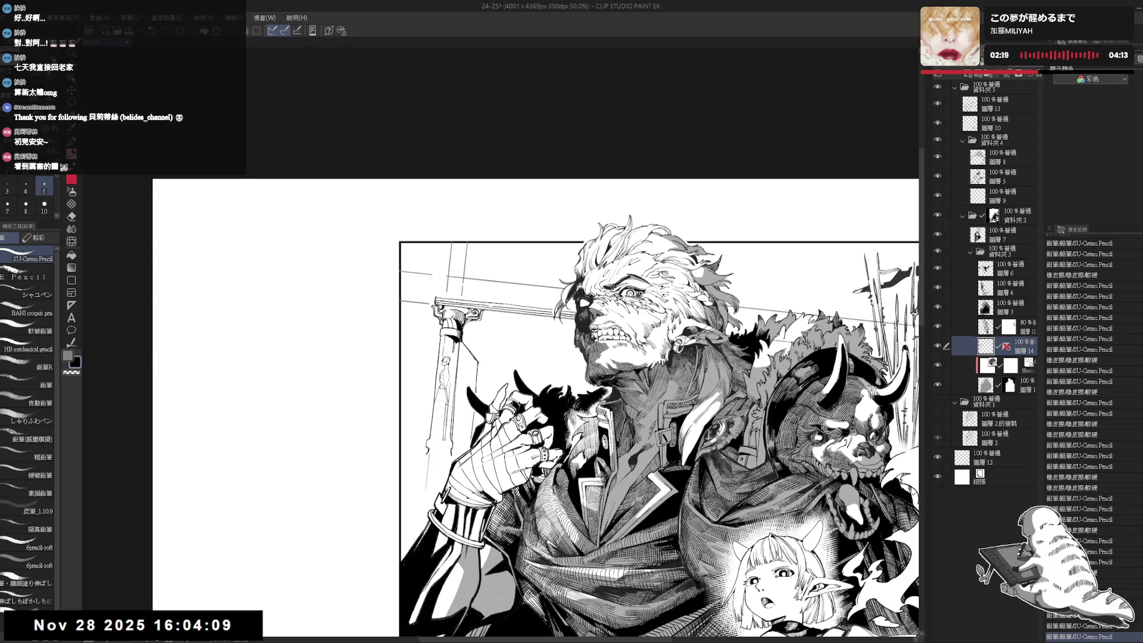
{"action": "scroll", "coordinate": [461, 349], "scroll_direction": "up", "scroll_amount": 2}
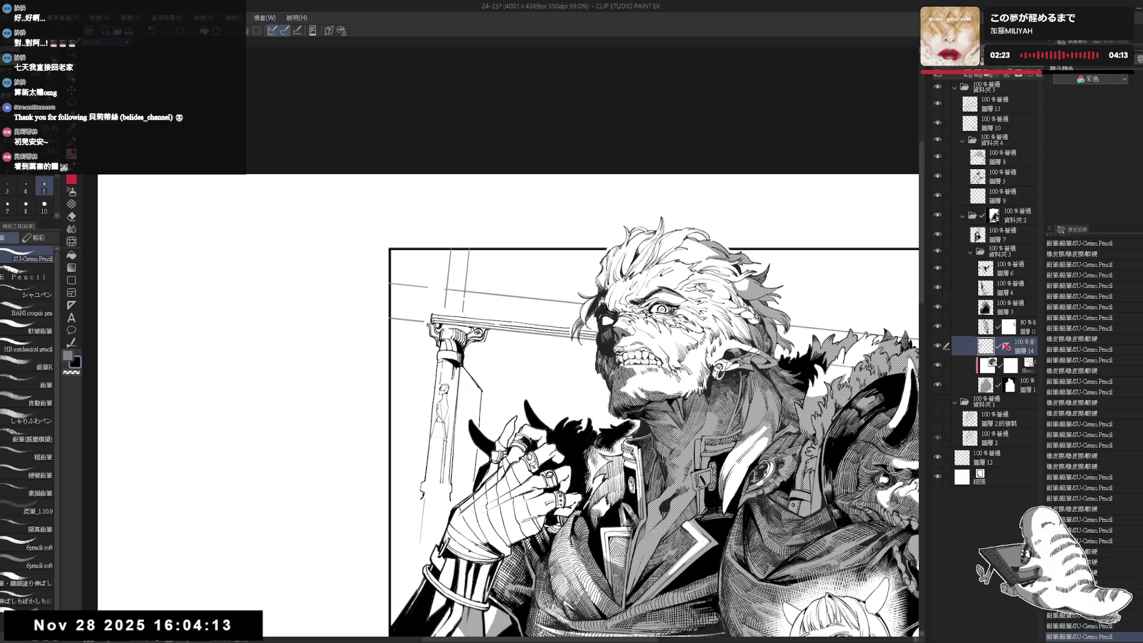
{"action": "key", "text": "e"}
{"action": "left_click_drag", "start_coordinate": [457, 354], "coordinate": [451, 410]}
{"action": "left_click_drag", "start_coordinate": [447, 360], "coordinate": [443, 464]}
{"action": "mouse_move", "coordinate": [443, 366]}
{"action": "left_mouse_down"}
{"action": "mouse_move", "coordinate": [434, 429]}
{"action": "mouse_move", "coordinate": [448, 468]}
{"action": "left_mouse_up"}
Erase stray lines near the column capital and draw new pencil lines on the shaft.
{"action": "key", "text": "p"}
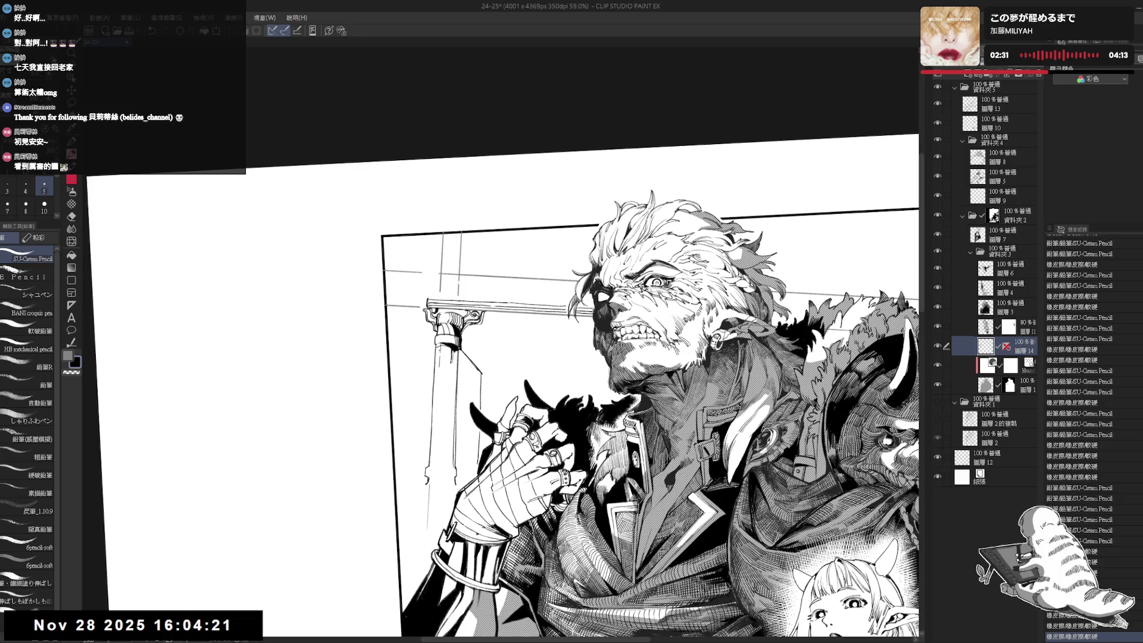
{"action": "key", "text": "e"}
{"action": "mouse_move", "coordinate": [452, 357]}
{"action": "left_mouse_down"}
{"action": "mouse_move", "coordinate": [445, 364]}
{"action": "mouse_move", "coordinate": [439, 350]}
{"action": "mouse_move", "coordinate": [433, 480]}
{"action": "left_mouse_up"}
{"action": "key", "text": "p"}
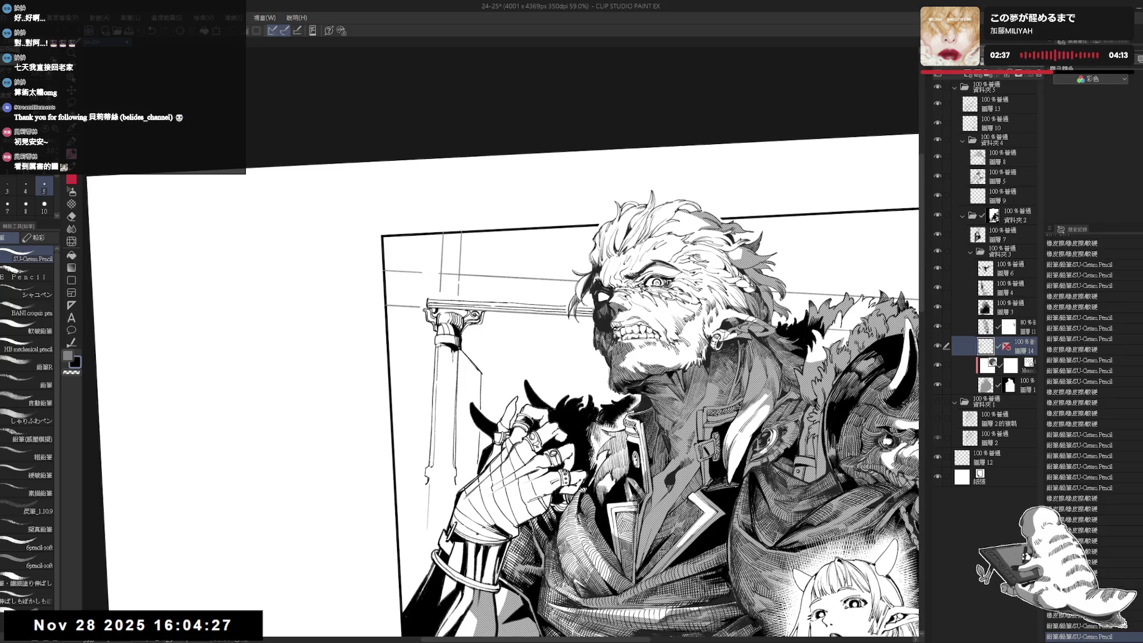
{"action": "left_click_drag", "start_coordinate": [441, 348], "coordinate": [448, 461]}
Add short pencil strokes along the column, undoing misplaced marks.
{"action": "key", "text": "ctrl+z"}
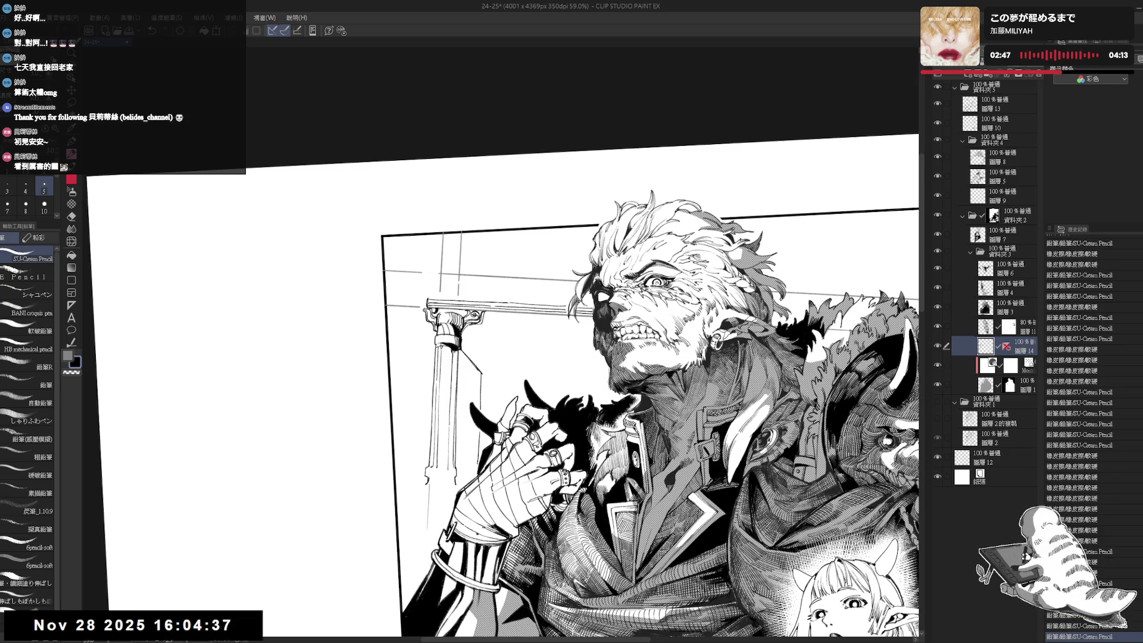
{"action": "left_click_drag", "start_coordinate": [455, 356], "coordinate": [452, 409]}
{"action": "key", "text": "ctrl+z"}
{"action": "left_click_drag", "start_coordinate": [450, 448], "coordinate": [450, 468]}
{"action": "mouse_move", "coordinate": [352, 340]}
{"action": "left_mouse_down"}
{"action": "mouse_move", "coordinate": [363, 295]}
{"action": "mouse_move", "coordinate": [345, 241]}
{"action": "left_mouse_up"}
Rotate the canvas, erase small bits of the column lines, and undo the last strokes.
{"action": "key", "text": "r"}
{"action": "key", "text": "e"}
{"action": "left_click", "coordinate": [426, 403]}
{"action": "left_click", "coordinate": [426, 403]}
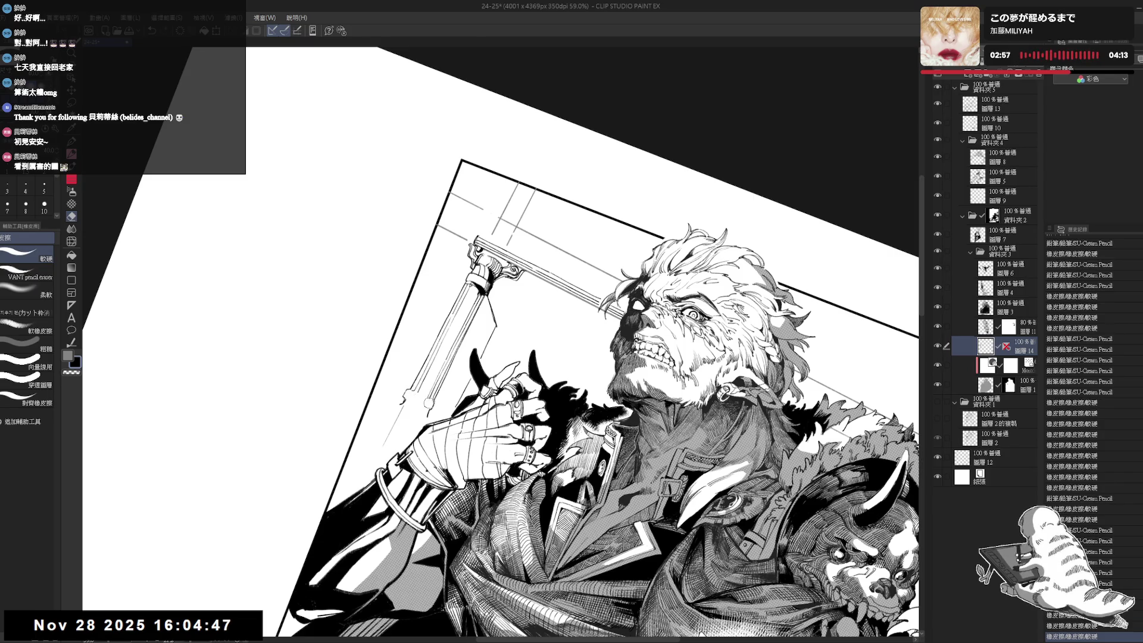
{"action": "key", "text": "p"}
{"action": "left_click_drag", "start_coordinate": [429, 402], "coordinate": [409, 362]}
{"action": "key", "text": "ctrl+z"}
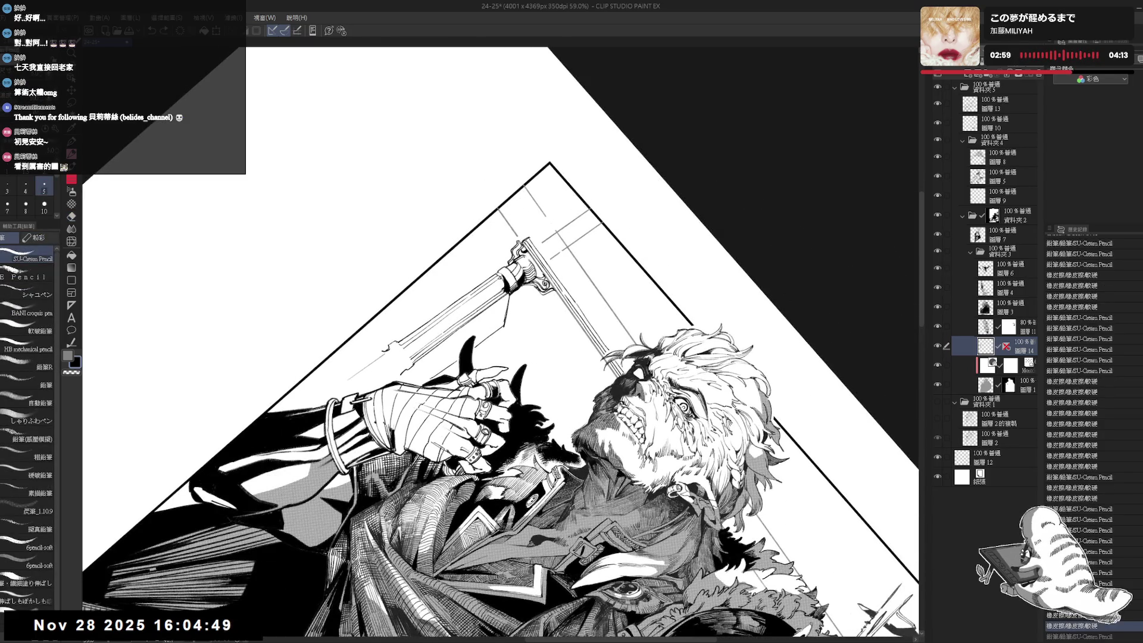
{"action": "key", "text": "ctrl+y"}
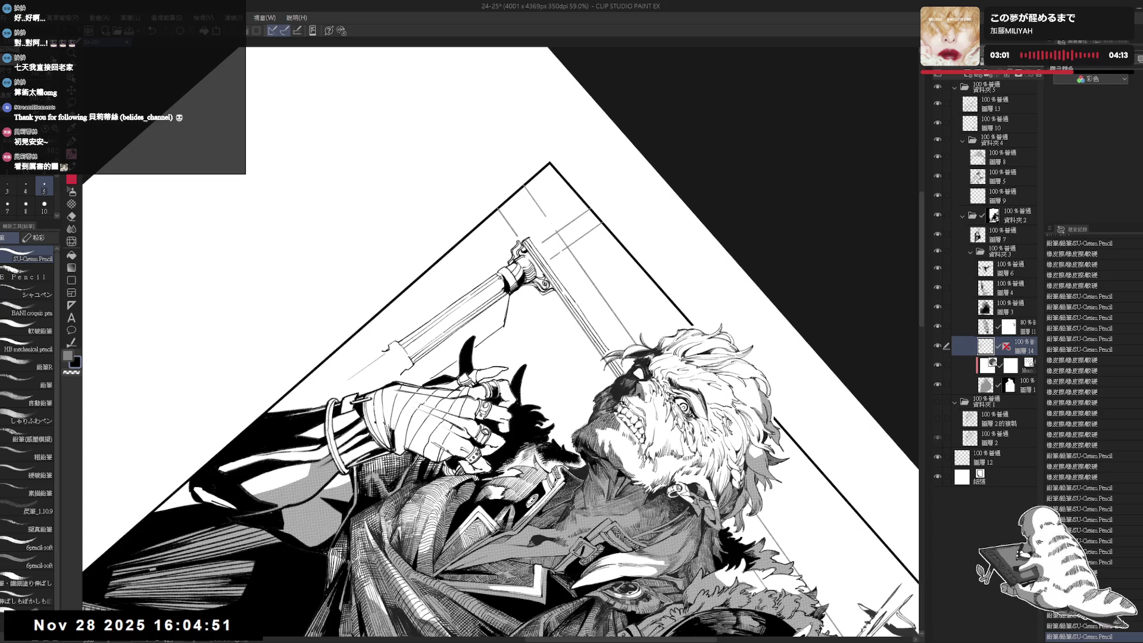
{"action": "key", "text": "ctrl+z"}
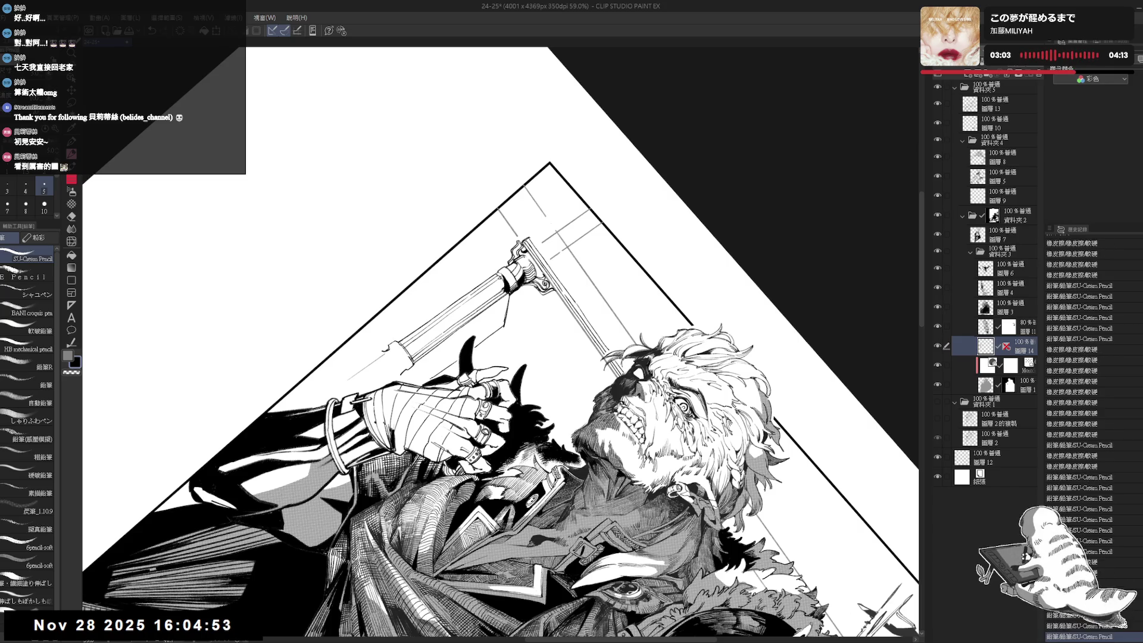
{"action": "key", "text": "ctrl+at"}
Fill small enclosed areas near the column and clear a few spots to transparent.
{"action": "left_click", "coordinate": [465, 369]}
{"action": "left_click", "coordinate": [465, 411]}
{"action": "left_click", "coordinate": [464, 411]}
{"action": "left_click", "coordinate": [463, 412]}
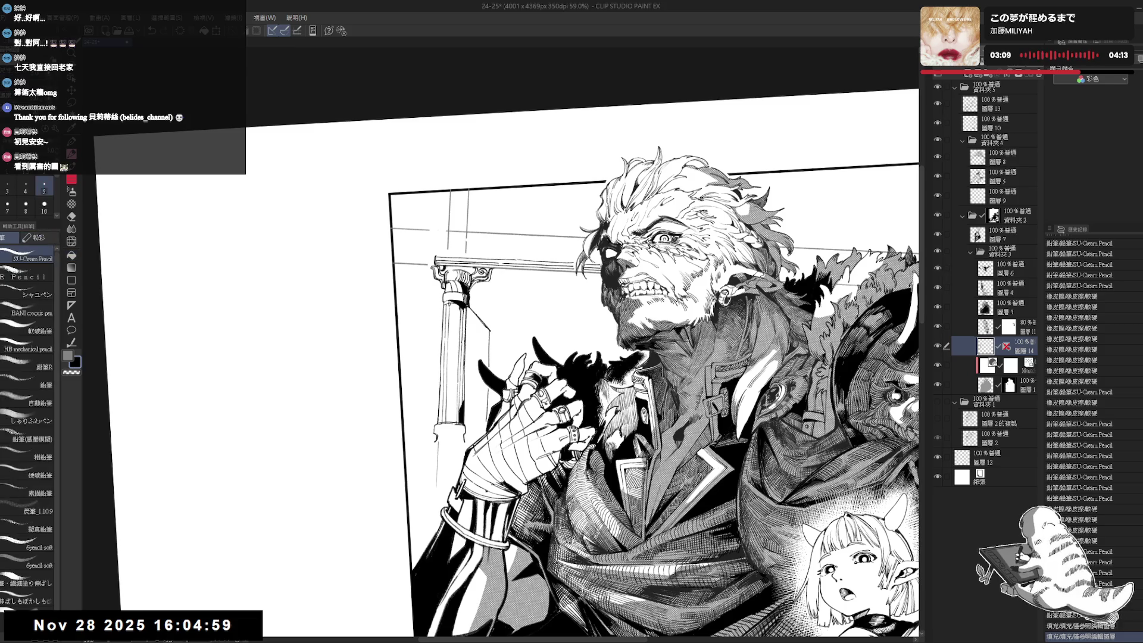
{"action": "left_click_drag", "start_coordinate": [464, 411], "coordinate": [459, 421]}
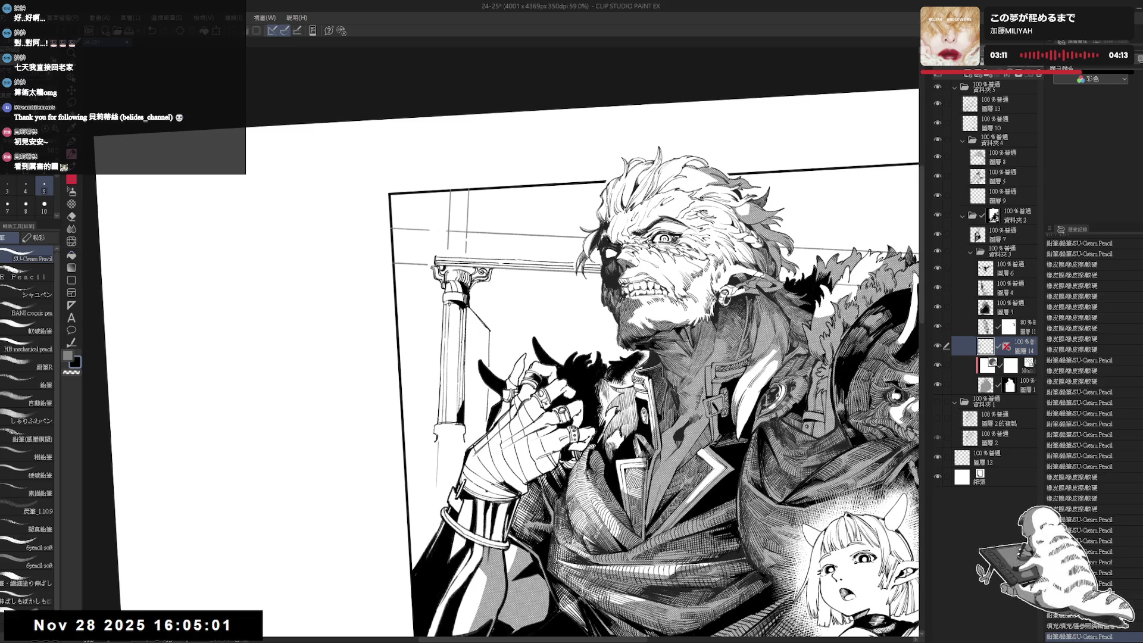
{"action": "left_click", "coordinate": [463, 412]}
{"action": "left_click", "coordinate": [462, 415]}
{"action": "left_click", "coordinate": [463, 412]}
{"action": "left_click", "coordinate": [463, 411]}
{"action": "key", "text": "c"}
{"action": "left_click", "coordinate": [463, 411]}
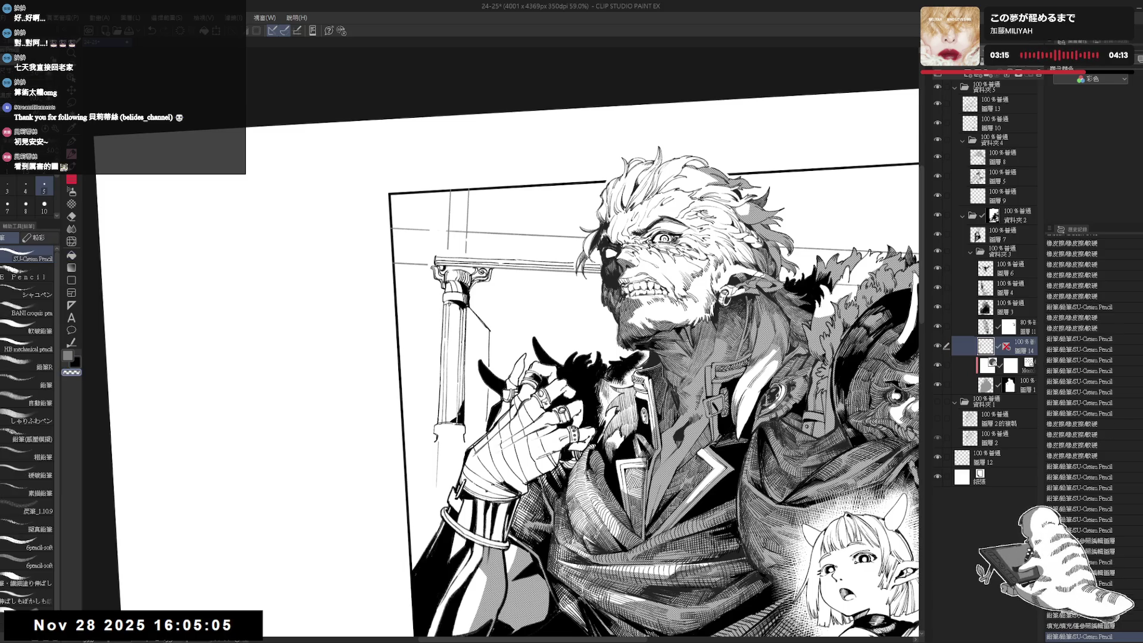
Zoom out to 50%, undo the last pencil mark, and level the canvas rotation.
{"action": "key", "text": "ctrl+at"}
{"action": "key", "text": "ctrl+minus"}
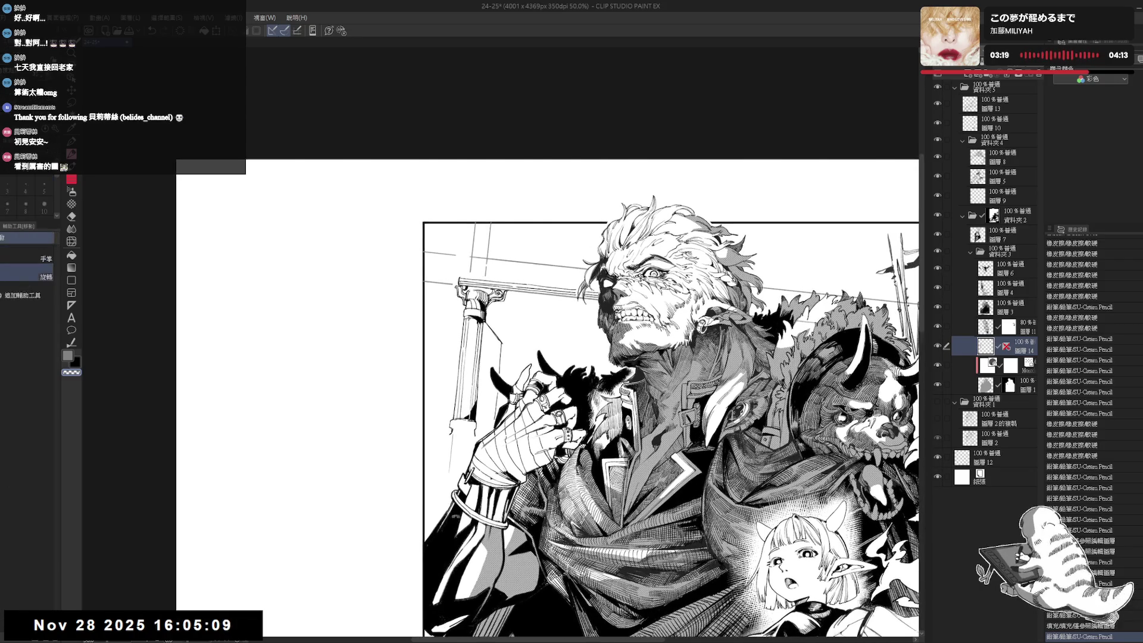
{"action": "left_click_drag", "start_coordinate": [655, 238], "coordinate": [477, 208]}
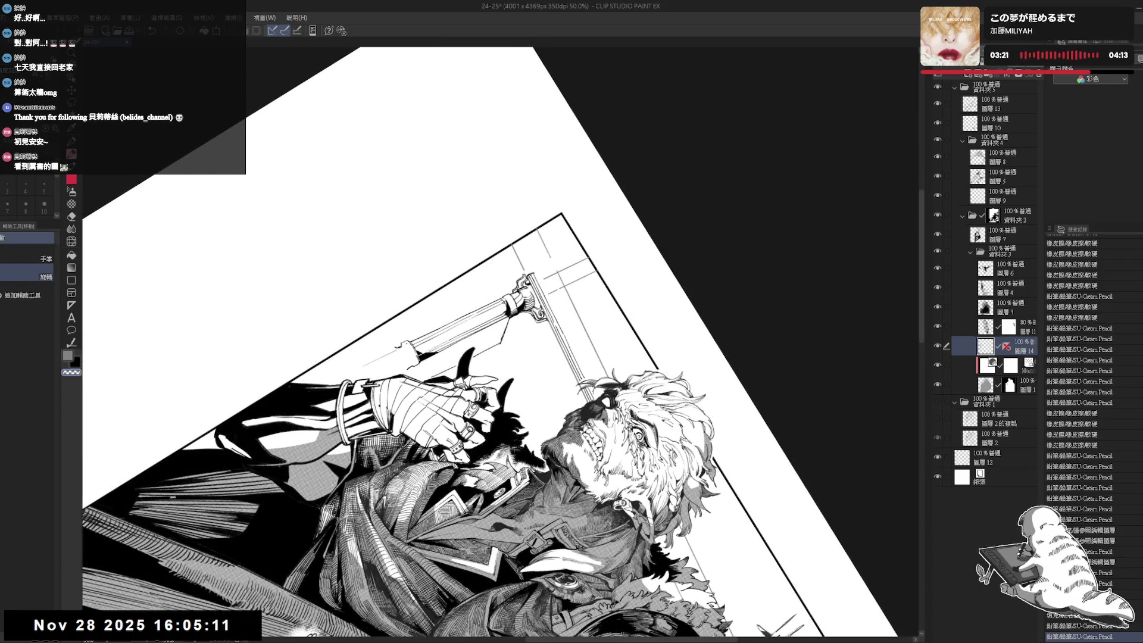
{"action": "key", "text": "ctrl+z"}
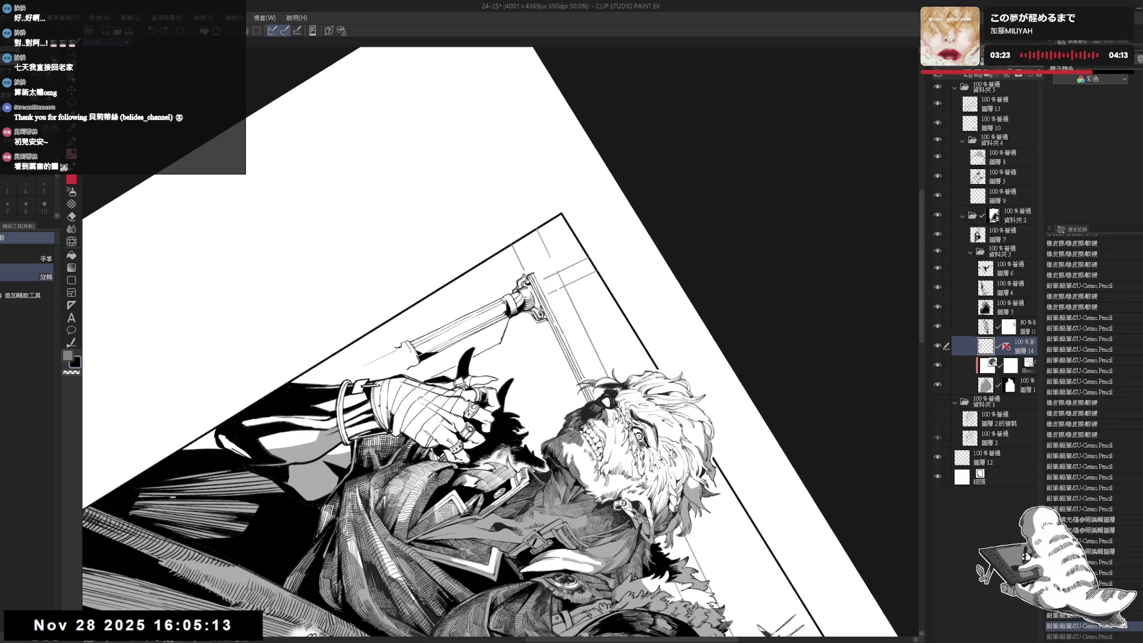
{"action": "key", "text": "ctrl+at"}
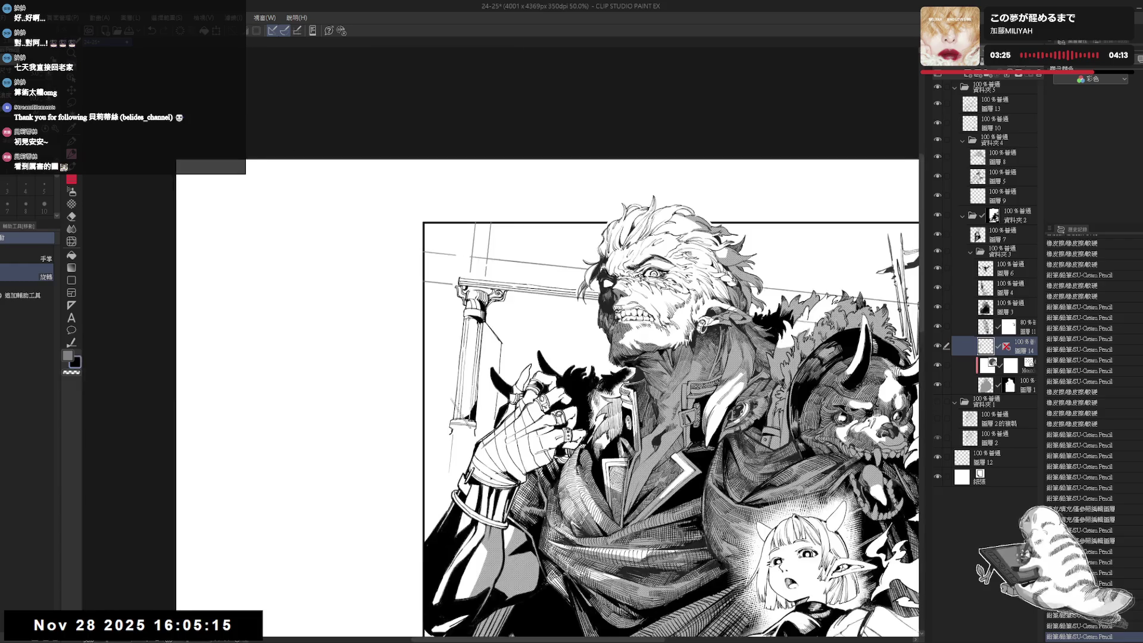
{"action": "scroll", "coordinate": [550, 383], "scroll_direction": "down", "scroll_amount": 1}
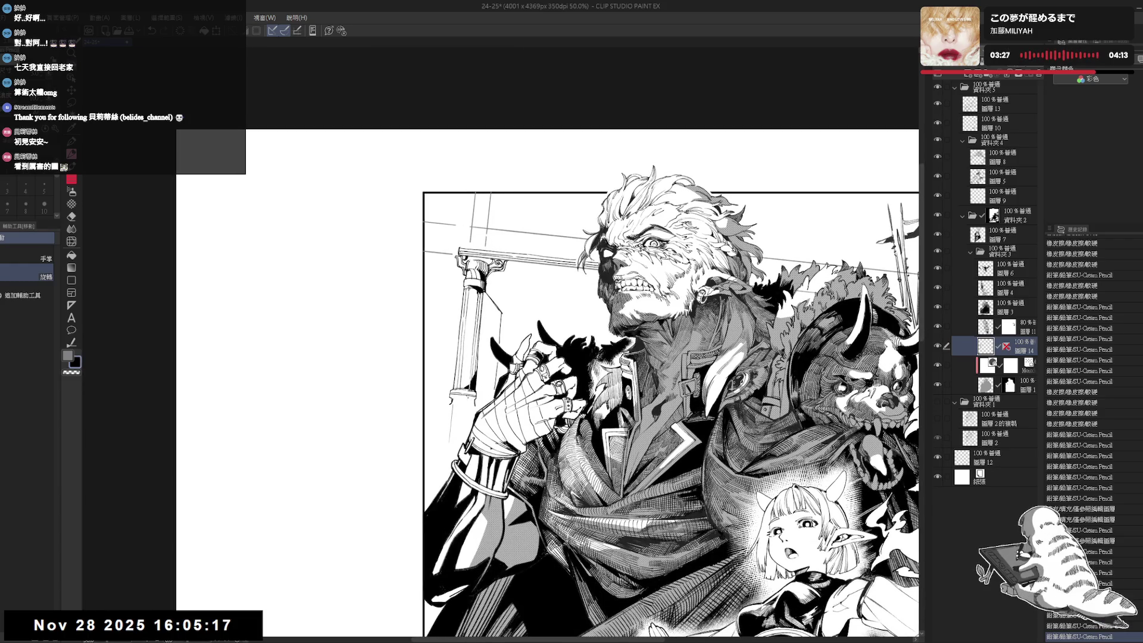
{"action": "key", "text": "g"}
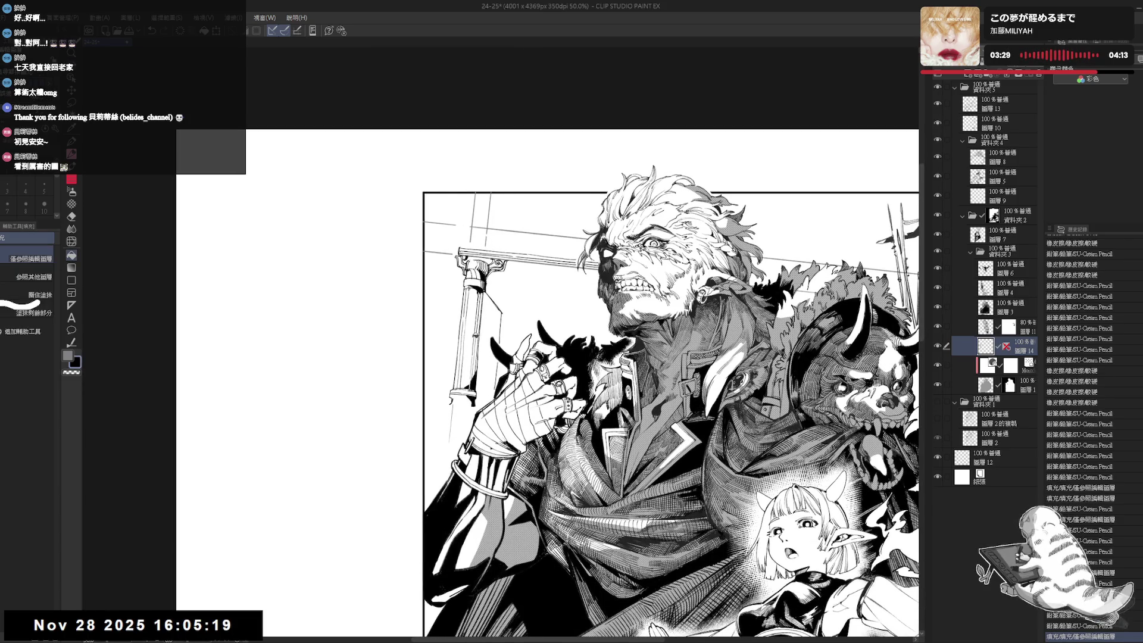
{"action": "scroll", "coordinate": [477, 323], "scroll_direction": "down", "scroll_amount": 1}
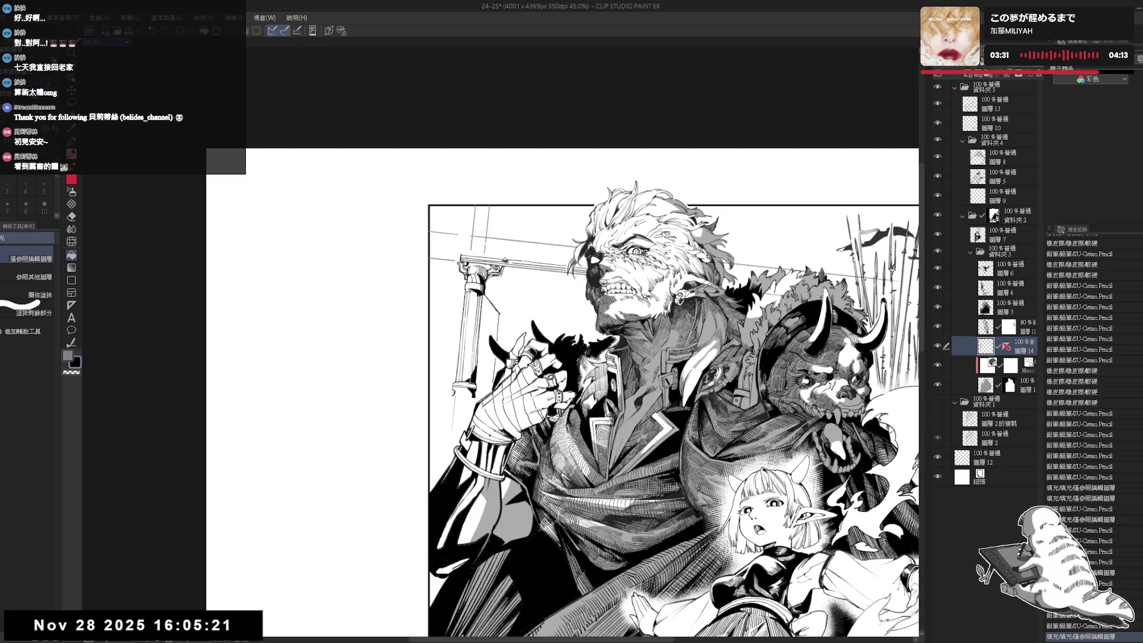
{"action": "left_click_drag", "start_coordinate": [502, 292], "coordinate": [499, 295]}
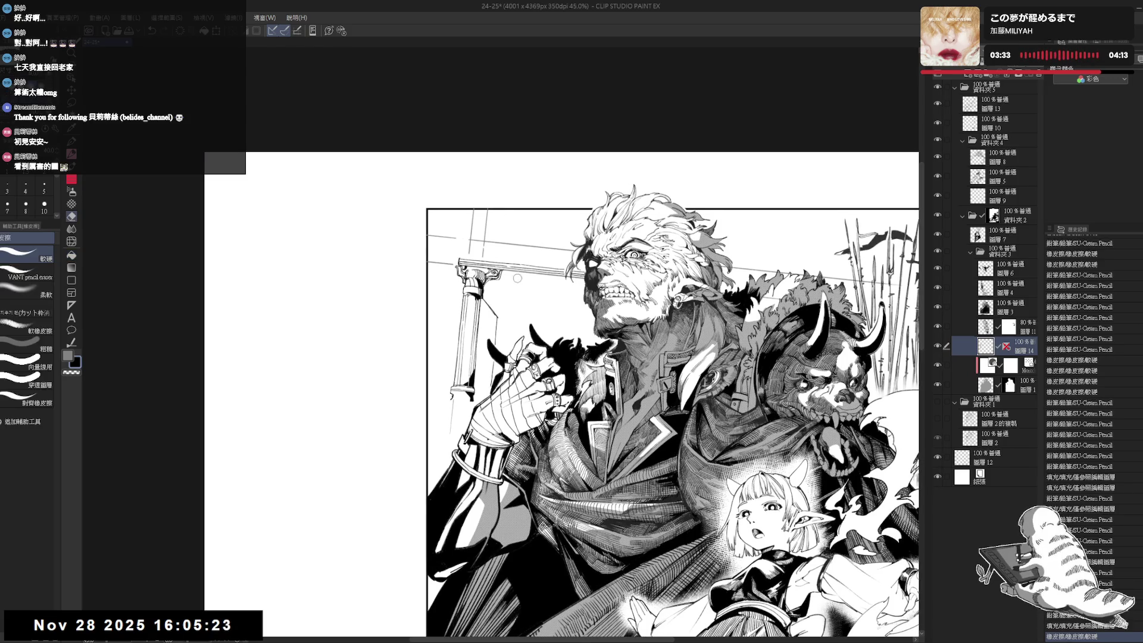
Lasso the stone column on the left, copy it, and paste it onto a new layer.
{"action": "key", "text": "m"}
{"action": "mouse_move", "coordinate": [447, 274]}
{"action": "left_mouse_down"}
{"action": "mouse_move", "coordinate": [460, 263]}
{"action": "mouse_move", "coordinate": [457, 411]}
{"action": "mouse_move", "coordinate": [483, 373]}
{"action": "mouse_move", "coordinate": [487, 310]}
{"action": "mouse_move", "coordinate": [507, 273]}
{"action": "mouse_move", "coordinate": [462, 266]}
{"action": "left_mouse_up"}
{"action": "key", "text": "ctrl+c"}
{"action": "key", "text": "ctrl+v"}
Move the pasted column beside the original and erase the overlapping lines between them.
{"action": "key", "text": "ctrl+t"}
{"action": "left_click_drag", "start_coordinate": [488, 312], "coordinate": [554, 305]}
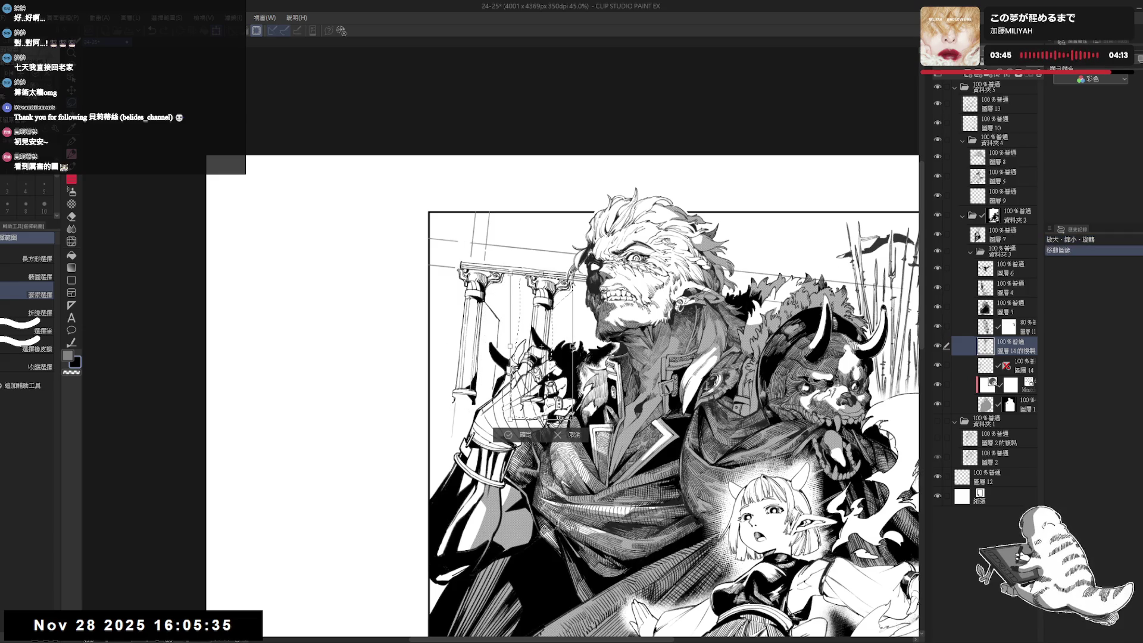
{"action": "key", "text": "Return"}
{"action": "key", "text": "ctrl+d"}
{"action": "key", "text": "e"}
{"action": "mouse_move", "coordinate": [534, 347]}
{"action": "left_mouse_down"}
{"action": "mouse_move", "coordinate": [527, 360]}
{"action": "mouse_move", "coordinate": [545, 360]}
{"action": "mouse_move", "coordinate": [540, 414]}
{"action": "mouse_move", "coordinate": [531, 380]}
{"action": "mouse_move", "coordinate": [548, 363]}
{"action": "mouse_move", "coordinate": [527, 370]}
{"action": "left_mouse_up"}
Paste two more copies of the column and cancel the started transform.
{"action": "key", "text": "m"}
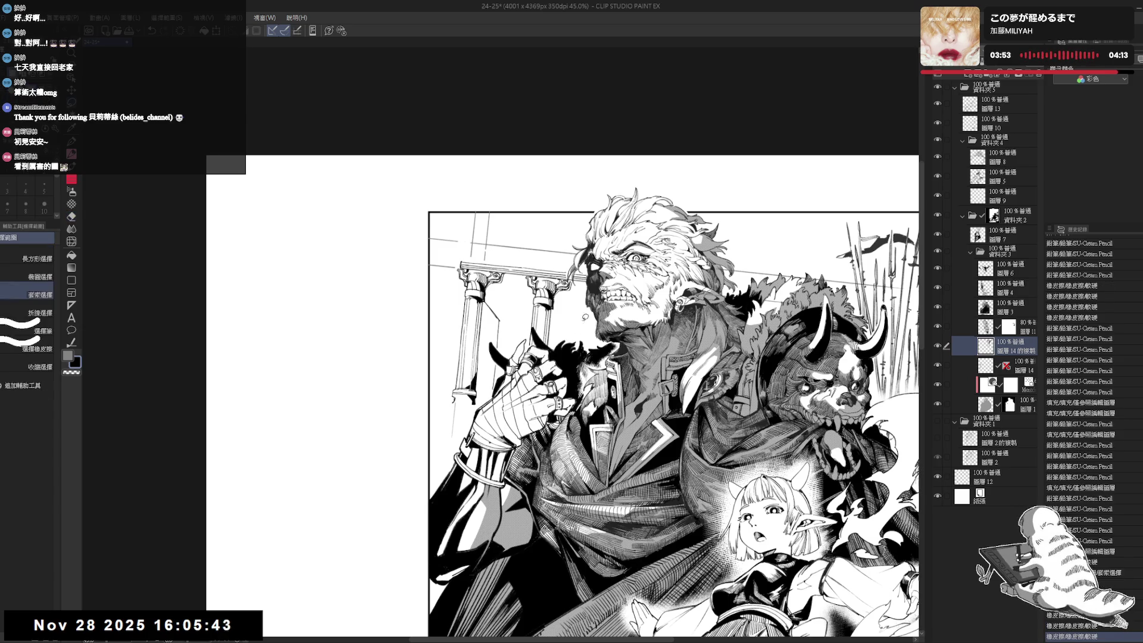
{"action": "key", "text": "ctrl+v"}
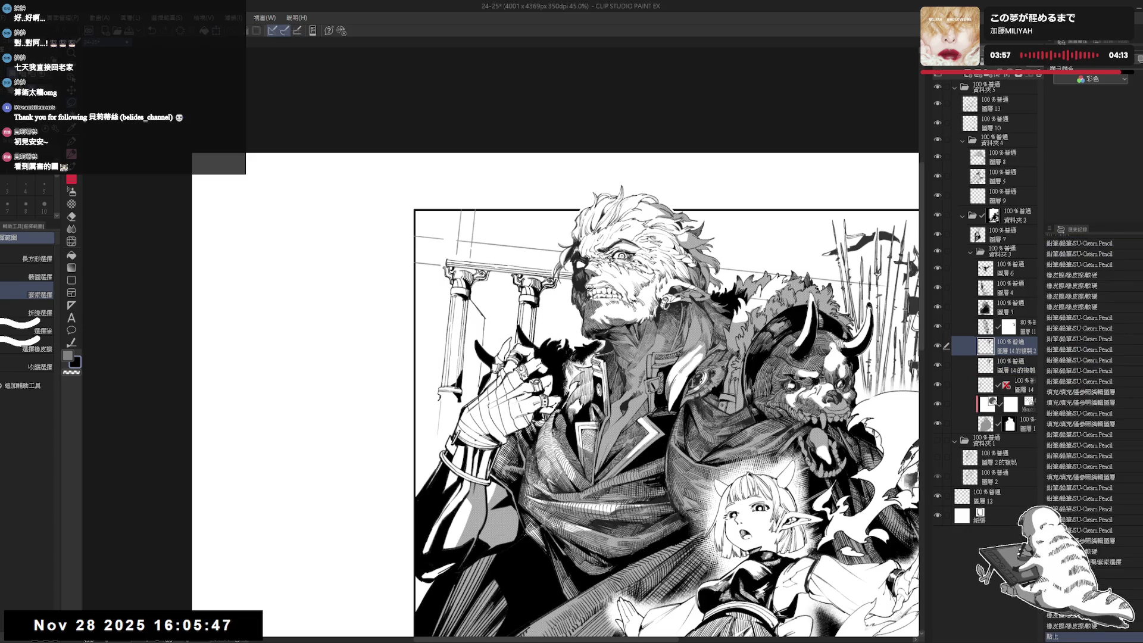
{"action": "key", "text": "ctrl+v"}
{"action": "key", "text": "ctrl+t"}
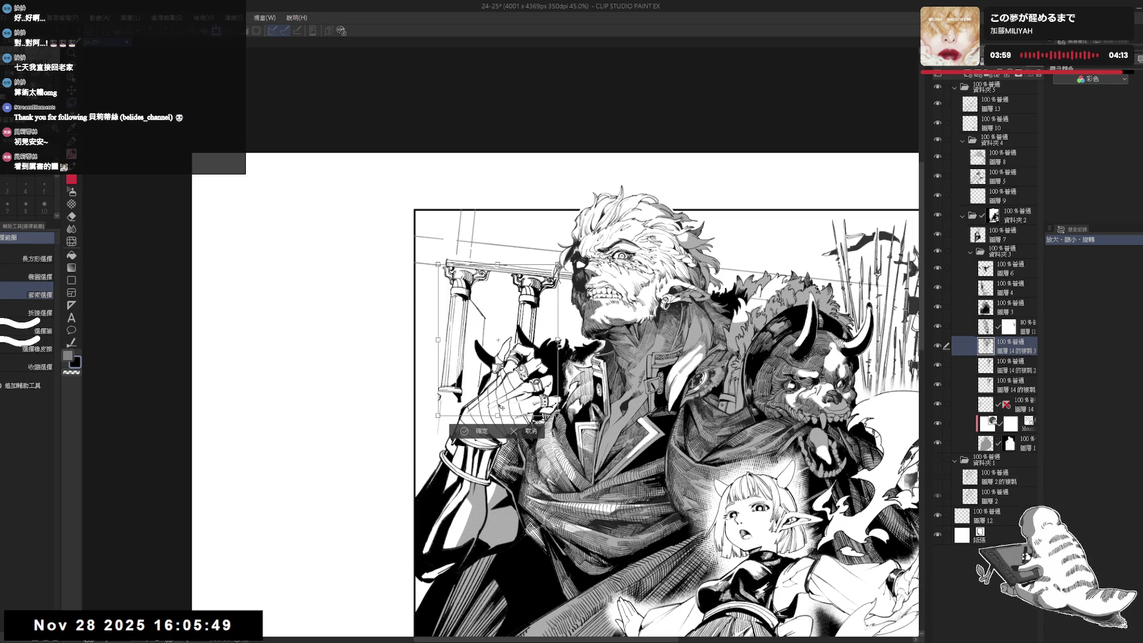
{"action": "left_click", "coordinate": [533, 430]}
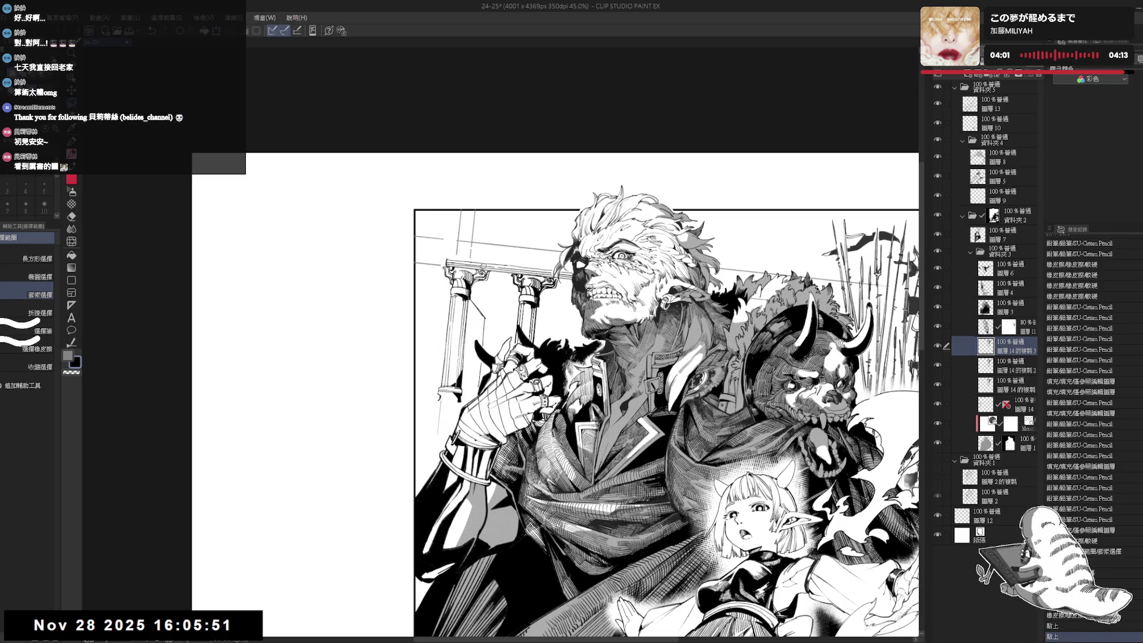
Shift the lassoed column further right, then erase small marks on the warrior's face.
{"action": "mouse_move", "coordinate": [438, 250]}
{"action": "left_mouse_down"}
{"action": "mouse_move", "coordinate": [504, 265]}
{"action": "mouse_move", "coordinate": [397, 416]}
{"action": "mouse_move", "coordinate": [388, 304]}
{"action": "left_mouse_up"}
{"action": "key", "text": "ctrl+t"}
{"action": "left_click_drag", "start_coordinate": [535, 301], "coordinate": [613, 298]}
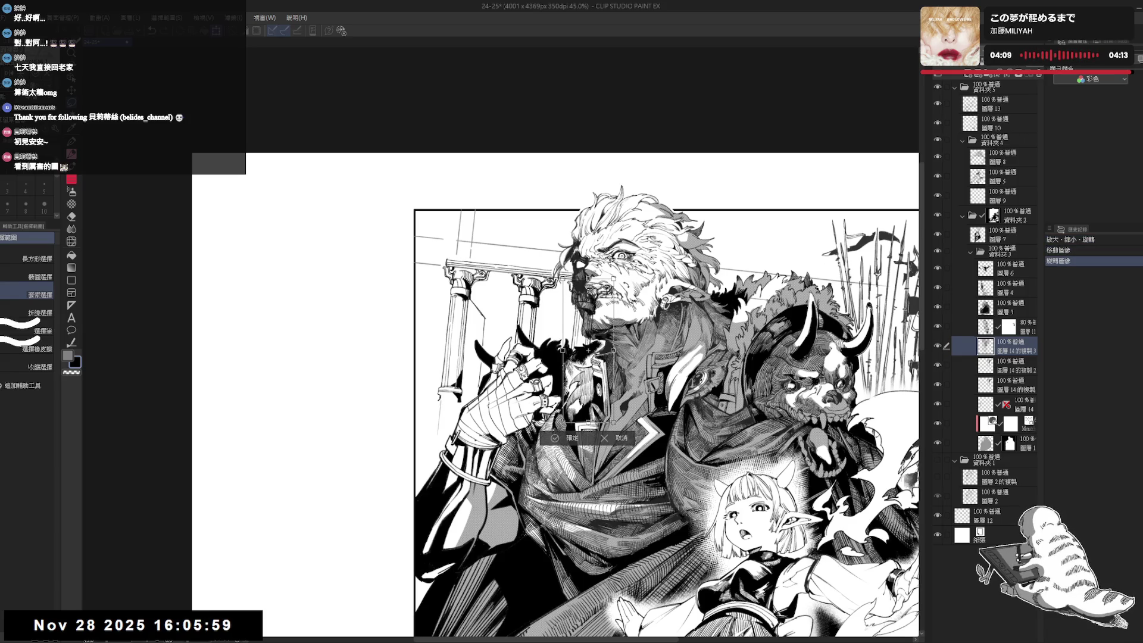
{"action": "left_click", "coordinate": [571, 439]}
{"action": "key", "text": "e"}
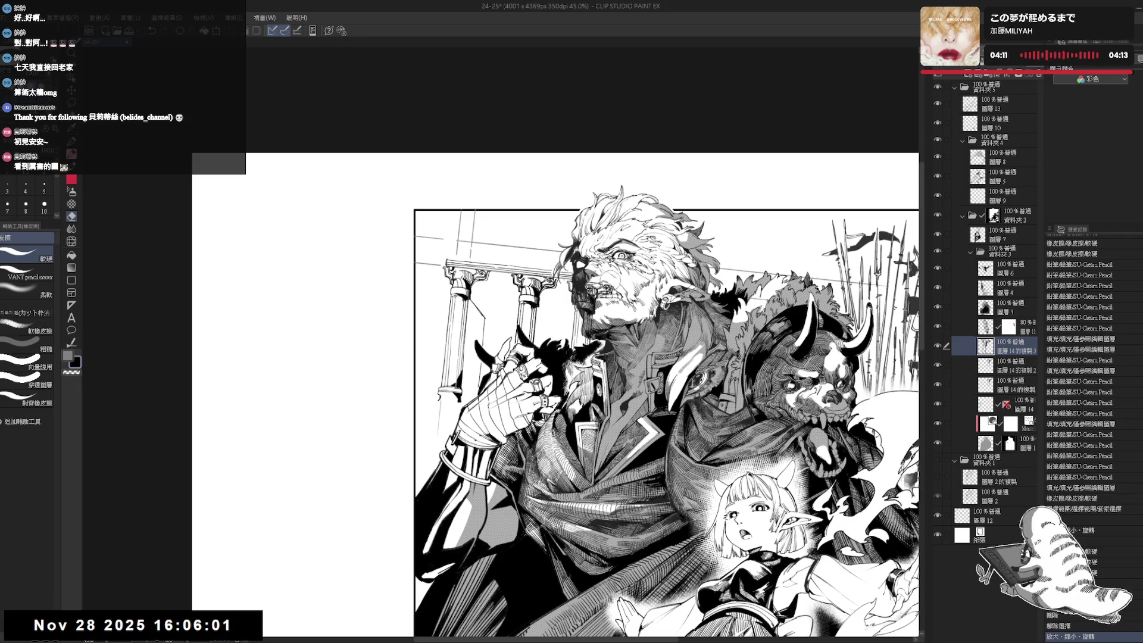
{"action": "mouse_move", "coordinate": [598, 304]}
{"action": "left_mouse_down"}
{"action": "mouse_move", "coordinate": [579, 290]}
{"action": "mouse_move", "coordinate": [593, 333]}
{"action": "left_mouse_up"}
Erase small stray marks on the warrior's face.
{"action": "key", "text": "m"}
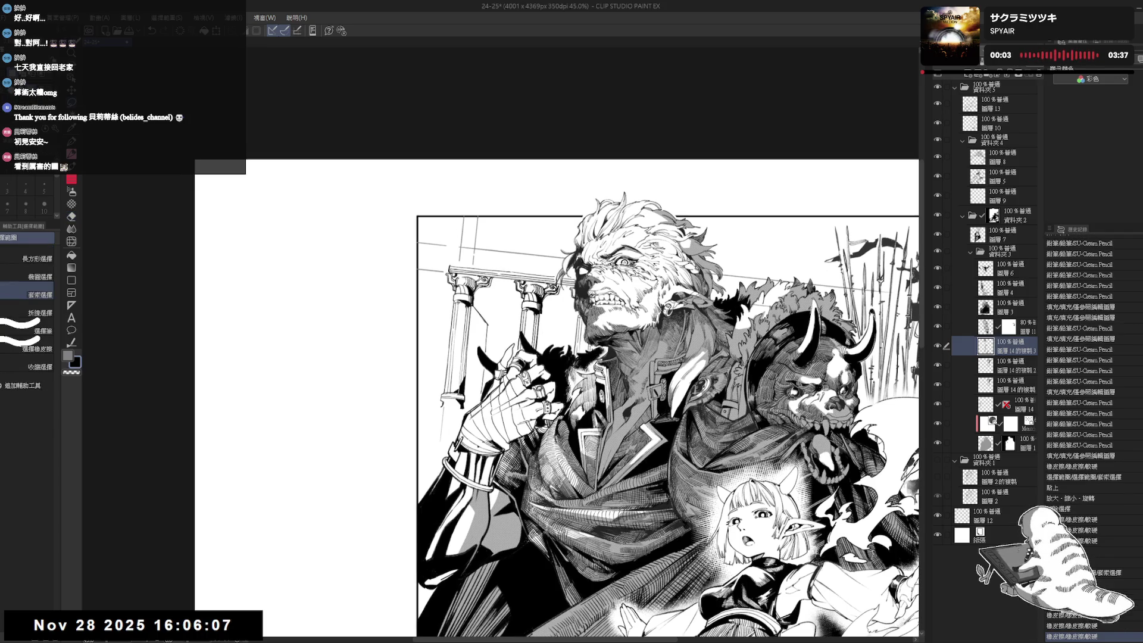
{"action": "key", "text": "e"}
{"action": "mouse_move", "coordinate": [580, 292]}
{"action": "left_mouse_down"}
{"action": "mouse_move", "coordinate": [587, 315]}
{"action": "mouse_move", "coordinate": [568, 295]}
{"action": "left_mouse_up"}
{"action": "key", "text": "m"}
{"action": "left_click_drag", "start_coordinate": [449, 301], "coordinate": [458, 308]}
{"action": "key", "text": "e"}
{"action": "left_click_drag", "start_coordinate": [457, 409], "coordinate": [447, 430]}
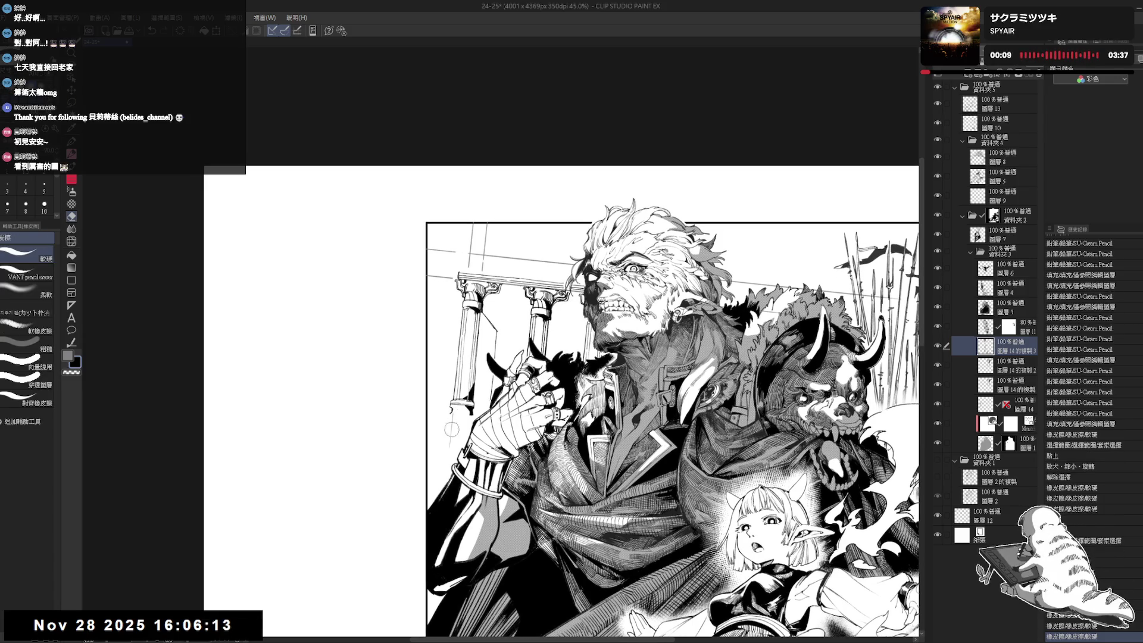
{"action": "key", "text": "m"}
Merge the three column copy layers into one and erase leftover stray lines near the columns.
{"action": "left_click", "coordinate": [1016, 384], "text": "shift"}
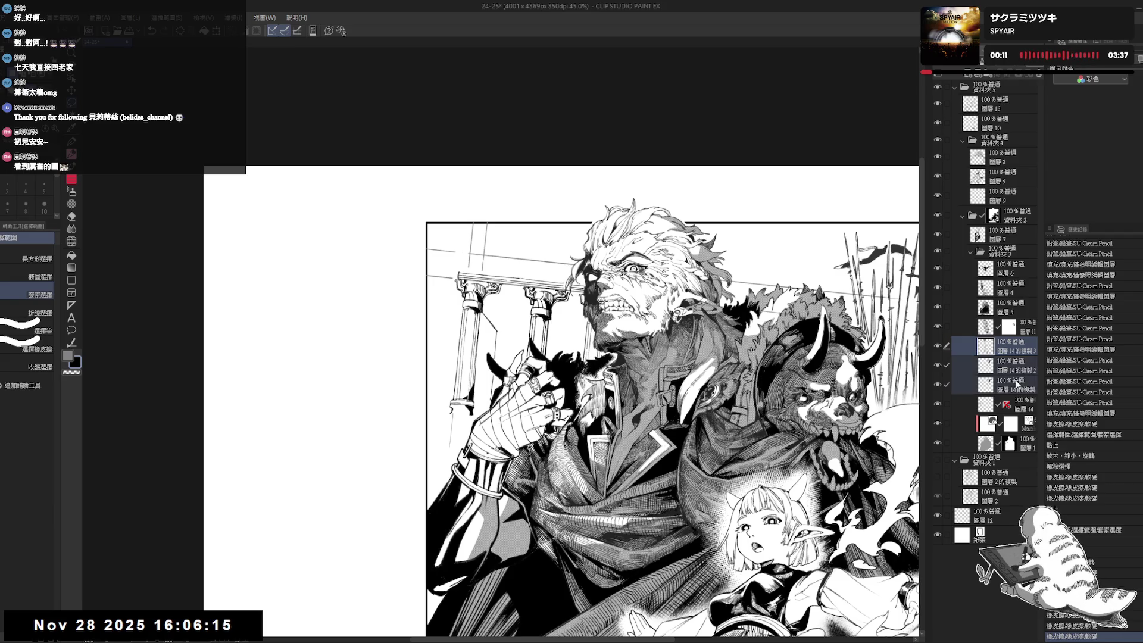
{"action": "key", "text": "shift+alt+e"}
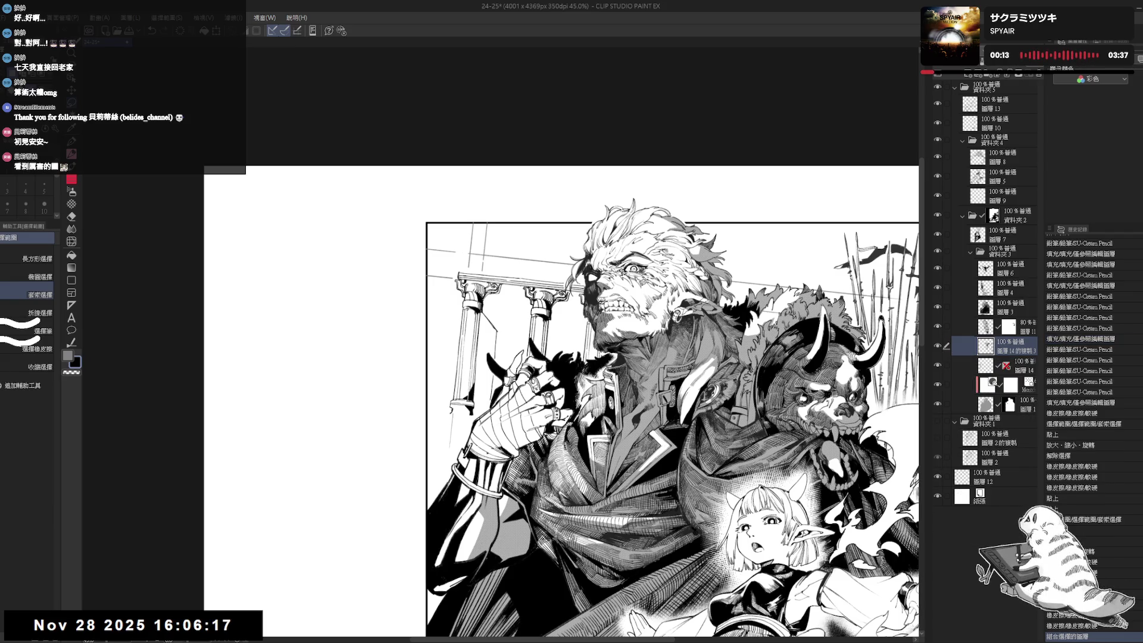
{"action": "key", "text": "e"}
{"action": "left_click_drag", "start_coordinate": [458, 410], "coordinate": [451, 420]}
{"action": "key", "text": "m"}
{"action": "left_click_drag", "start_coordinate": [554, 339], "coordinate": [560, 339]}
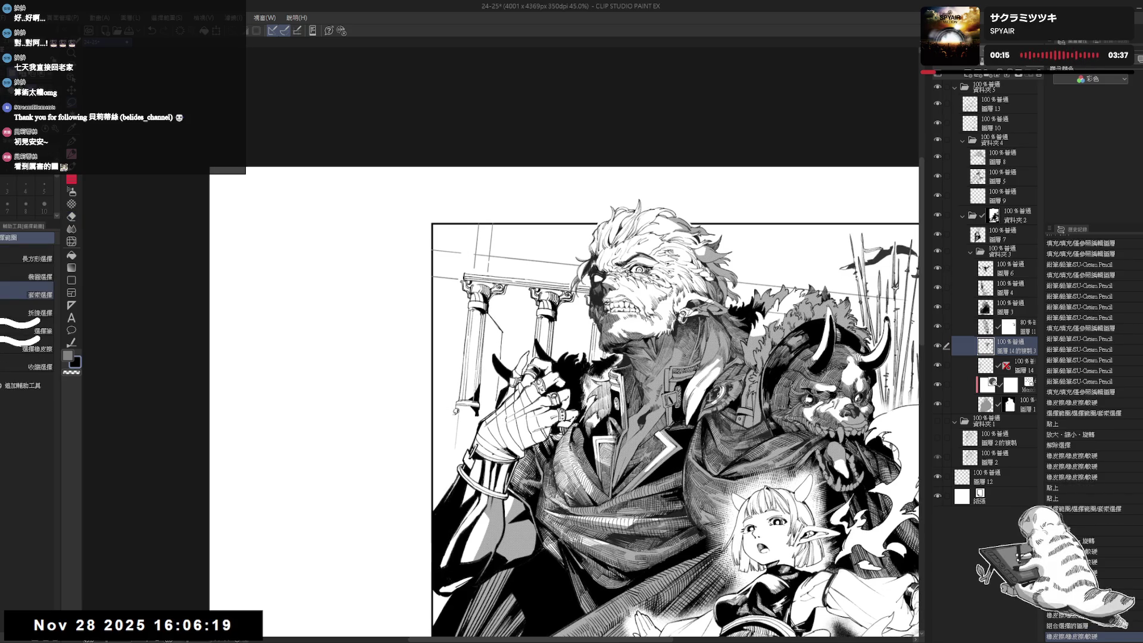
{"action": "key", "text": "e"}
{"action": "left_click_drag", "start_coordinate": [461, 414], "coordinate": [455, 420]}
Merge 圖層 14 with its copy, then draw a pencil stroke on the illustration.
{"action": "key", "text": "m"}
{"action": "scroll", "coordinate": [467, 405], "scroll_direction": "down", "scroll_amount": 1}
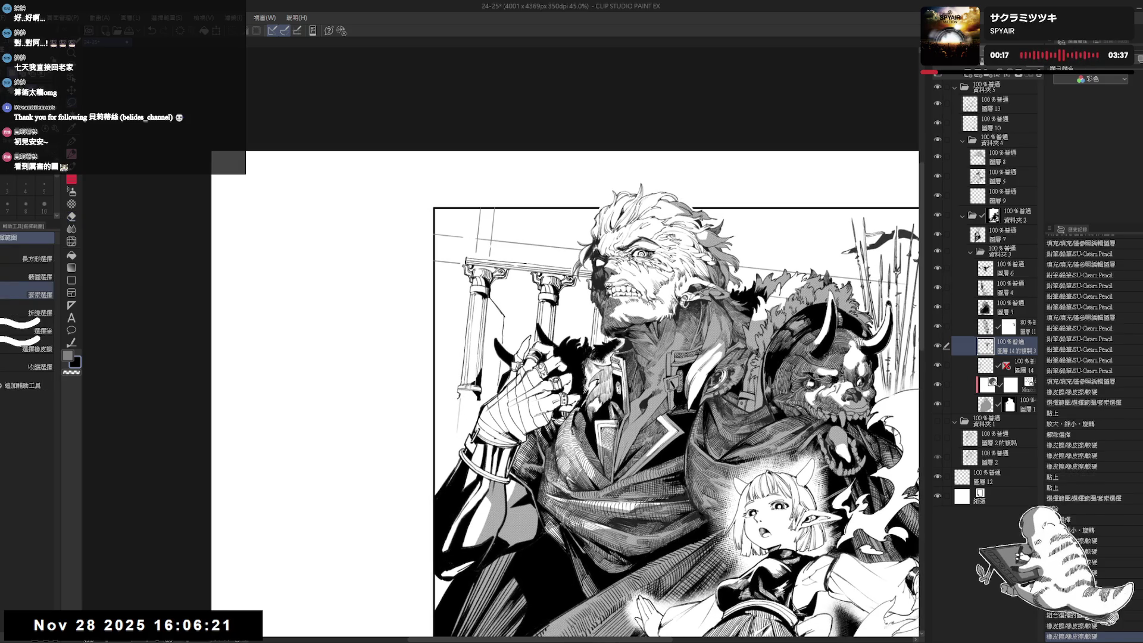
{"action": "left_click", "coordinate": [964, 365]}
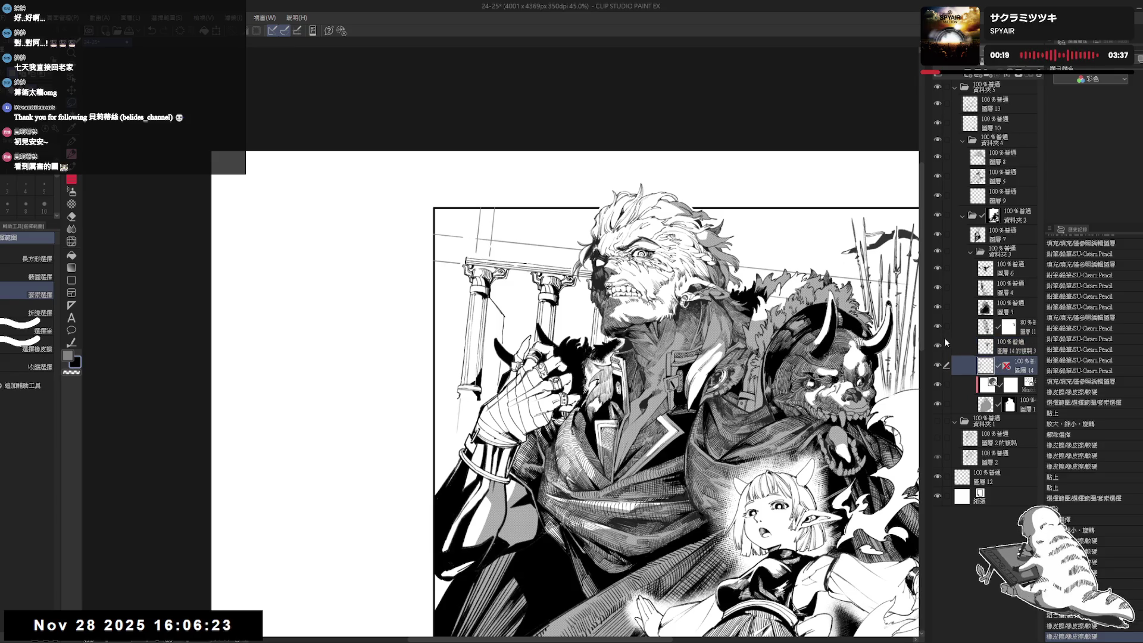
{"action": "left_click", "coordinate": [1012, 349], "text": "ctrl"}
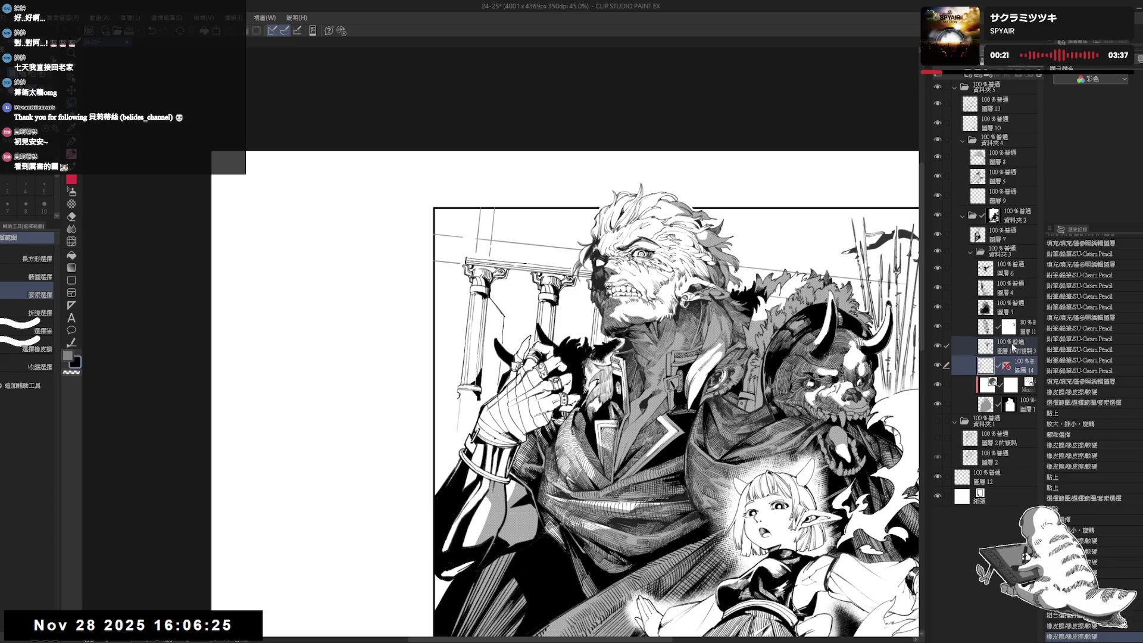
{"action": "key", "text": "shift+alt+e"}
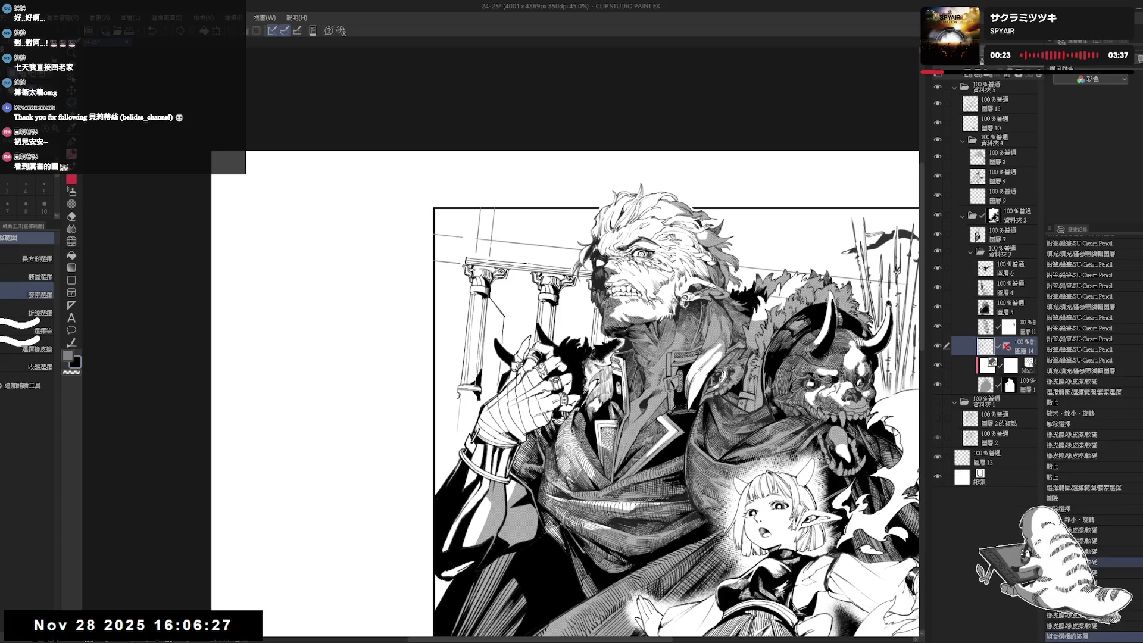
{"action": "key", "text": "p"}
{"action": "left_click_drag", "start_coordinate": [456, 400], "coordinate": [471, 398]}
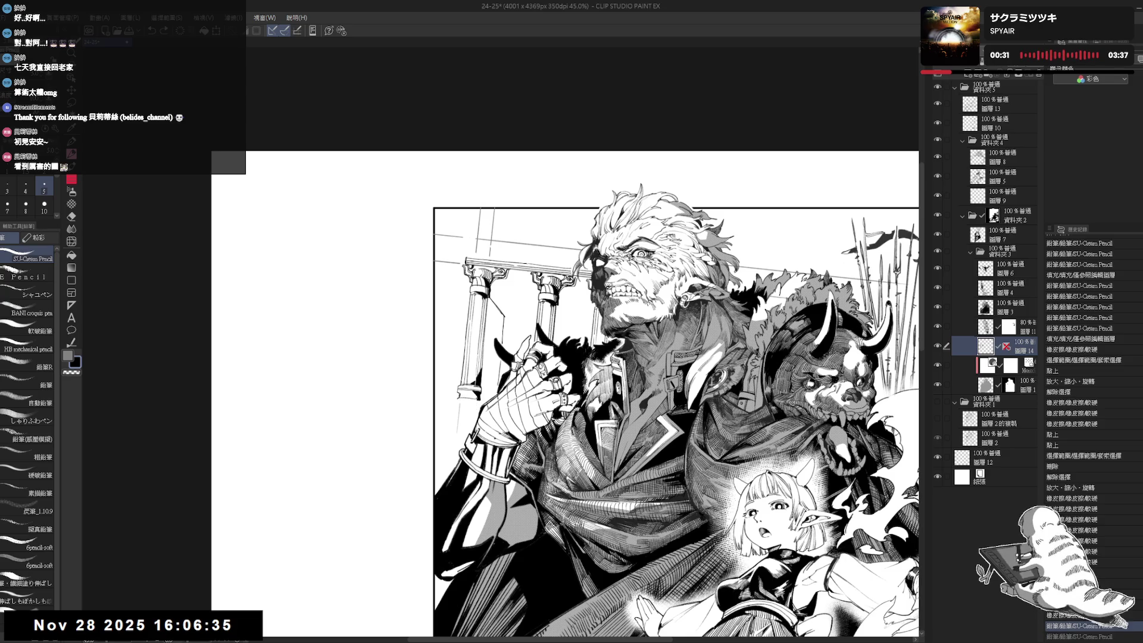
Add short dark pencil marks to the warrior on a rotated canvas.
{"action": "left_click_drag", "start_coordinate": [462, 398], "coordinate": [470, 396]}
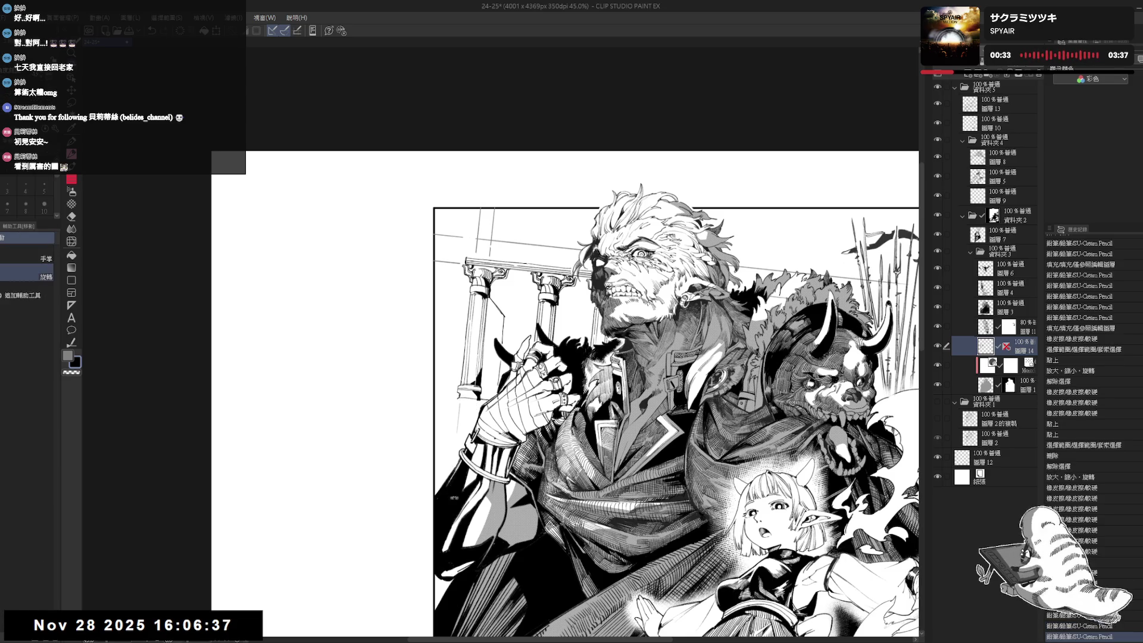
{"action": "left_click_drag", "start_coordinate": [566, 393], "coordinate": [625, 476]}
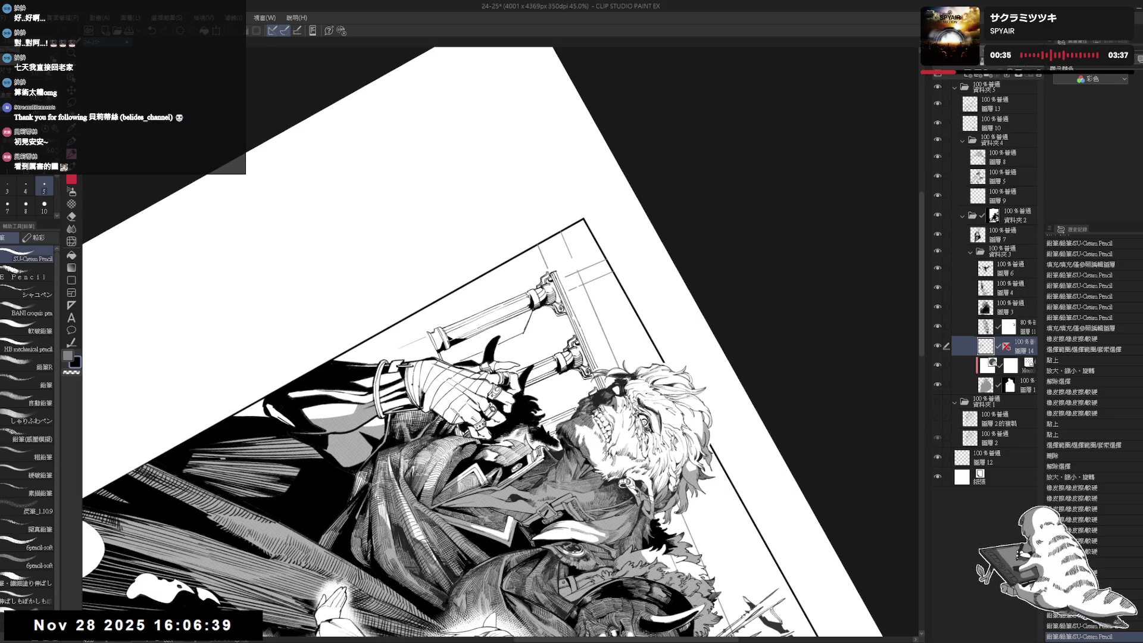
{"action": "left_click_drag", "start_coordinate": [429, 334], "coordinate": [432, 341]}
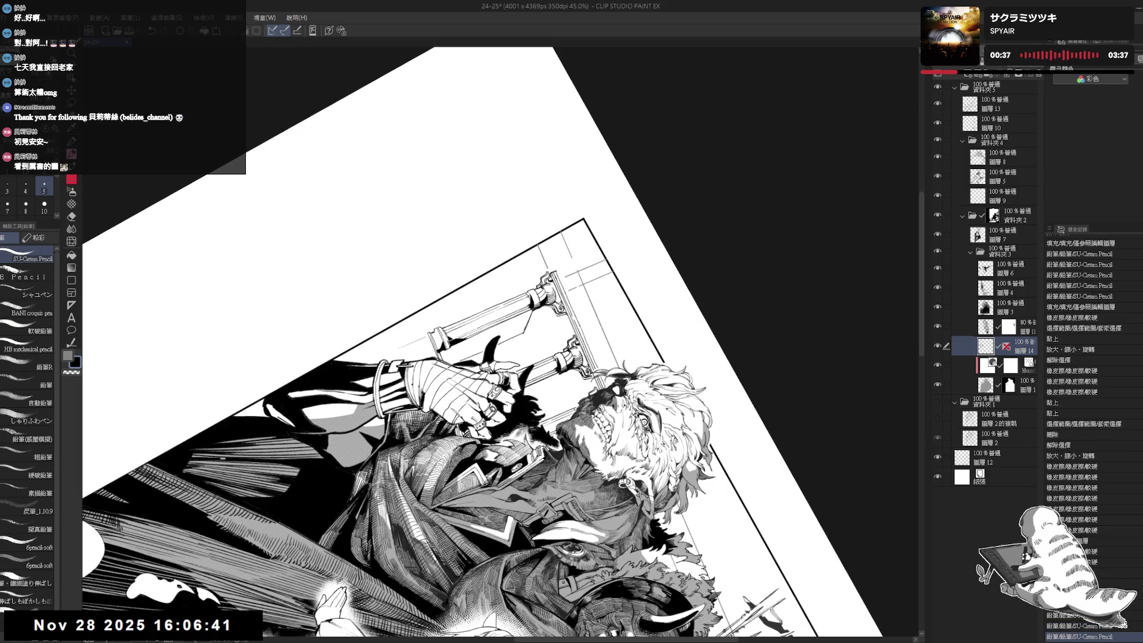
{"action": "mouse_move", "coordinate": [535, 357]}
{"action": "left_mouse_down"}
{"action": "mouse_move", "coordinate": [566, 417]}
{"action": "mouse_move", "coordinate": [548, 380]}
{"action": "left_mouse_up"}
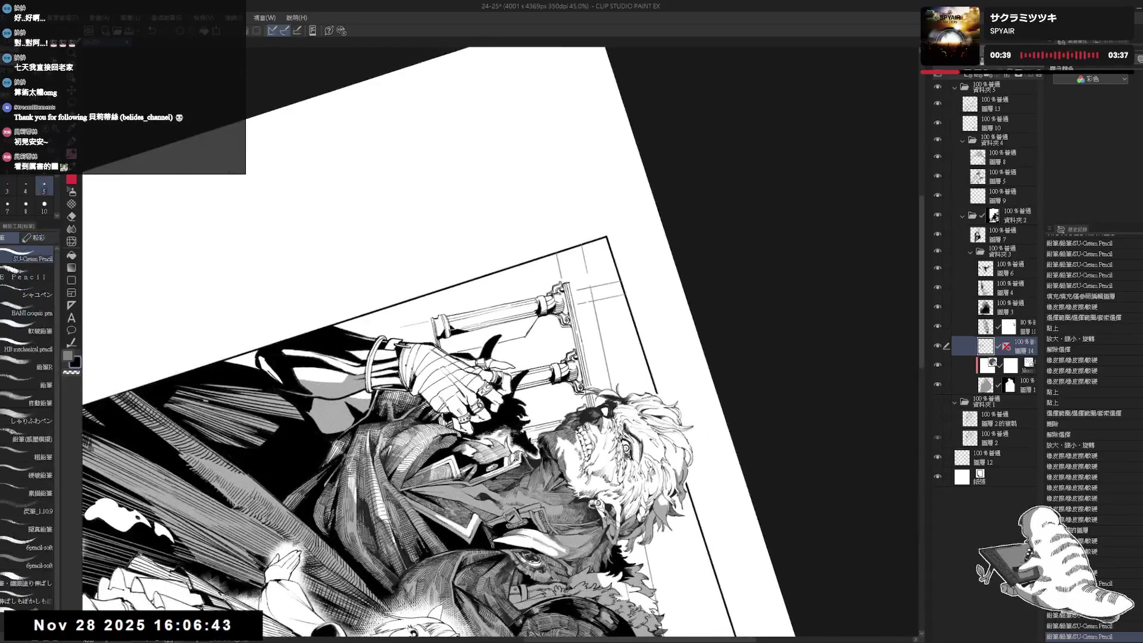
{"action": "left_click_drag", "start_coordinate": [435, 319], "coordinate": [439, 336]}
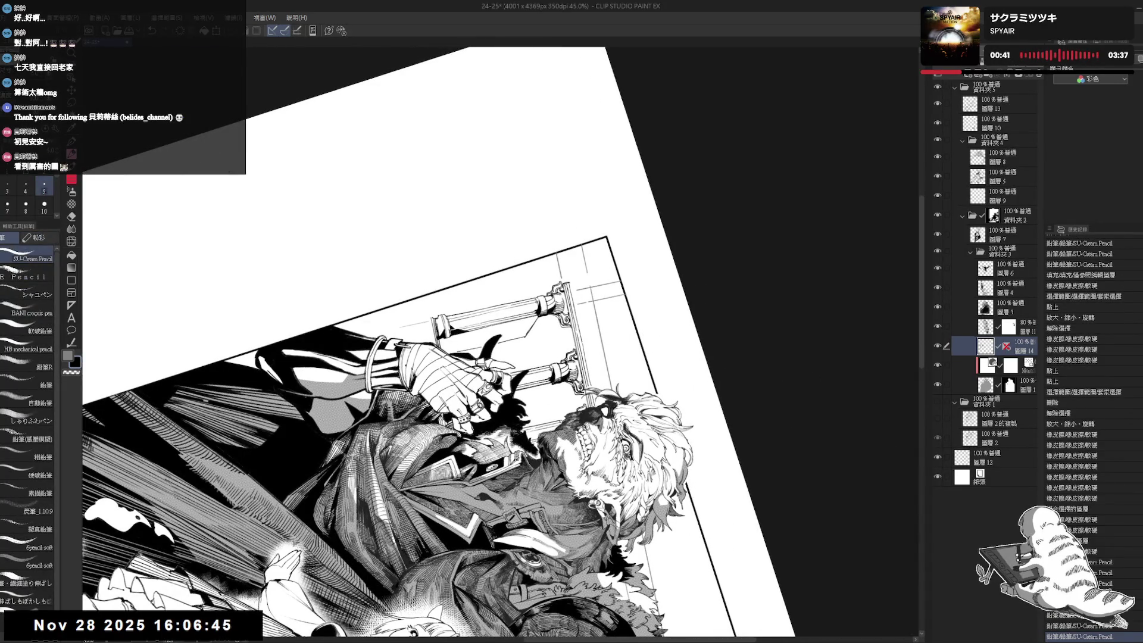
Reset the canvas rotation, try an Auto Select on the artwork, then deselect and return to the pencil.
{"action": "key", "text": "at"}
{"action": "left_click_drag", "start_coordinate": [524, 323], "coordinate": [513, 332]}
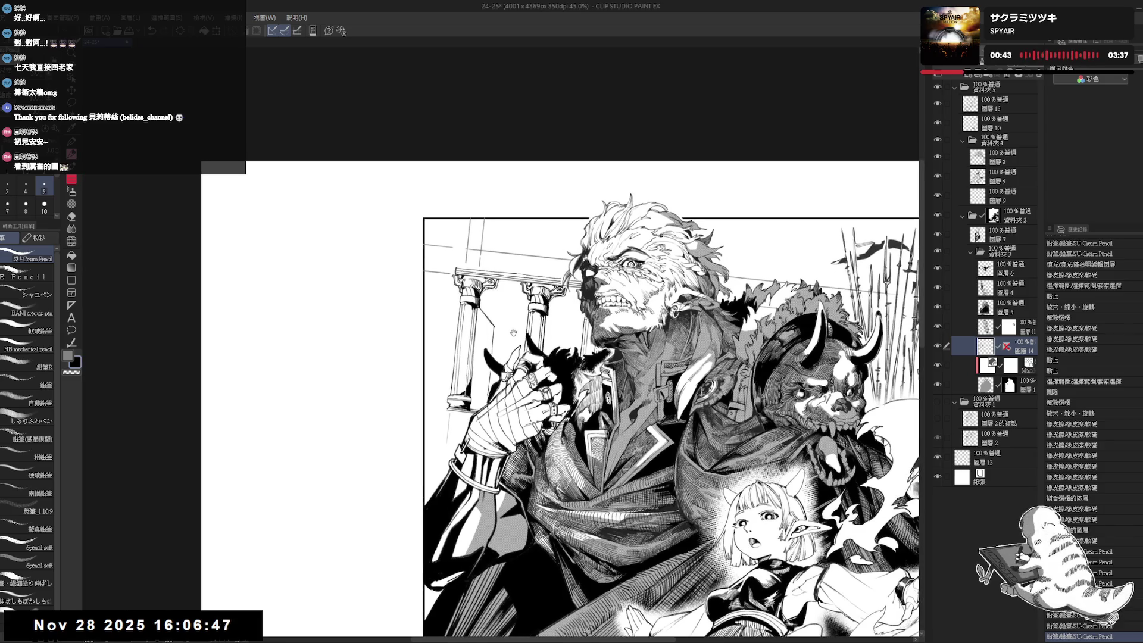
{"action": "key", "text": "w"}
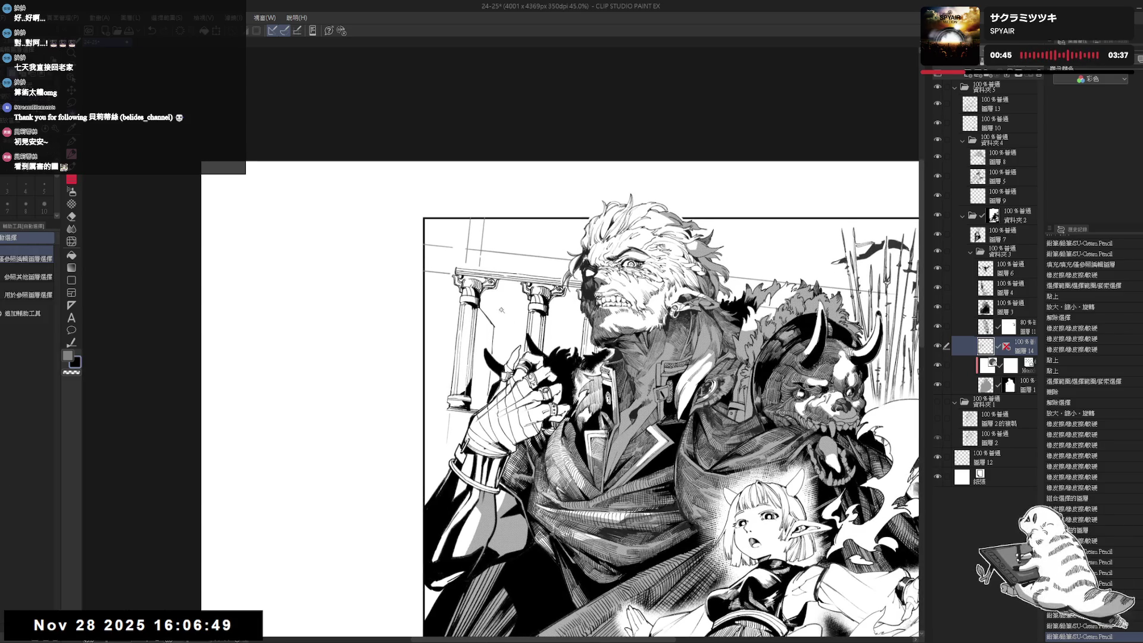
{"action": "left_click", "coordinate": [551, 291]}
{"action": "key", "text": "ctrl+d"}
{"action": "left_click_drag", "start_coordinate": [549, 292], "coordinate": [550, 324]}
{"action": "key", "text": "p"}
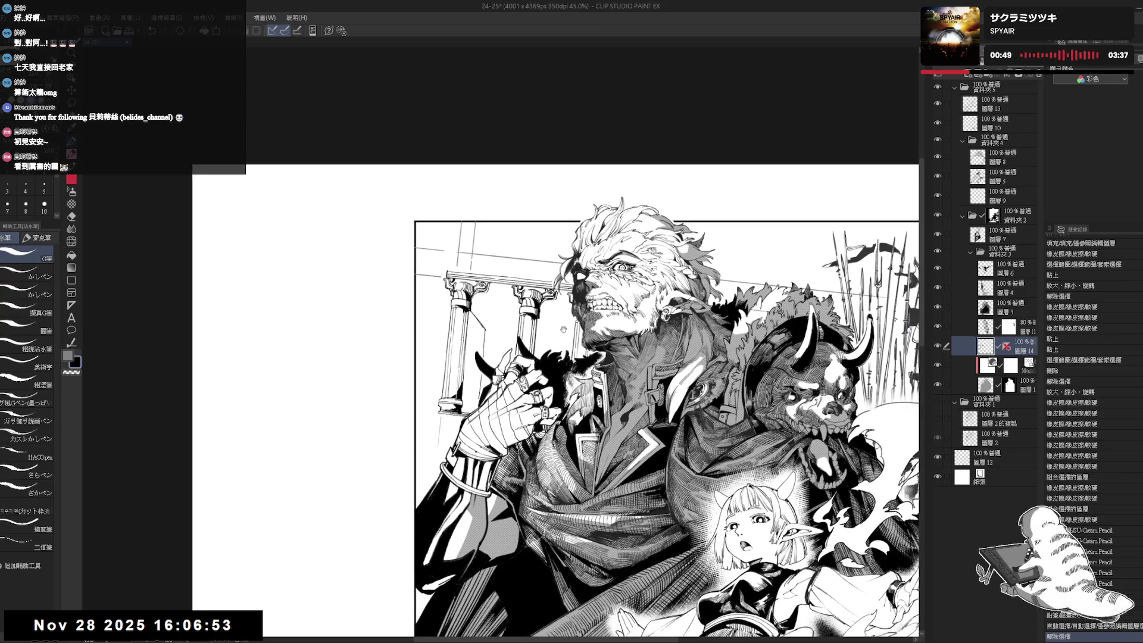
{"action": "key", "text": "p"}
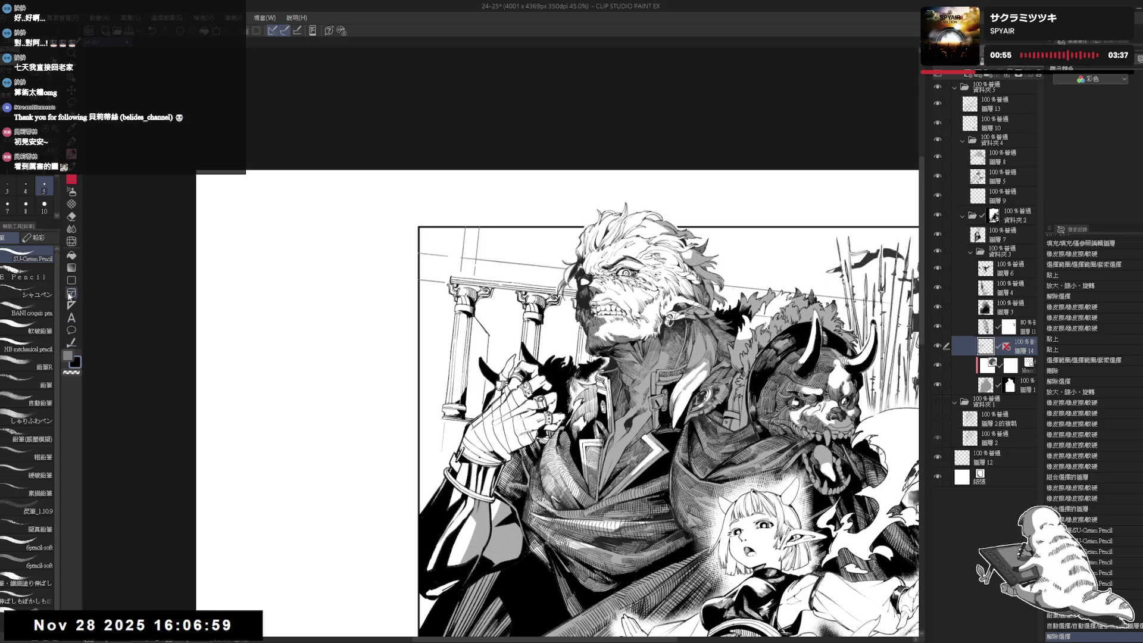
Auto Select the background gaps between the columns and around the raised hand, referring to other layers.
{"action": "left_click", "coordinate": [71, 255]}
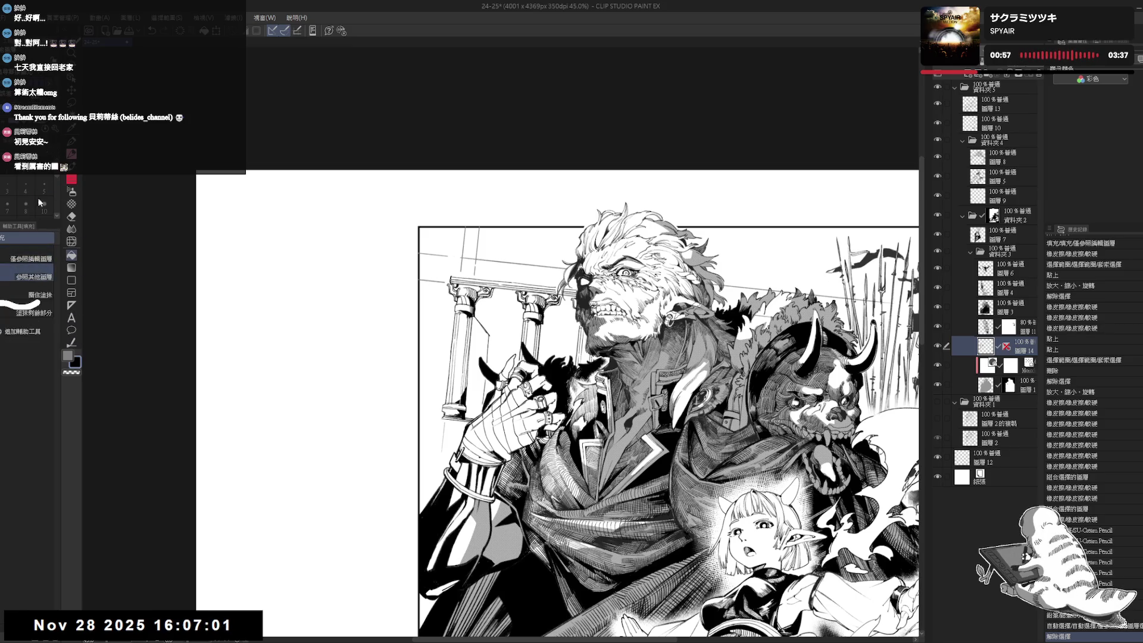
{"action": "key", "text": "w"}
{"action": "left_click", "coordinate": [28, 277]}
{"action": "left_click", "coordinate": [485, 354]}
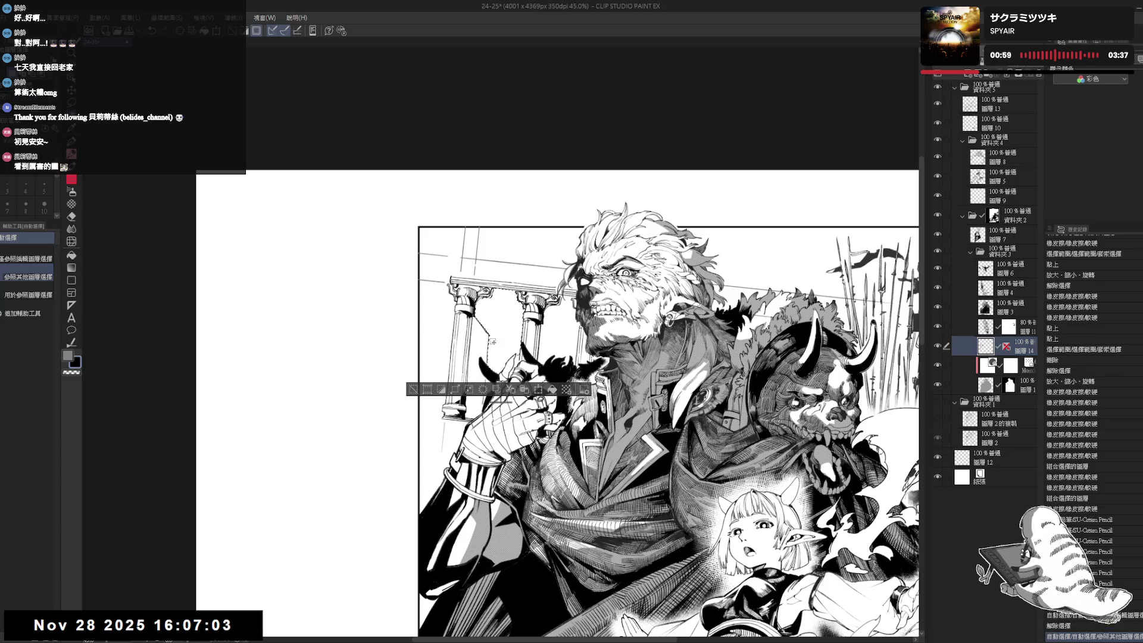
{"action": "left_click", "coordinate": [498, 413], "text": "shift"}
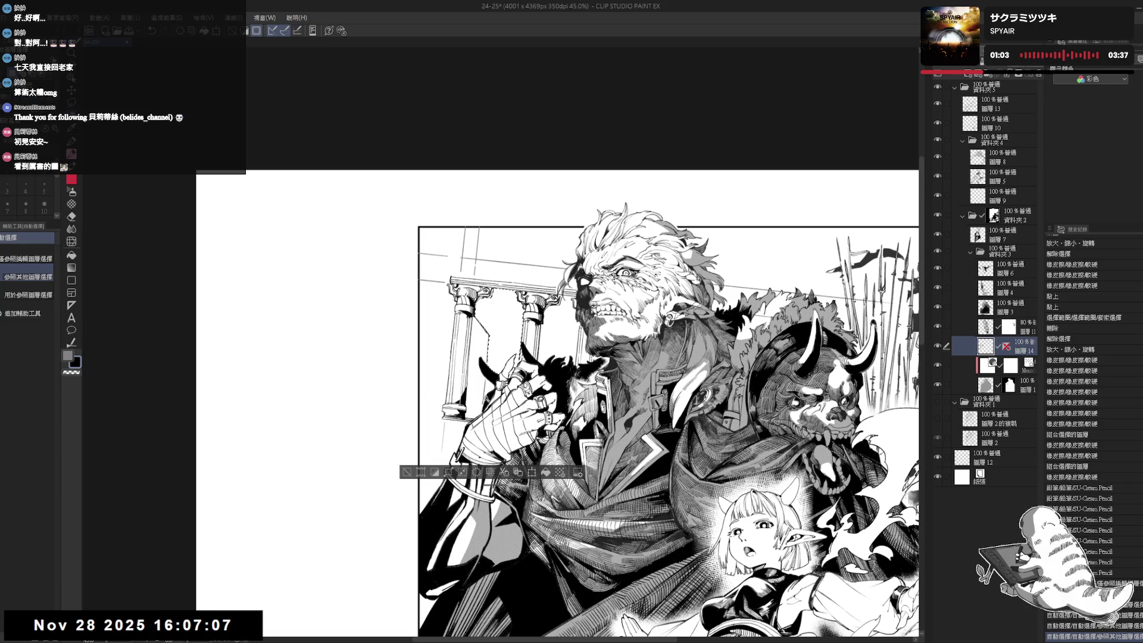
{"action": "left_click_drag", "start_coordinate": [548, 329], "coordinate": [547, 307]}
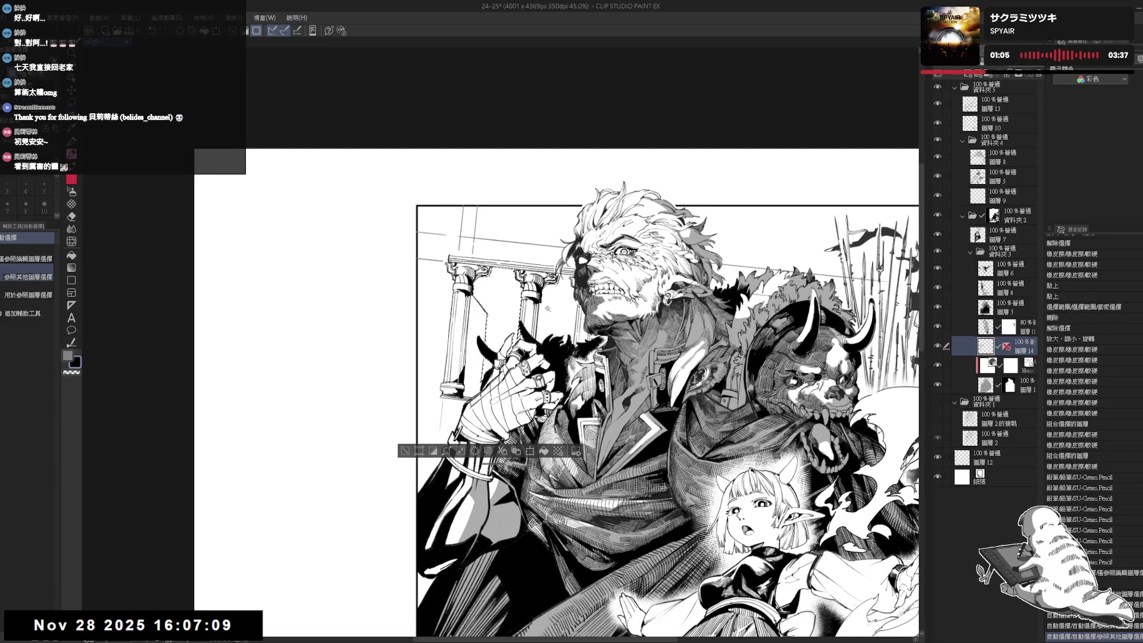
{"action": "scroll", "coordinate": [527, 279], "scroll_direction": "down", "scroll_amount": 1}
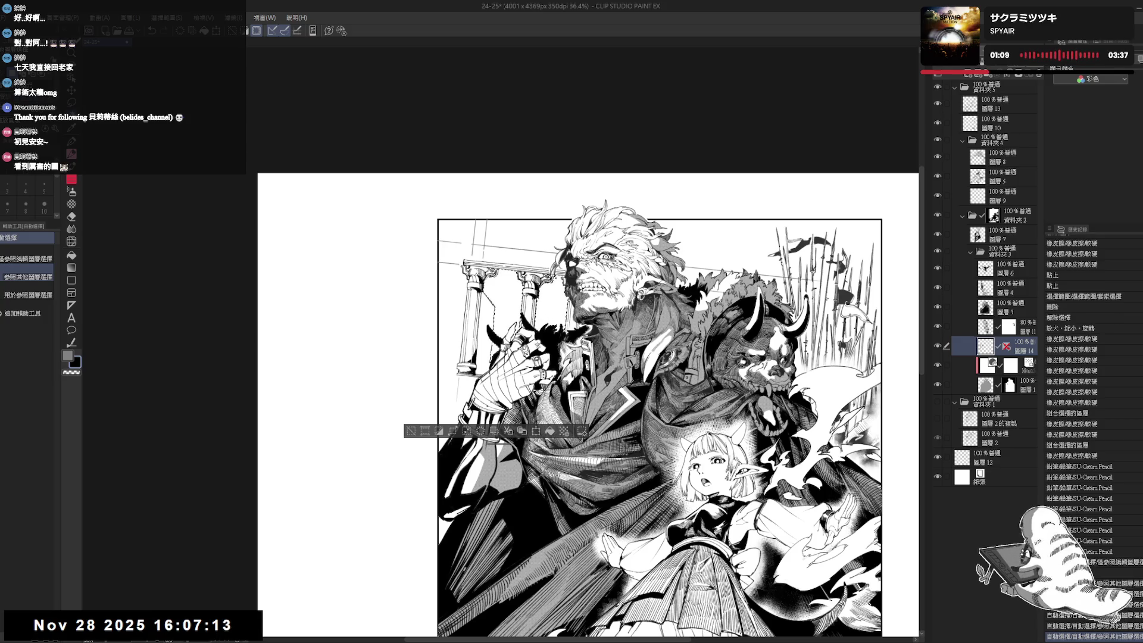
Add new layer 圖層 15, move it and 圖層 14 below 圖層 1, and make 圖層 15 active.
{"action": "key", "text": "m"}
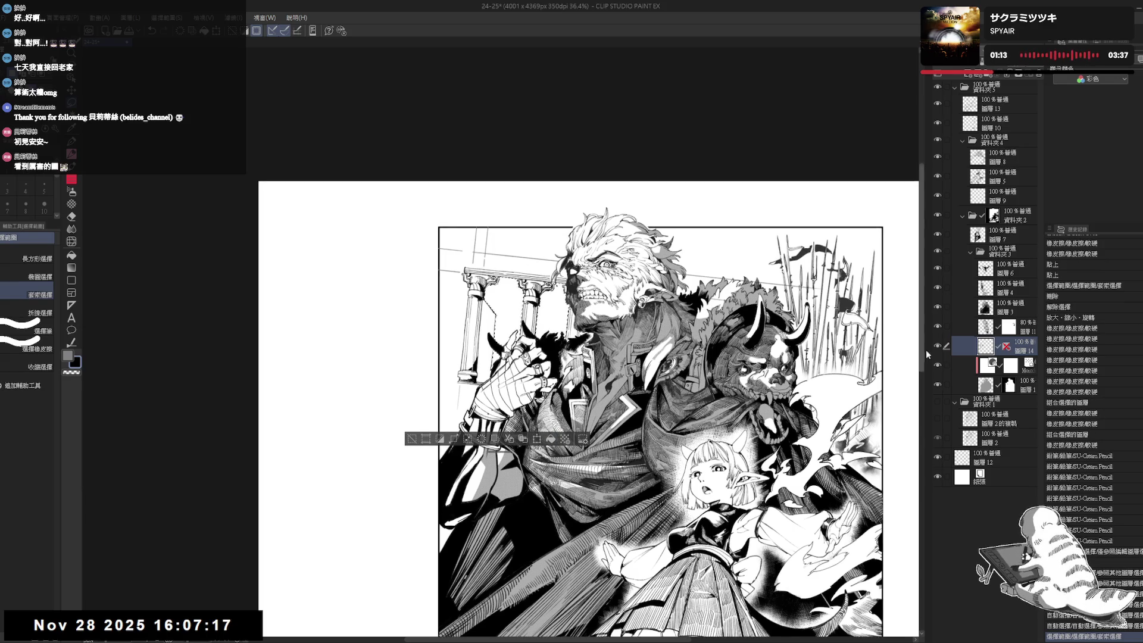
{"action": "left_click", "coordinate": [976, 77]}
{"action": "left_click_drag", "start_coordinate": [1015, 376], "coordinate": [1011, 408]}
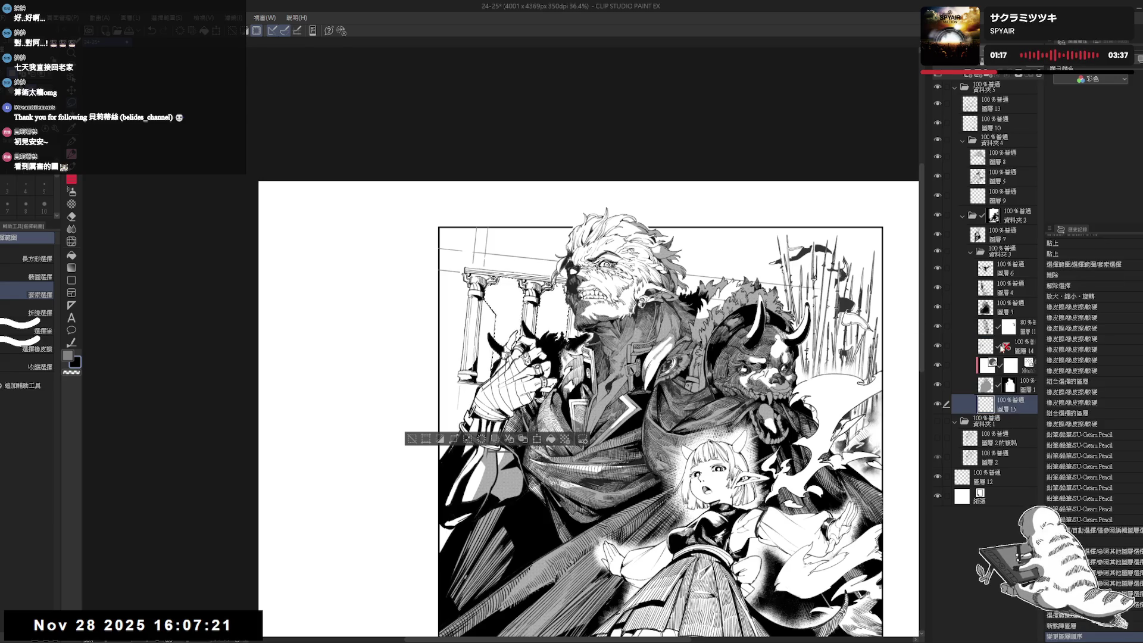
{"action": "left_click", "coordinate": [1029, 333]}
{"action": "left_click", "coordinate": [1026, 350]}
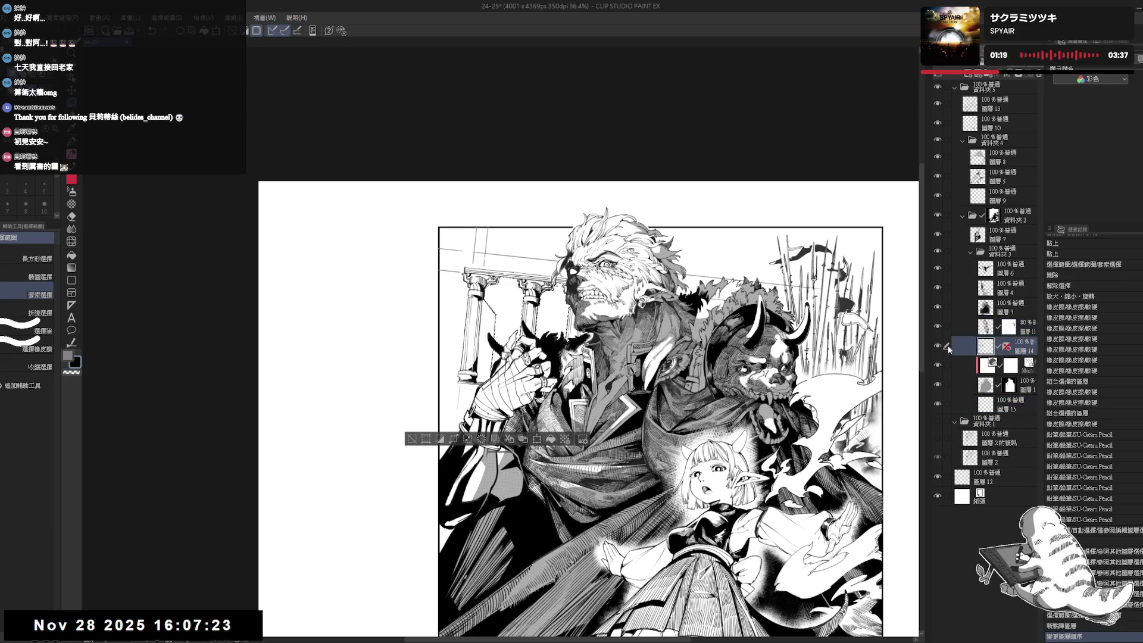
{"action": "left_click_drag", "start_coordinate": [1019, 351], "coordinate": [1017, 395]}
{"action": "left_click", "coordinate": [1017, 405]}
Shade the gaps between the columns in black with the COPE Pencil.
{"action": "left_click", "coordinate": [72, 342]}
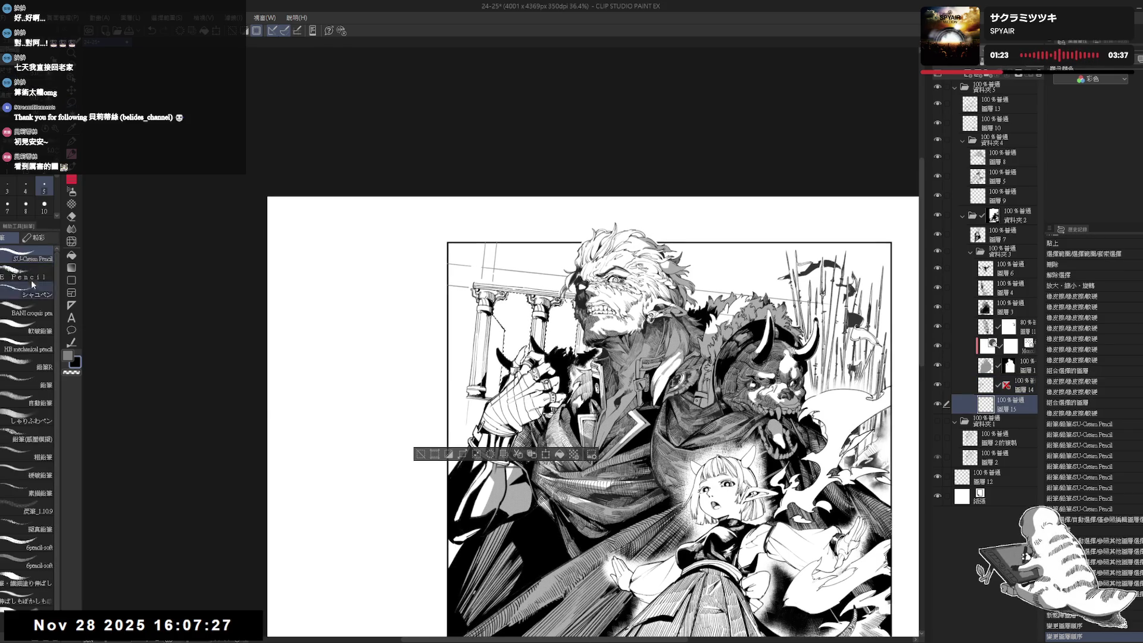
{"action": "left_click", "coordinate": [37, 277]}
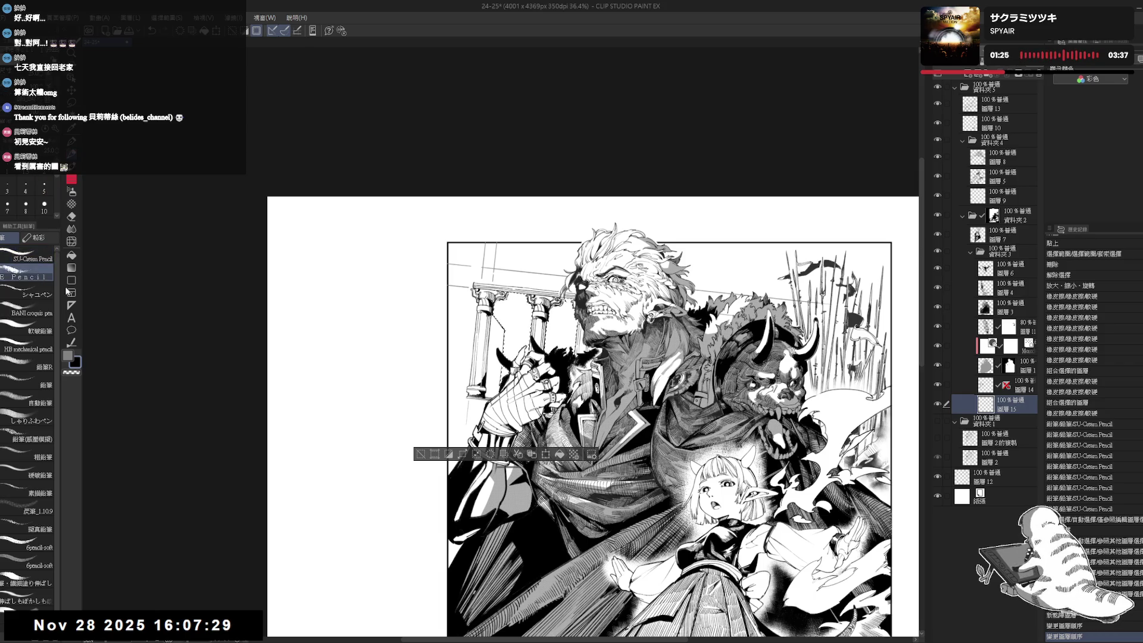
{"action": "key", "text": "x"}
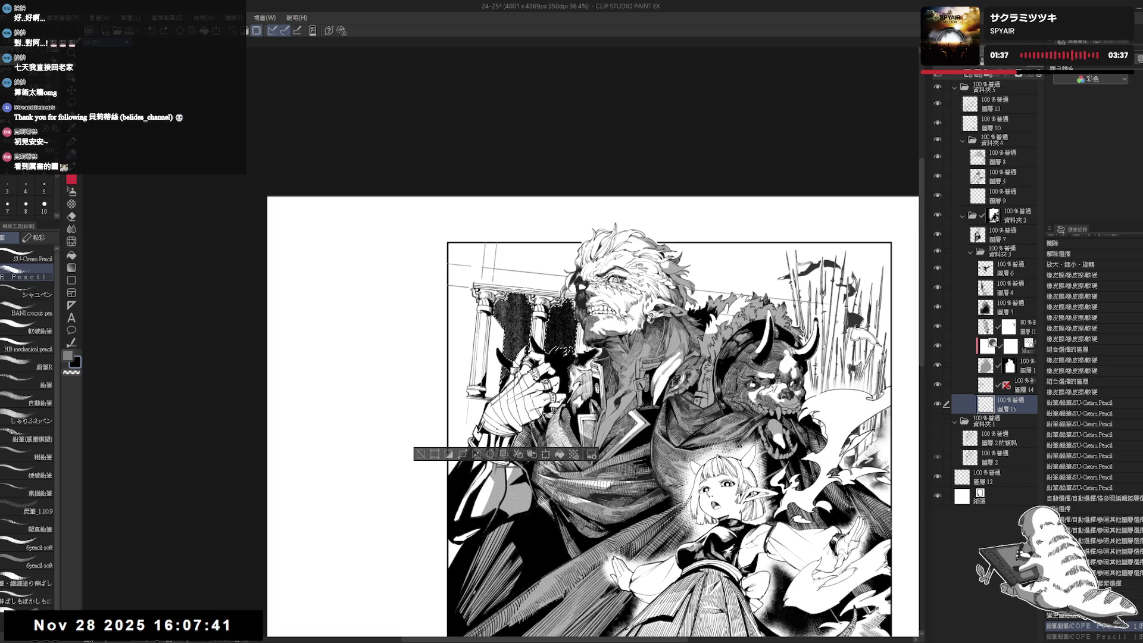
{"action": "left_click_drag", "start_coordinate": [504, 283], "coordinate": [506, 287]}
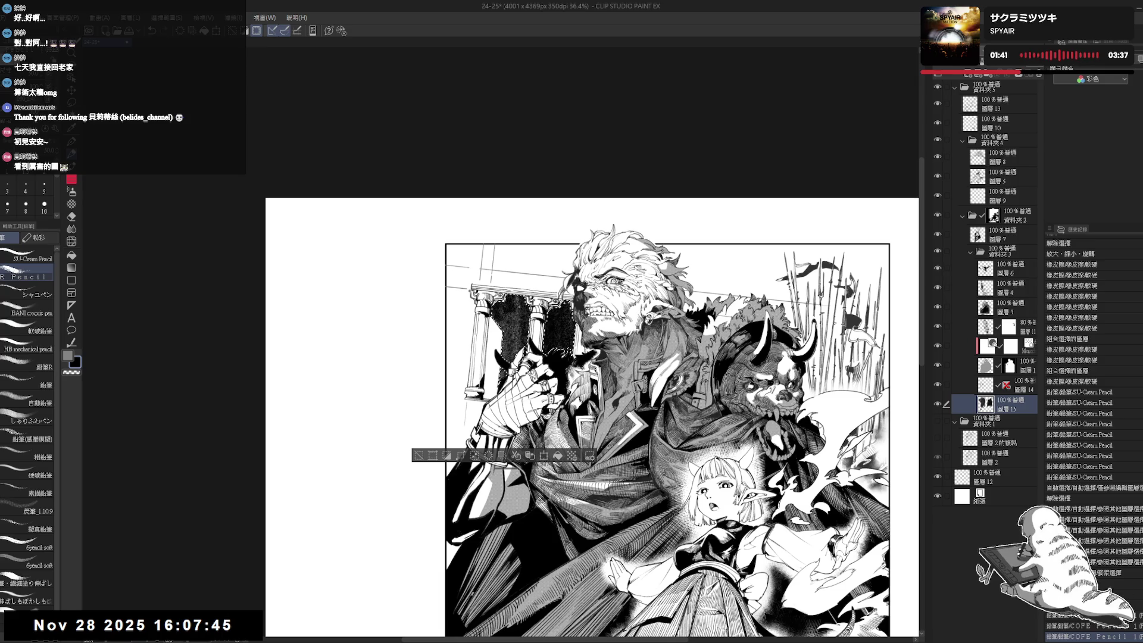
{"action": "mouse_move", "coordinate": [556, 303]}
{"action": "left_mouse_down"}
{"action": "mouse_move", "coordinate": [571, 310]}
{"action": "mouse_move", "coordinate": [533, 340]}
{"action": "left_mouse_up"}
Erase along the edges of the dark column shading and add small pencil touches.
{"action": "key", "text": "e"}
{"action": "key", "text": "p"}
{"action": "key", "text": "c"}
{"action": "key", "text": "e"}
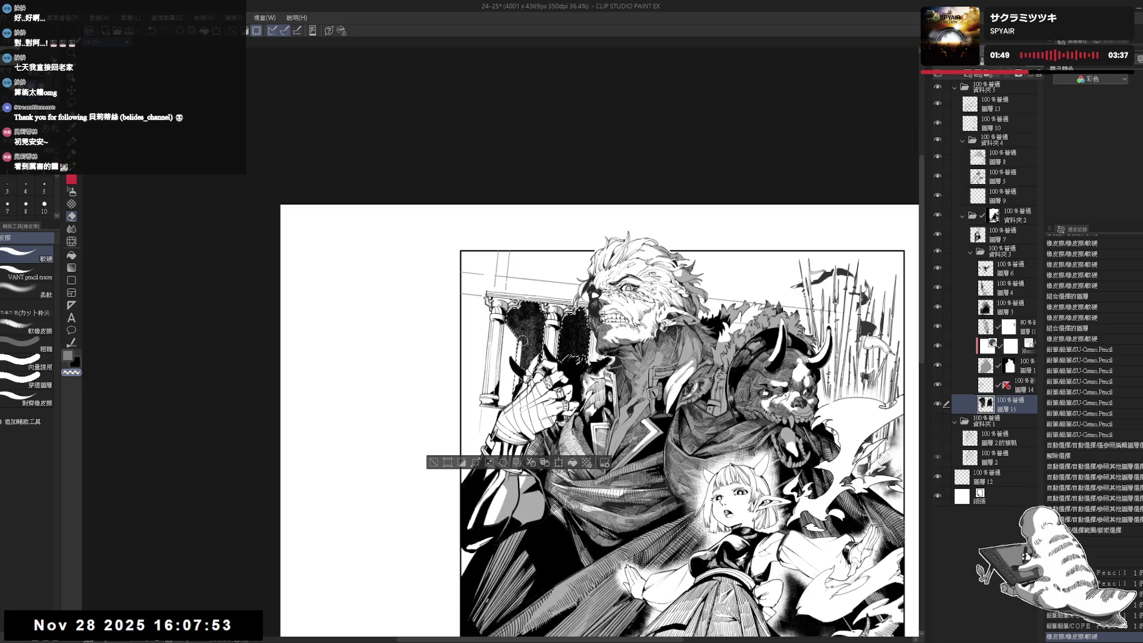
{"action": "key", "text": "r"}
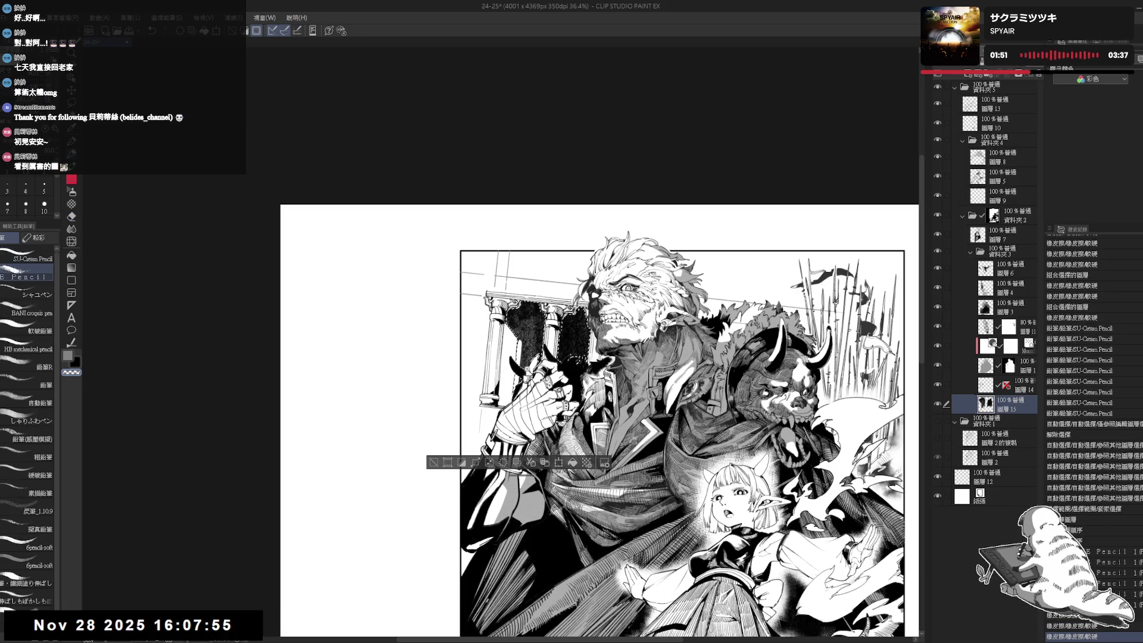
{"action": "key", "text": "e"}
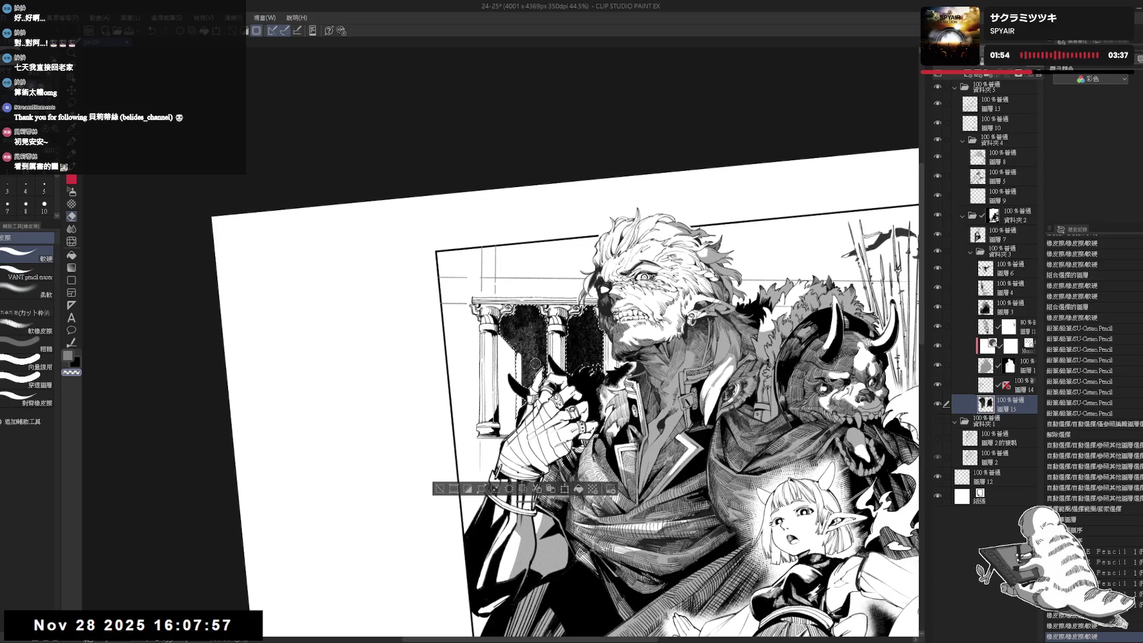
{"action": "left_click_drag", "start_coordinate": [531, 358], "coordinate": [535, 359]}
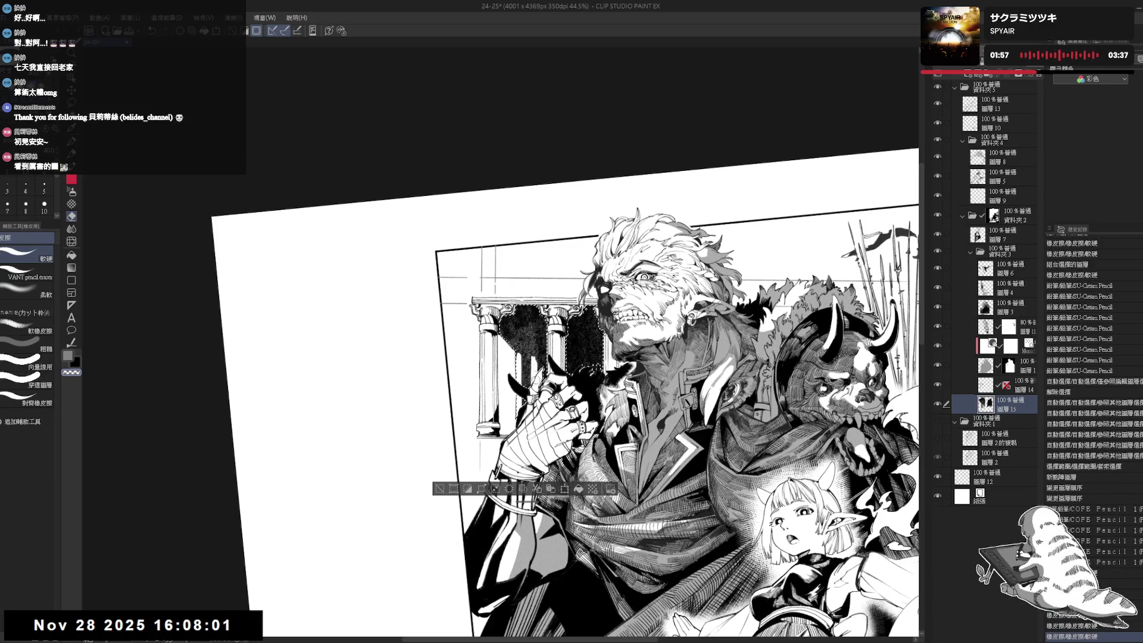
{"action": "key", "text": "p"}
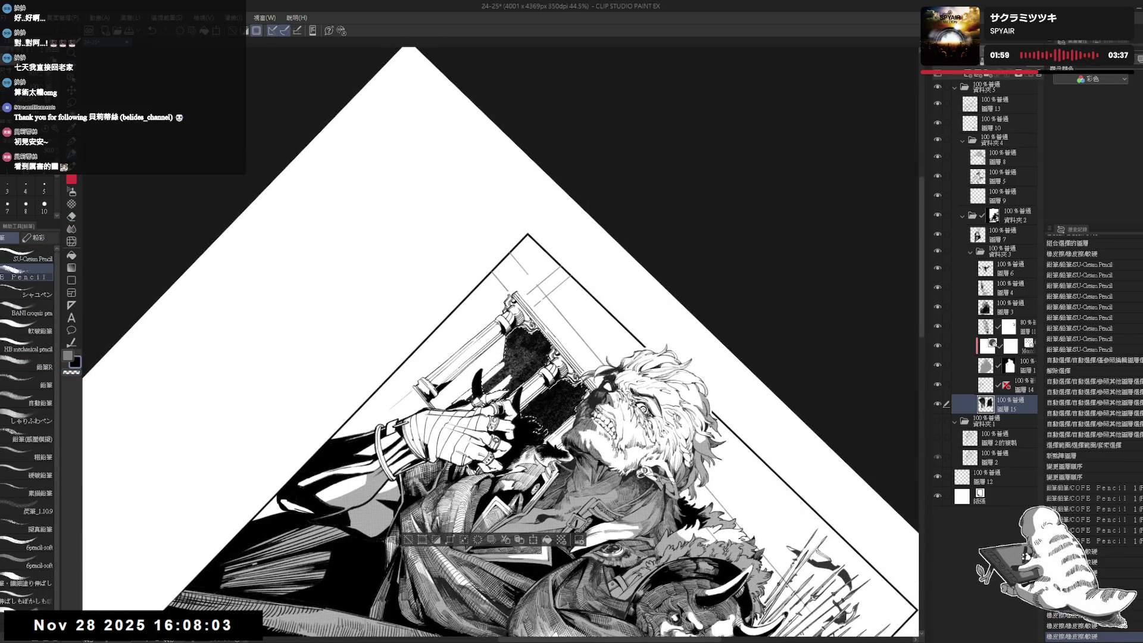
{"action": "left_click_drag", "start_coordinate": [535, 419], "coordinate": [543, 430]}
{"action": "left_click_drag", "start_coordinate": [497, 357], "coordinate": [511, 386]}
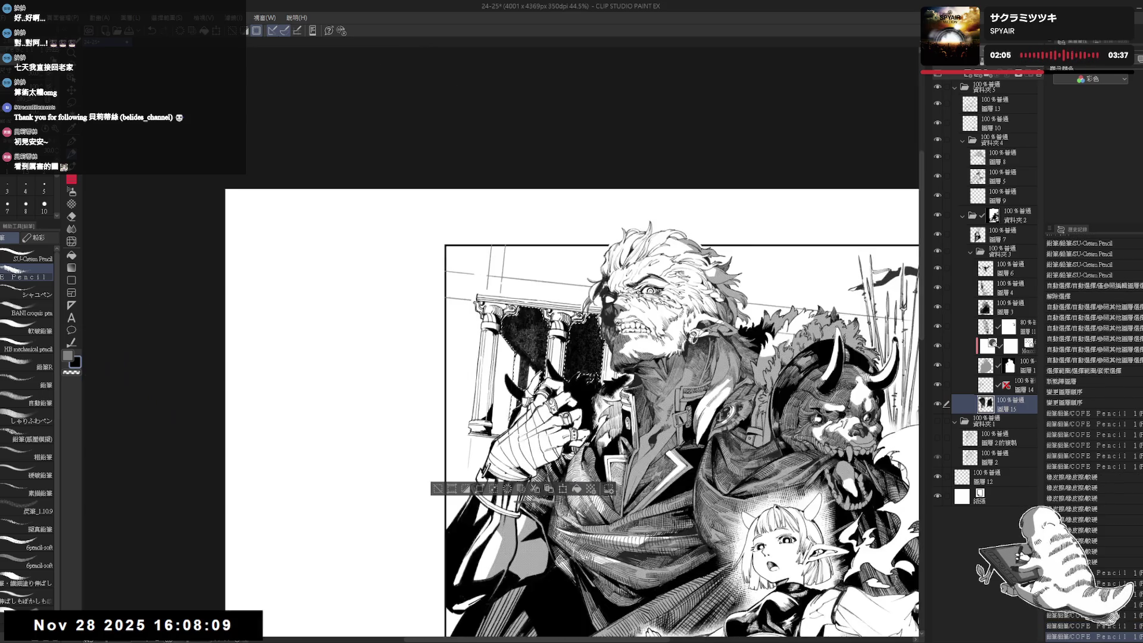
Reset the canvas view, clear the selection, and select layer 14.
{"action": "key", "text": "ctrl+@"}
{"action": "scroll", "coordinate": [253, 376], "scroll_direction": "up", "scroll_amount": 2}
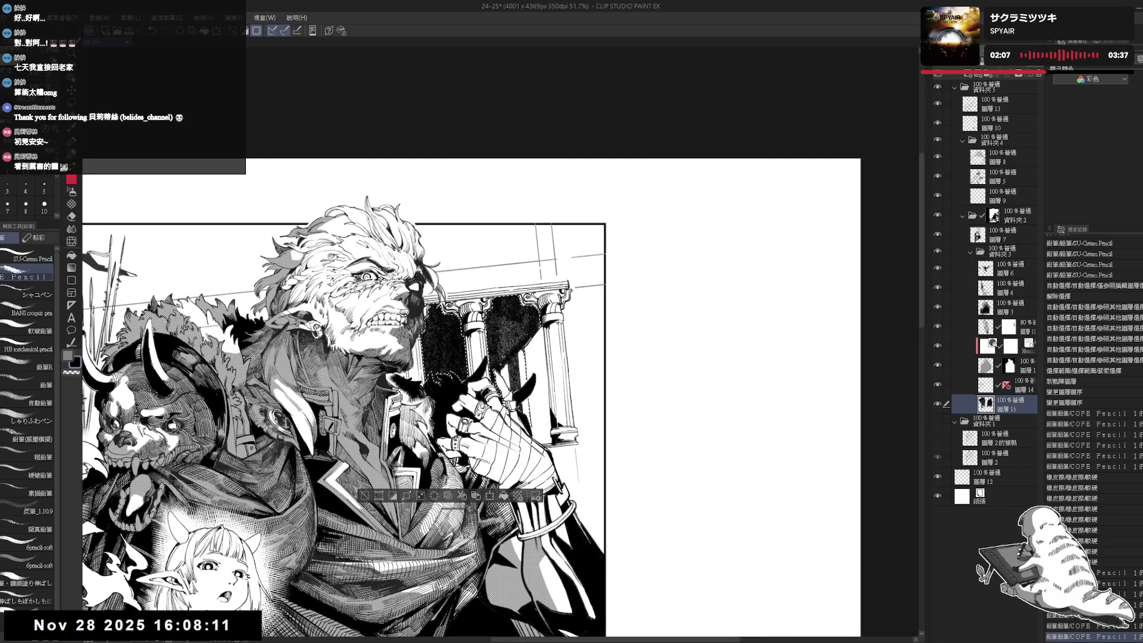
{"action": "key", "text": "ctrl+d"}
{"action": "scroll", "coordinate": [524, 345], "scroll_direction": "up", "scroll_amount": 2}
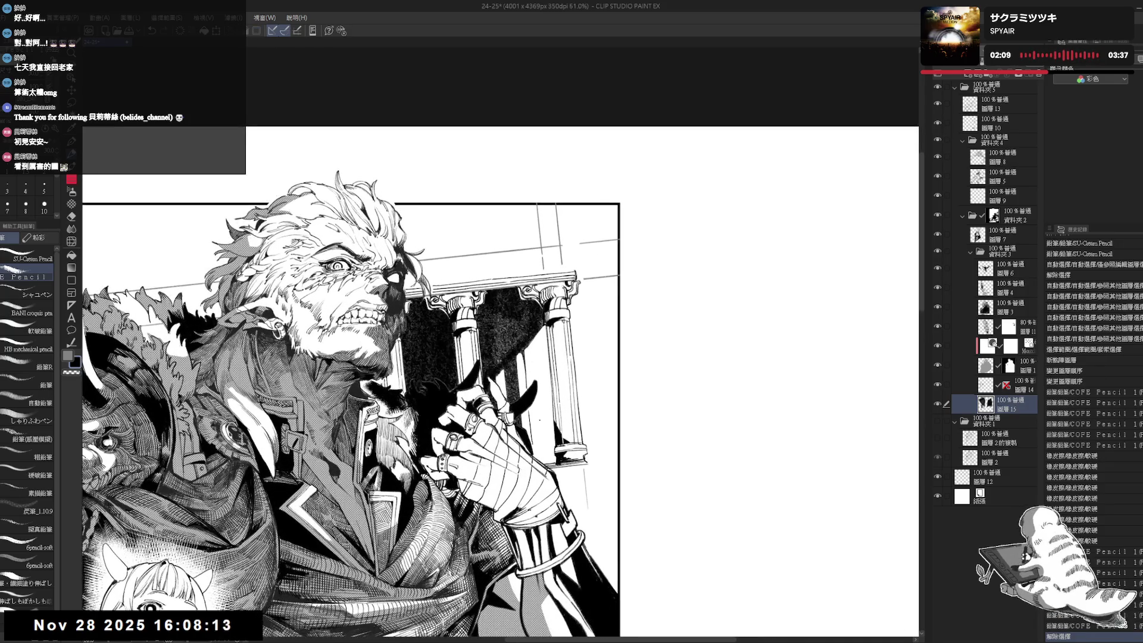
{"action": "left_click", "coordinate": [1024, 391]}
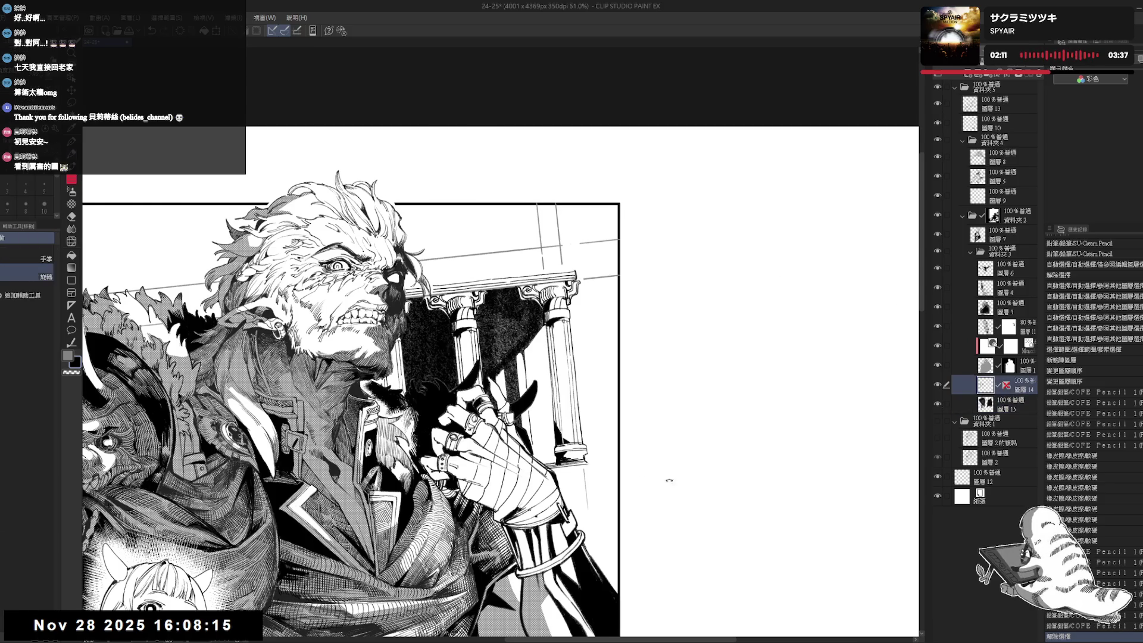
Switch to the SU-Cream Pencil at size 5 and undo the previous stroke.
{"action": "left_click_drag", "start_coordinate": [694, 485], "coordinate": [685, 494]}
{"action": "left_click_drag", "start_coordinate": [525, 348], "coordinate": [523, 393]}
{"action": "left_click", "coordinate": [29, 259]}
{"action": "left_click", "coordinate": [44, 187]}
{"action": "key", "text": "ctrl+z"}
{"action": "key", "text": "ctrl+z"}
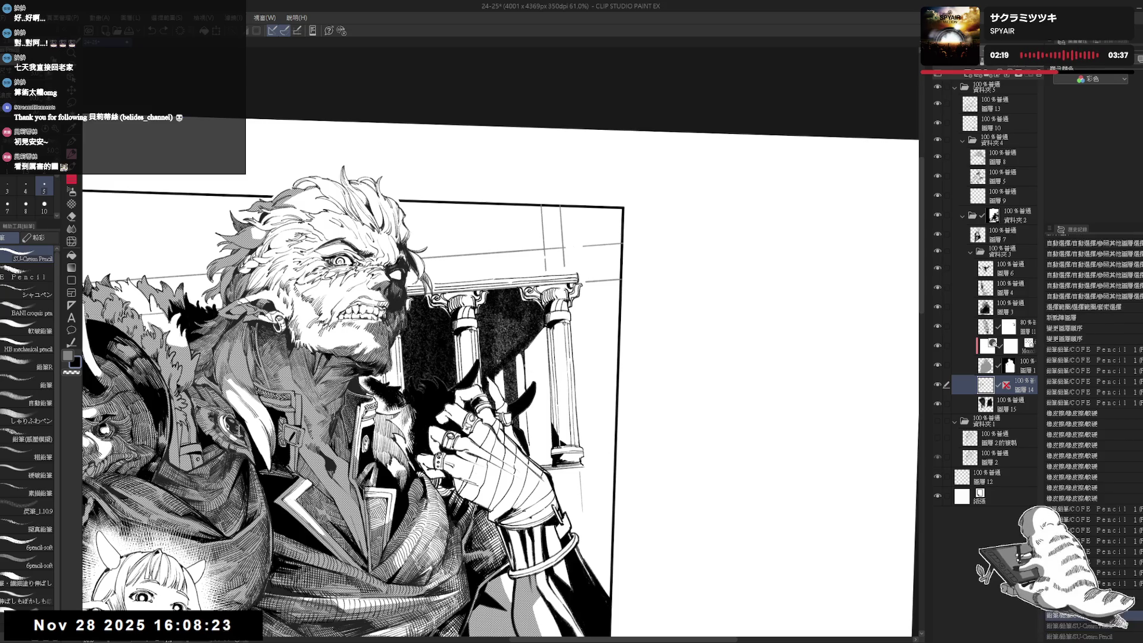
Draw short vertical pencil strokes on the warrior's line art, erasing stray marks.
{"action": "key", "text": "e"}
{"action": "key", "text": "p"}
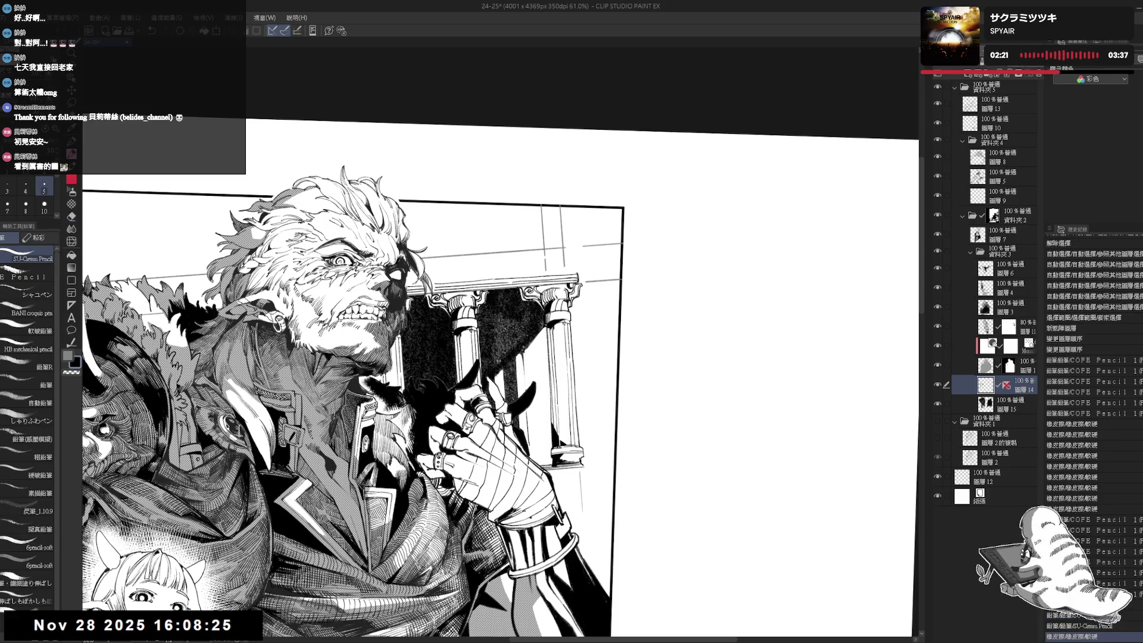
{"action": "left_click_drag", "start_coordinate": [525, 358], "coordinate": [528, 450]}
{"action": "key", "text": "e"}
{"action": "key", "text": "p"}
{"action": "left_click_drag", "start_coordinate": [527, 405], "coordinate": [528, 446]}
{"action": "left_click_drag", "start_coordinate": [527, 407], "coordinate": [533, 457]}
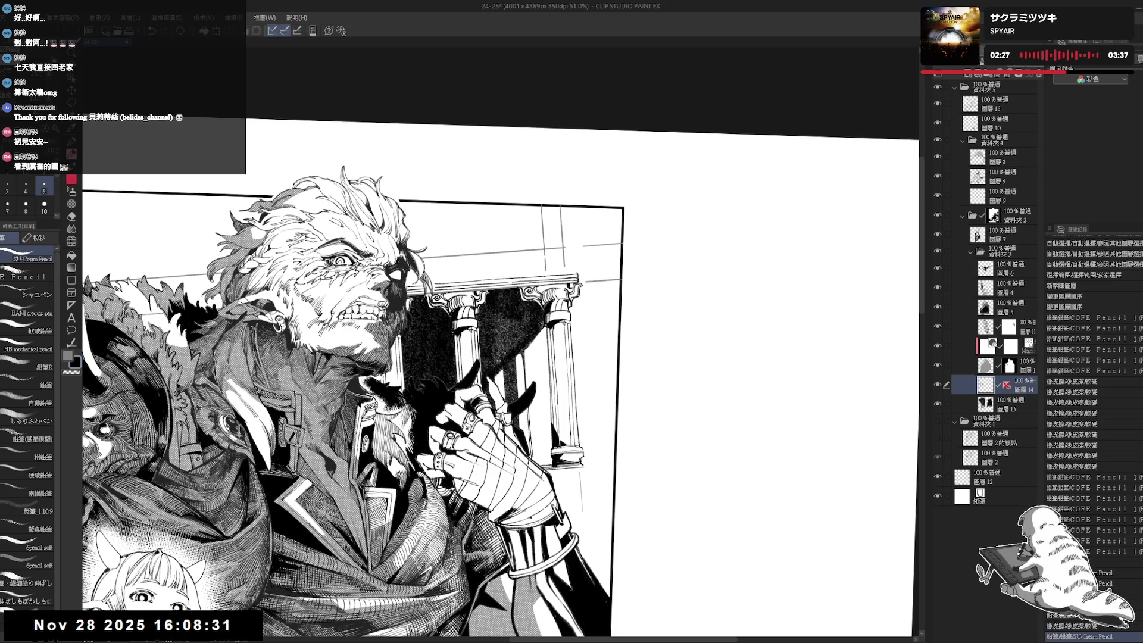
{"action": "key", "text": "h"}
{"action": "mouse_move", "coordinate": [528, 410]}
{"action": "left_mouse_down"}
{"action": "mouse_move", "coordinate": [522, 385]}
{"action": "mouse_move", "coordinate": [528, 416]}
{"action": "mouse_move", "coordinate": [571, 416]}
{"action": "left_mouse_up"}
{"action": "key", "text": "e"}
{"action": "key", "text": "p"}
Reset the canvas rotation and zoom out to see the whole page.
{"action": "key", "text": "ctrl+@"}
{"action": "left_click_drag", "start_coordinate": [476, 327], "coordinate": [476, 361]}
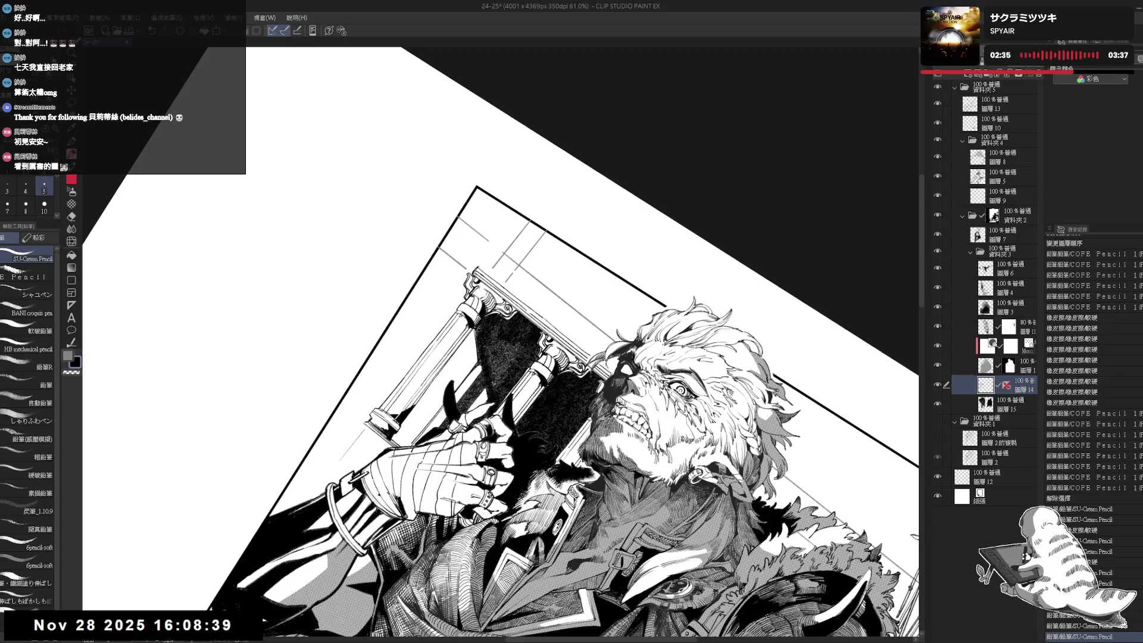
{"action": "key", "text": "ctrl+@"}
{"action": "key", "text": "ctrl+minus"}
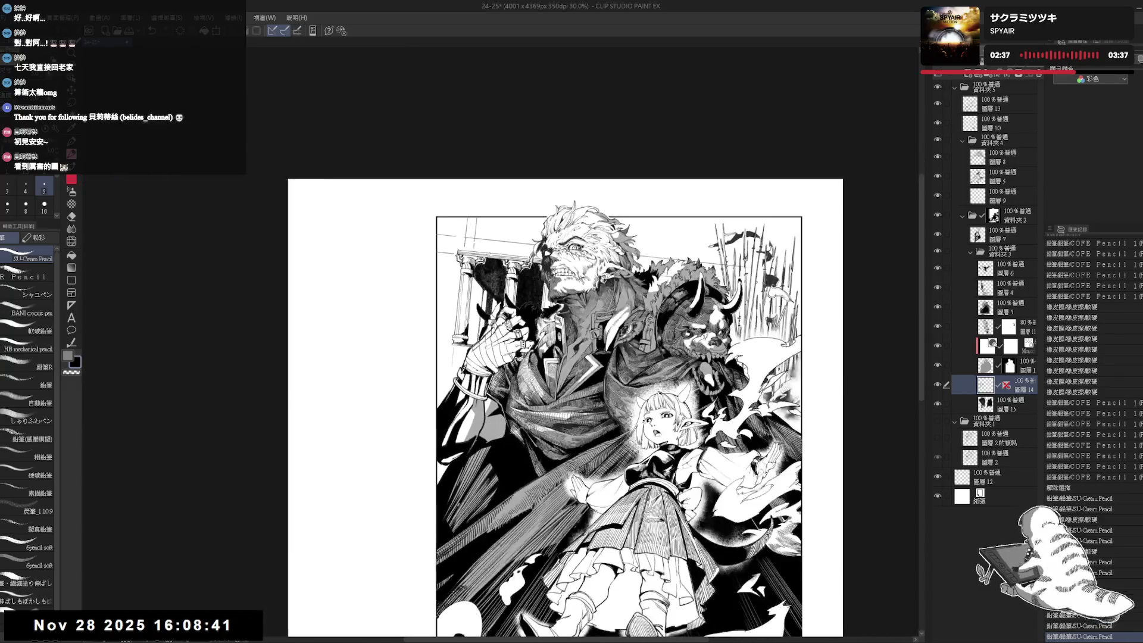
Set layer 15 to 100% opacity and select its painted pixels.
{"action": "left_click", "coordinate": [1014, 403]}
{"action": "left_click_drag", "start_coordinate": [1007, 55], "coordinate": [1006, 55]}
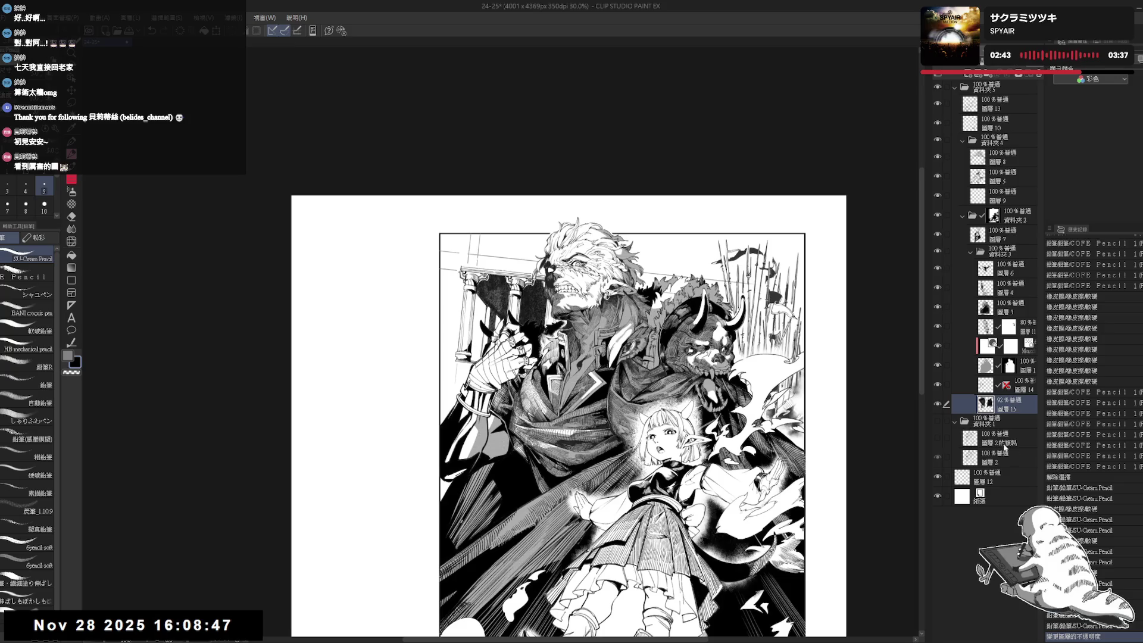
{"action": "left_click_drag", "start_coordinate": [1006, 56], "coordinate": [1036, 55]}
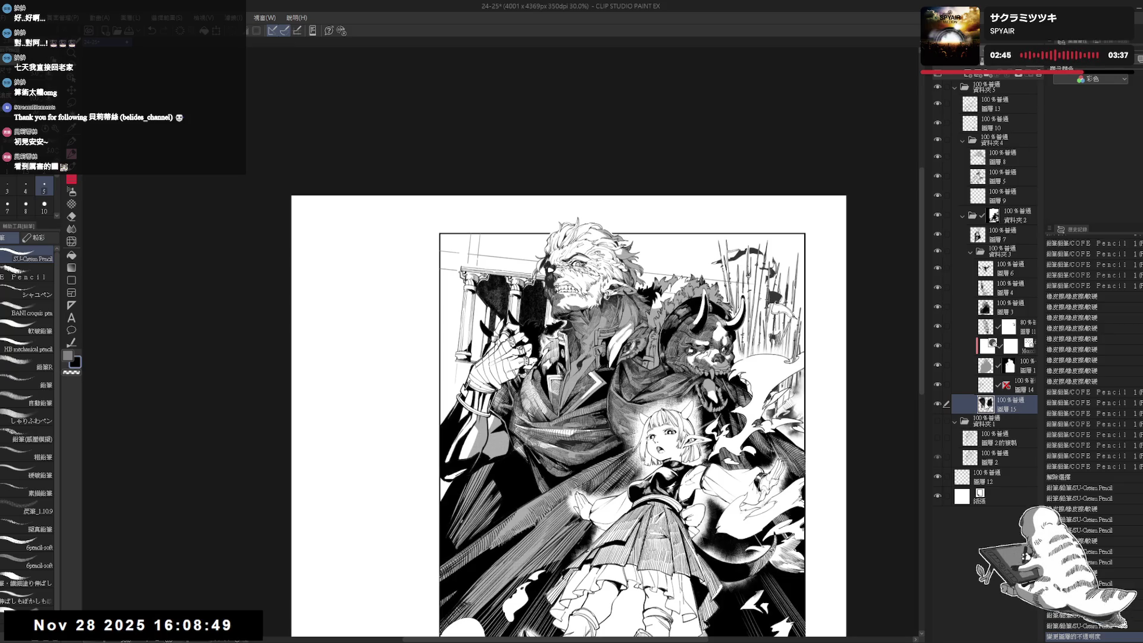
{"action": "left_click", "coordinate": [986, 405], "text": "ctrl"}
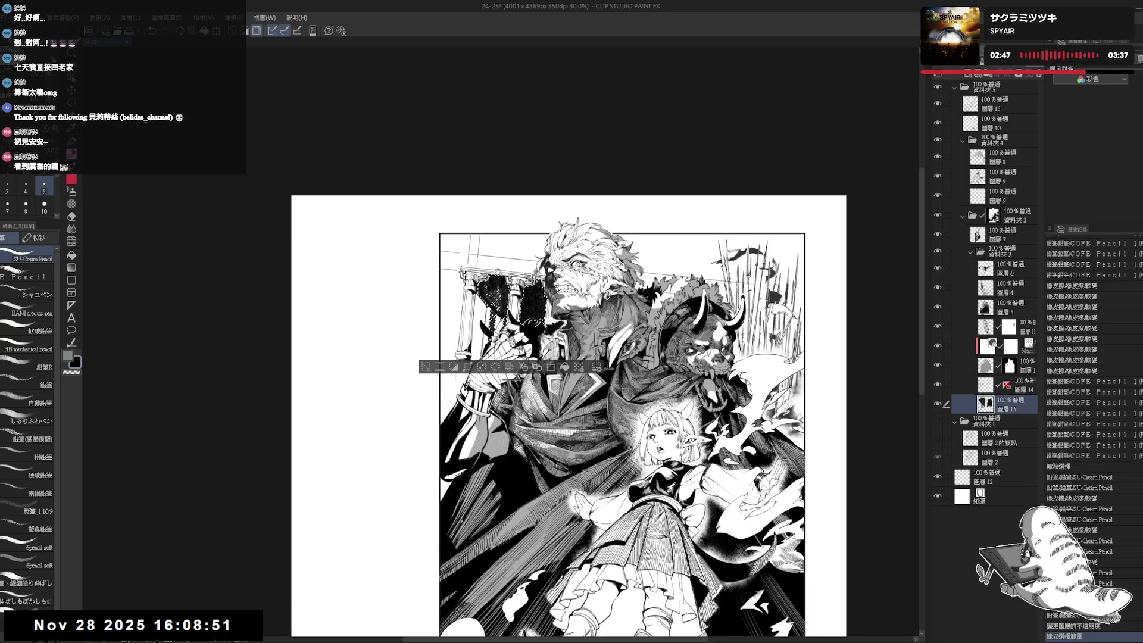
{"action": "scroll", "coordinate": [441, 184], "scroll_direction": "up", "scroll_amount": 1}
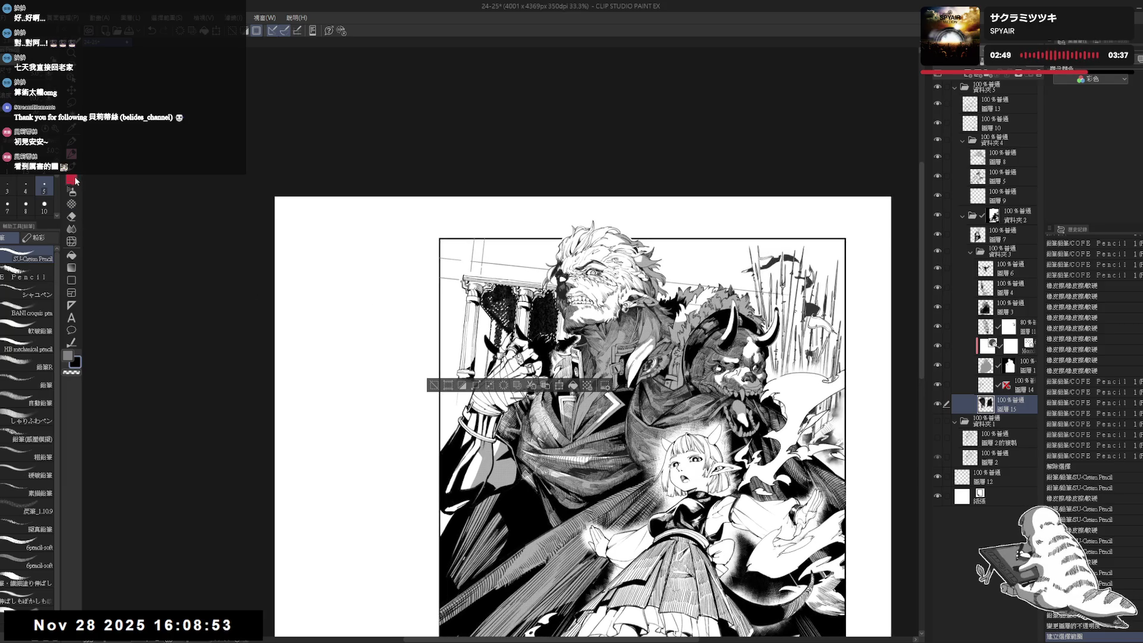
Darken the gap between the left pillars with the 黑沙粒 sand-grain tone brush.
{"action": "left_click", "coordinate": [71, 205]}
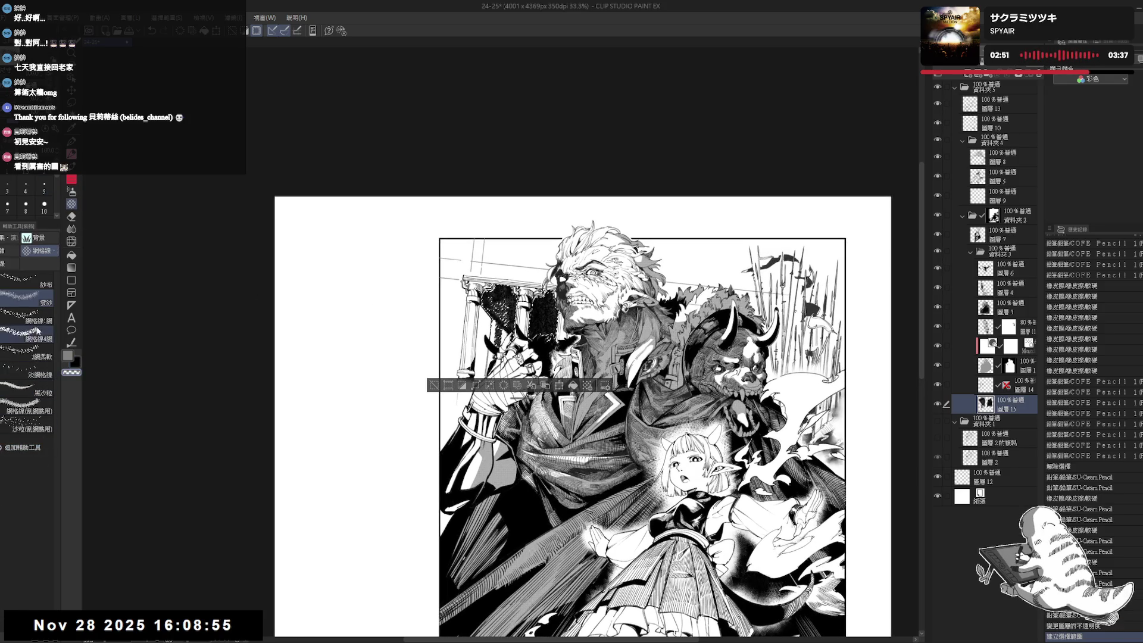
{"action": "left_click", "coordinate": [30, 392]}
{"action": "left_click_drag", "start_coordinate": [488, 291], "coordinate": [506, 333]}
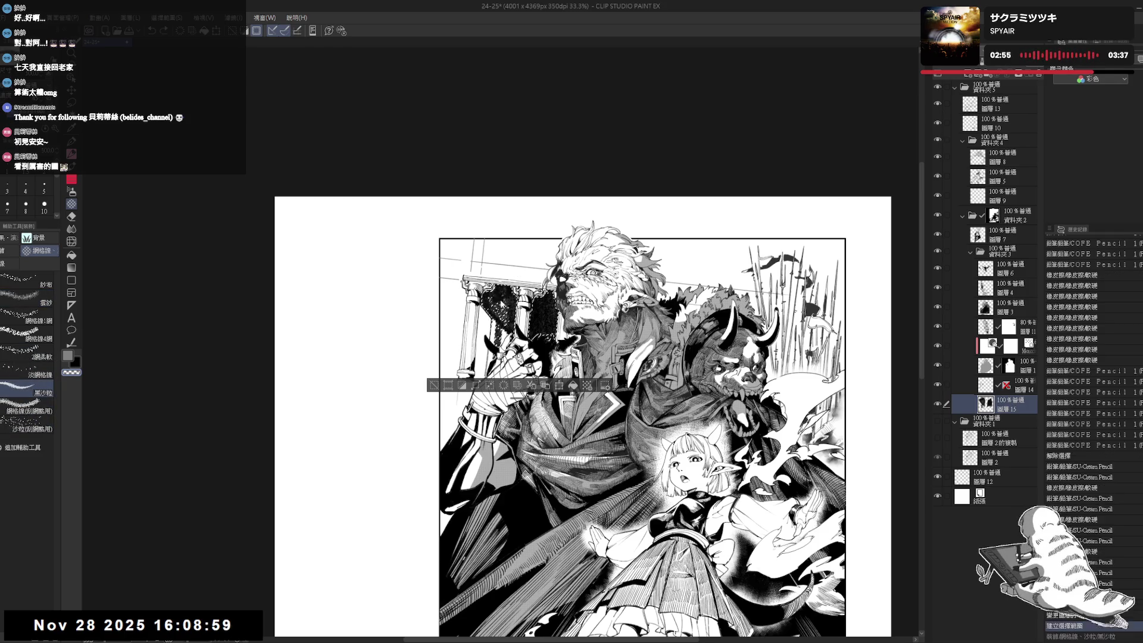
{"action": "left_click_drag", "start_coordinate": [494, 289], "coordinate": [509, 325]}
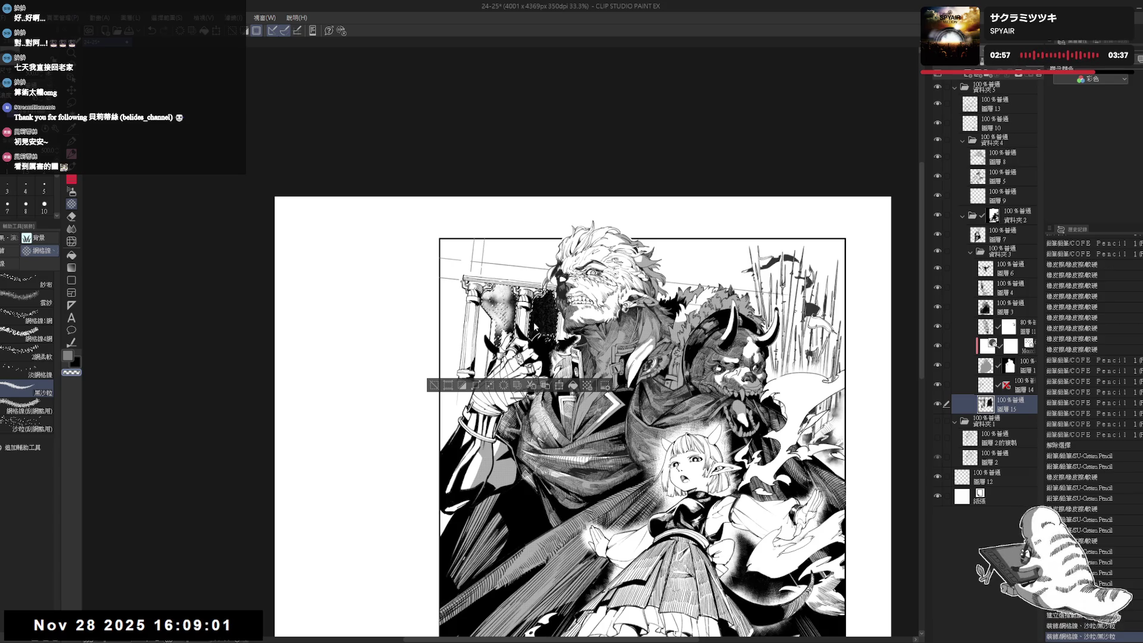
{"action": "key", "text": "x"}
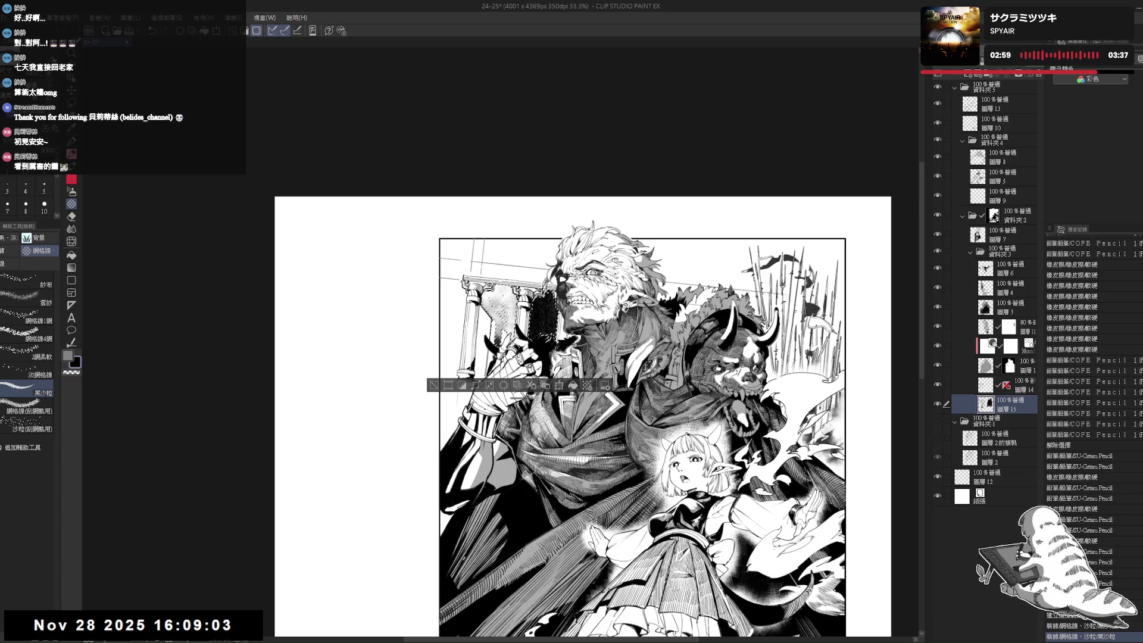
{"action": "left_click_drag", "start_coordinate": [494, 291], "coordinate": [512, 321]}
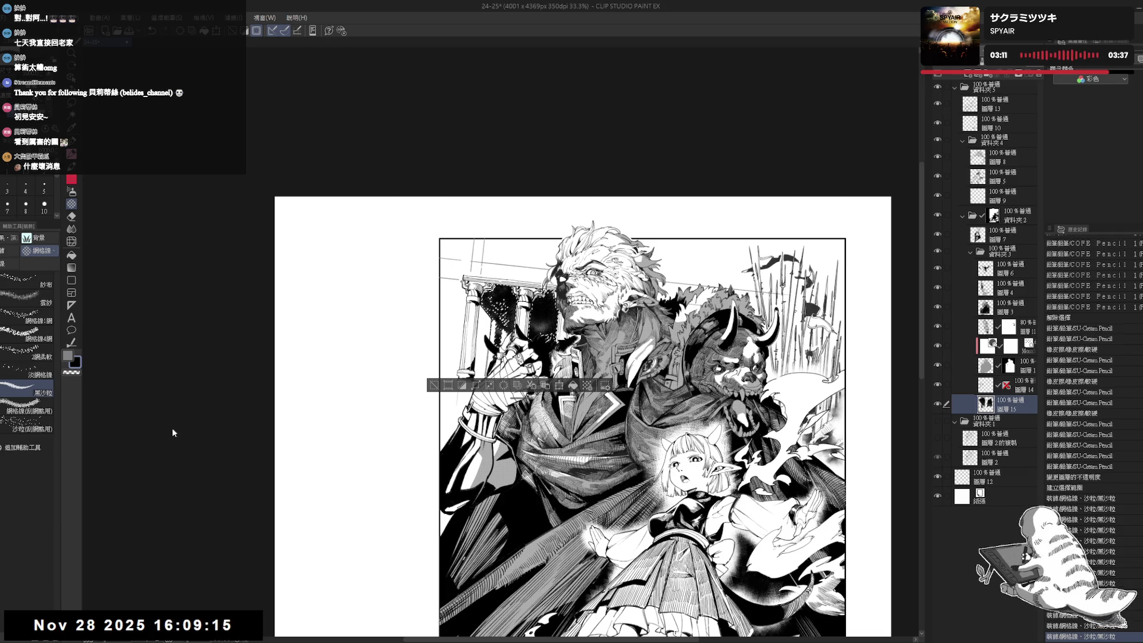
Add 網格線 grid-line tone strokes on the pillar area, then clear the selection.
{"action": "left_click", "coordinate": [26, 410]}
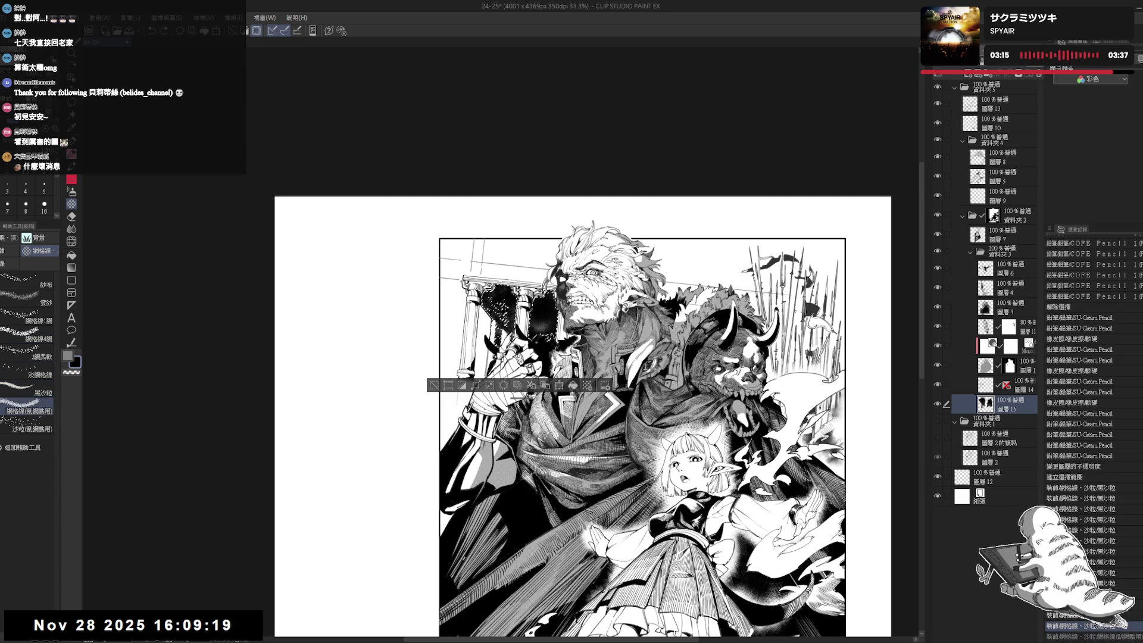
{"action": "mouse_move", "coordinate": [506, 298]}
{"action": "left_mouse_down"}
{"action": "mouse_move", "coordinate": [530, 327]}
{"action": "mouse_move", "coordinate": [509, 322]}
{"action": "mouse_move", "coordinate": [500, 340]}
{"action": "mouse_move", "coordinate": [503, 304]}
{"action": "mouse_move", "coordinate": [500, 339]}
{"action": "left_mouse_up"}
{"action": "key", "text": "x"}
{"action": "key", "text": "ctrl+d"}
{"action": "key", "text": "h"}
{"action": "key", "text": "h"}
{"action": "scroll", "coordinate": [581, 416], "scroll_direction": "up", "scroll_amount": 1}
{"action": "left_click_drag", "start_coordinate": [714, 298], "coordinate": [595, 387]}
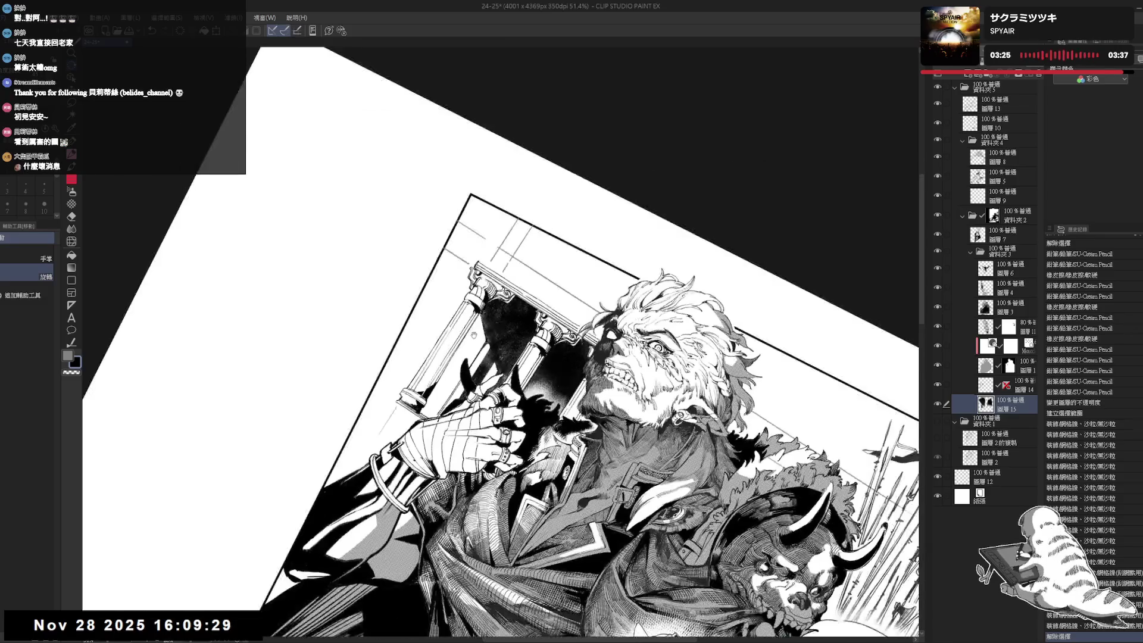
{"action": "scroll", "coordinate": [580, 416], "scroll_direction": "up", "scroll_amount": 2}
{"action": "key", "text": "ctrl+at"}
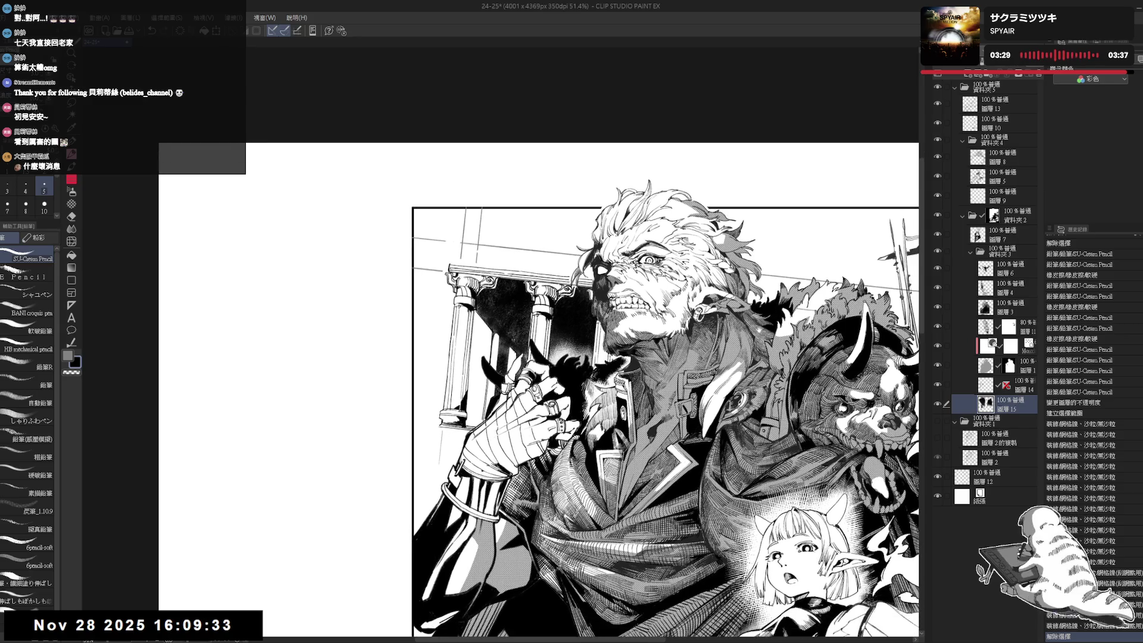
Group layers 14 and 15 together in a new folder.
{"action": "left_click", "coordinate": [1019, 391]}
{"action": "key", "text": "ctrl+g"}
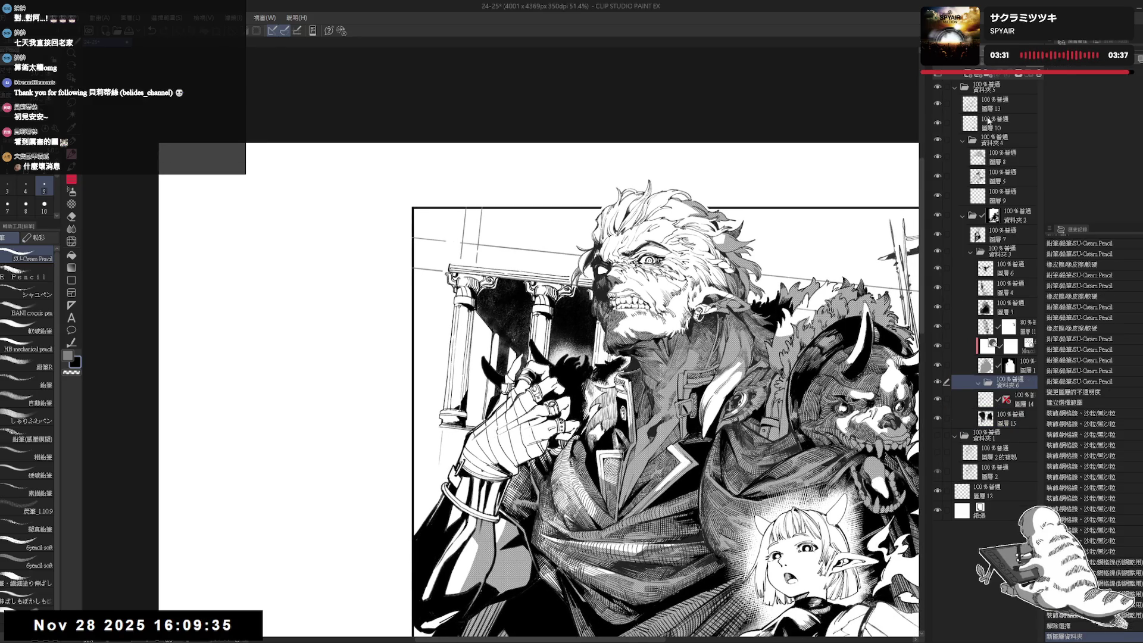
{"action": "left_click_drag", "start_coordinate": [1017, 417], "coordinate": [1012, 385]}
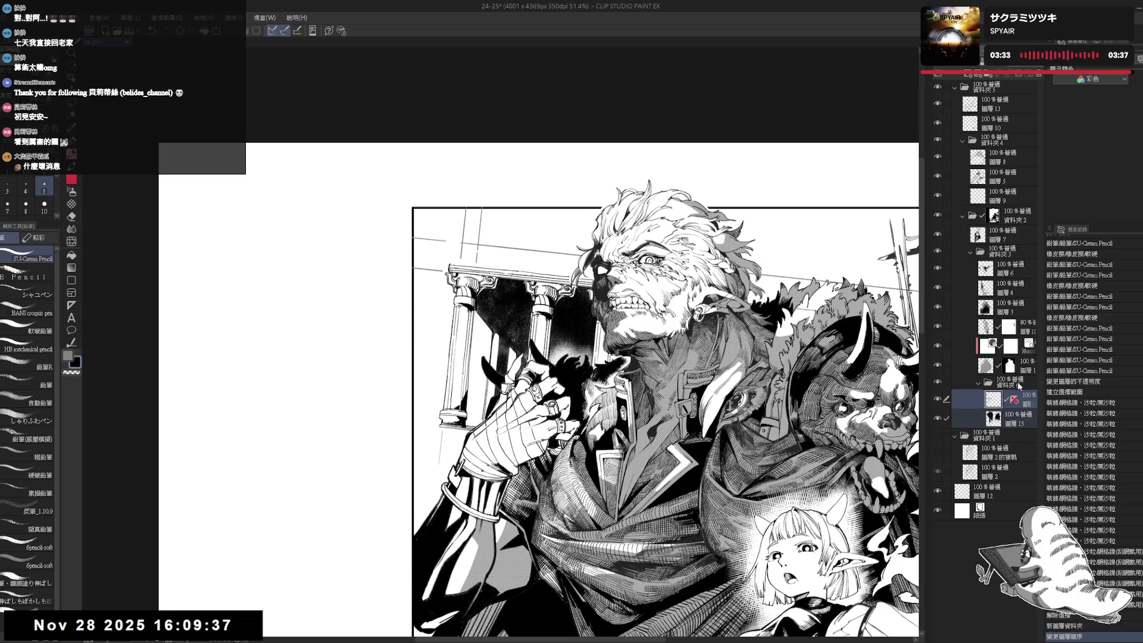
{"action": "scroll", "coordinate": [581, 285], "scroll_direction": "down", "scroll_amount": 1}
Lighten tiny spots near the left column capitals and add pencil lines along the left column.
{"action": "key", "text": "e"}
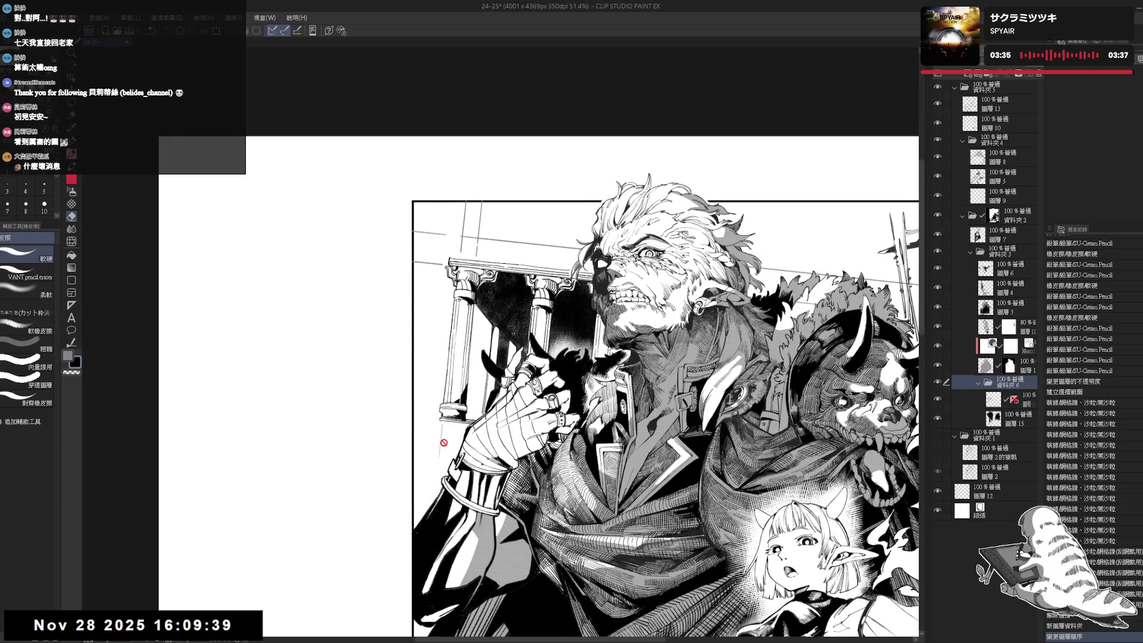
{"action": "key", "text": "p"}
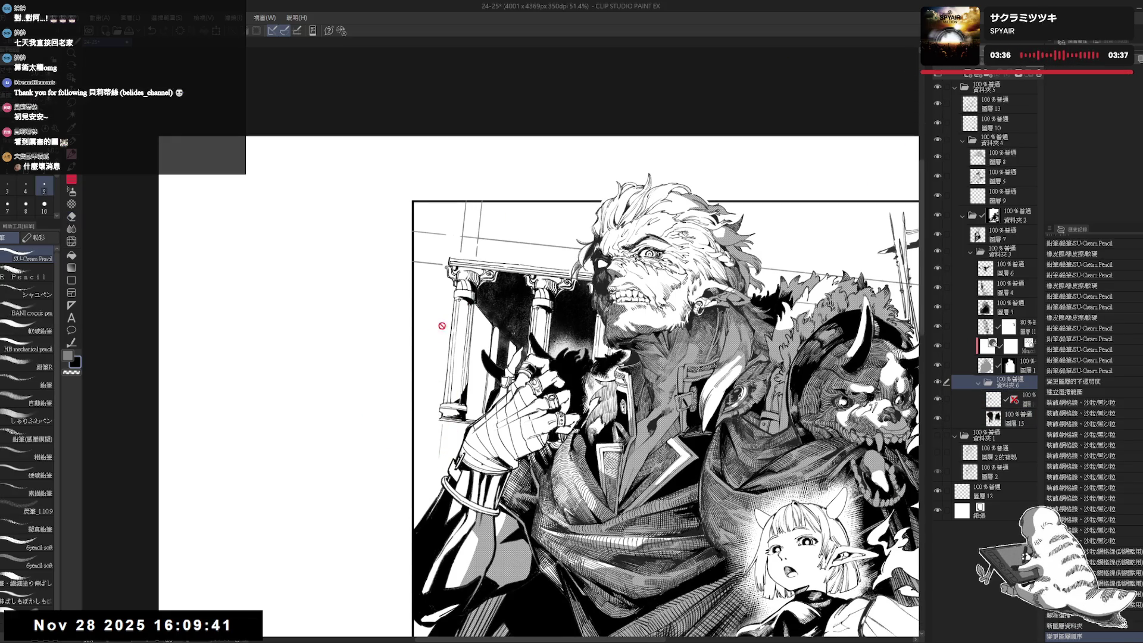
{"action": "left_click_drag", "start_coordinate": [447, 320], "coordinate": [179, 316]}
{"action": "mouse_move", "coordinate": [475, 313]}
{"action": "left_mouse_down"}
{"action": "mouse_move", "coordinate": [498, 313]}
{"action": "mouse_move", "coordinate": [461, 298]}
{"action": "left_mouse_up"}
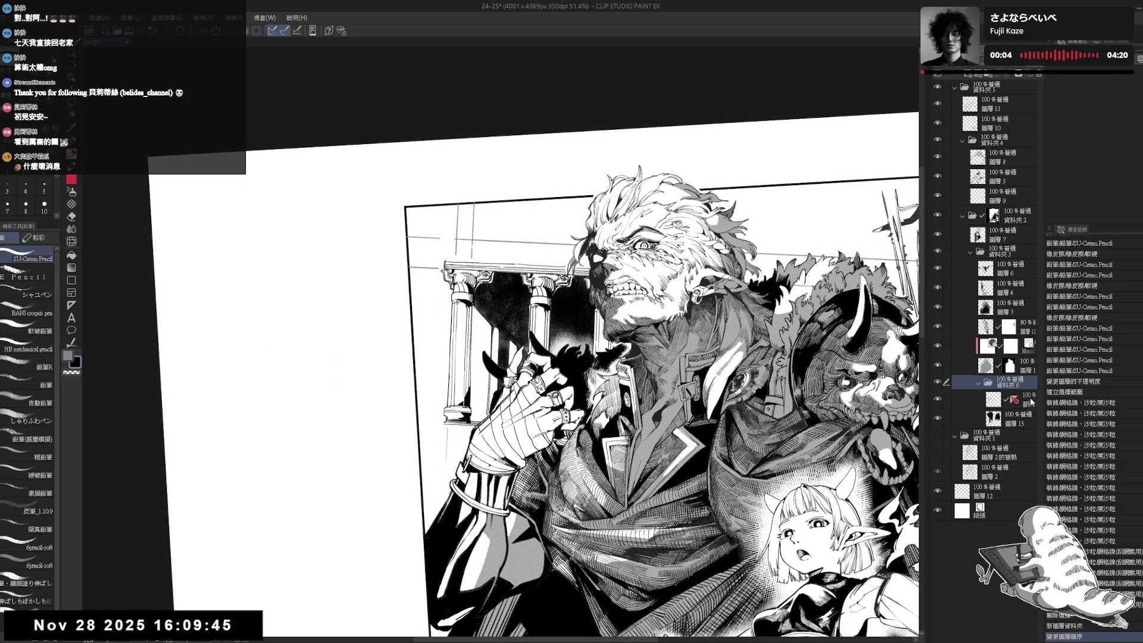
{"action": "left_click", "coordinate": [1012, 399]}
{"action": "left_click_drag", "start_coordinate": [450, 324], "coordinate": [450, 365]}
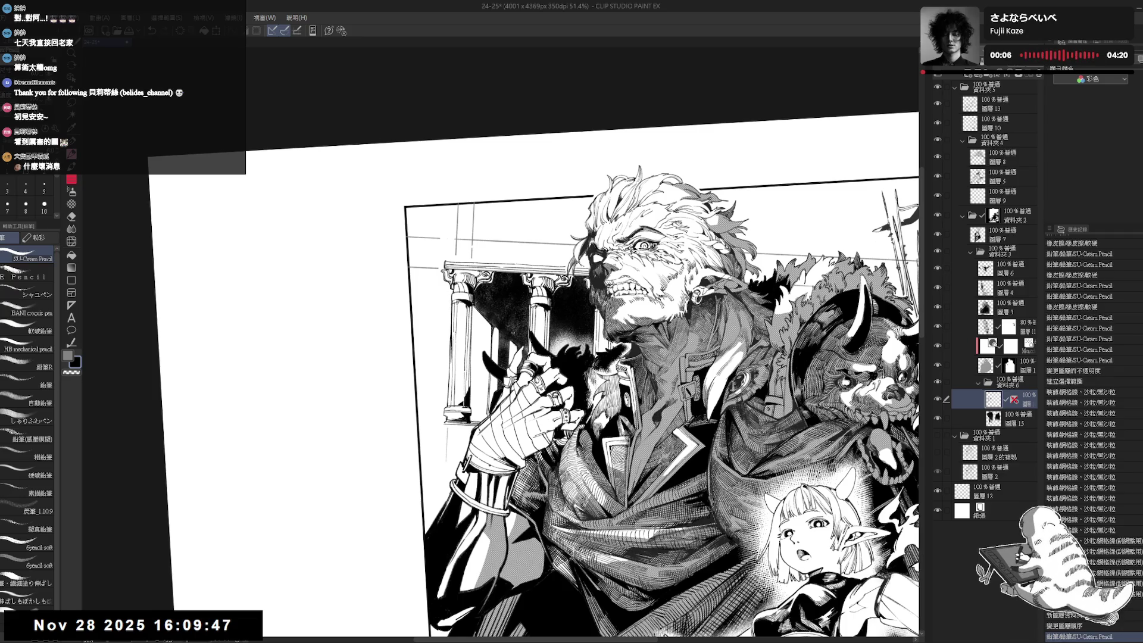
{"action": "left_click_drag", "start_coordinate": [450, 301], "coordinate": [448, 383]}
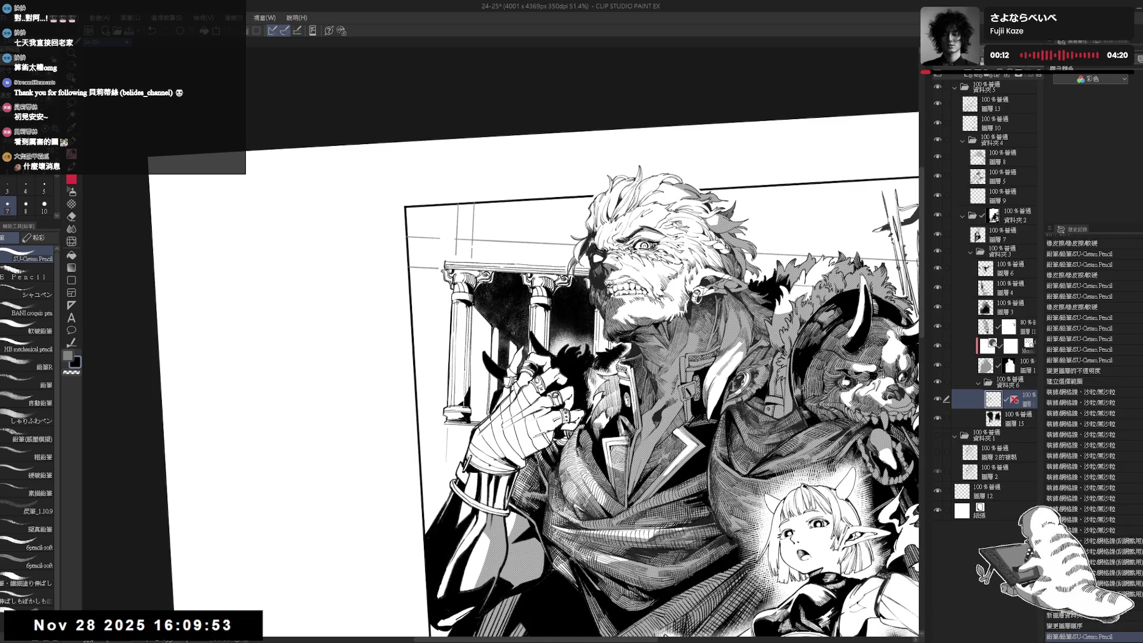
Rotate the canvas view counter-clockwise, then tilt it back toward level.
{"action": "scroll", "coordinate": [476, 416], "scroll_direction": "down", "scroll_amount": 1}
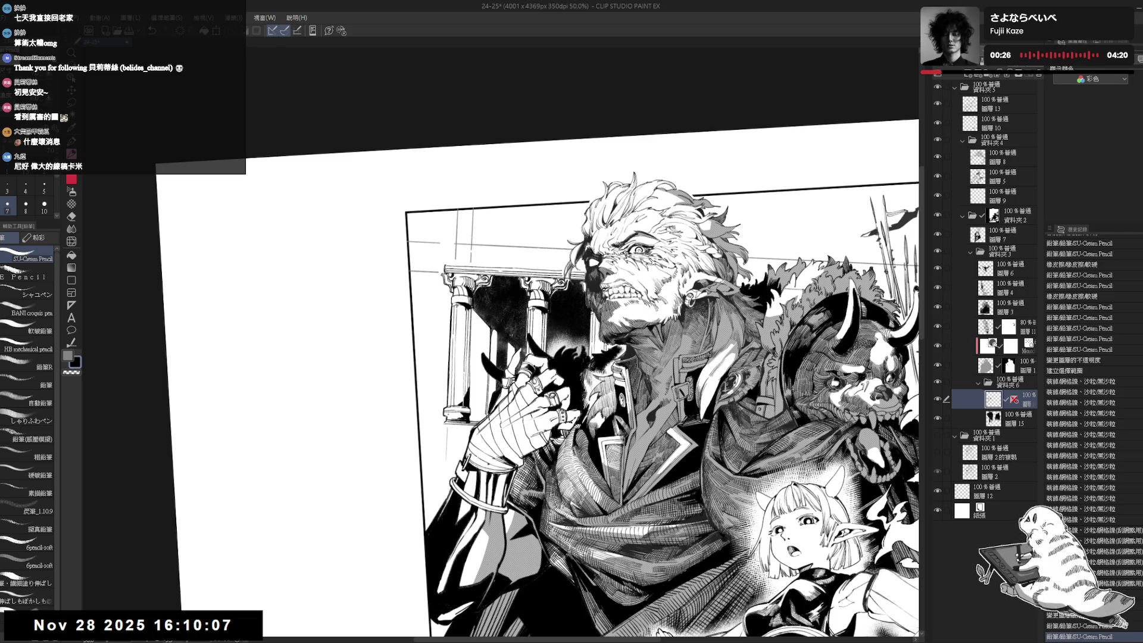
{"action": "left_click_drag", "start_coordinate": [439, 333], "coordinate": [434, 312]}
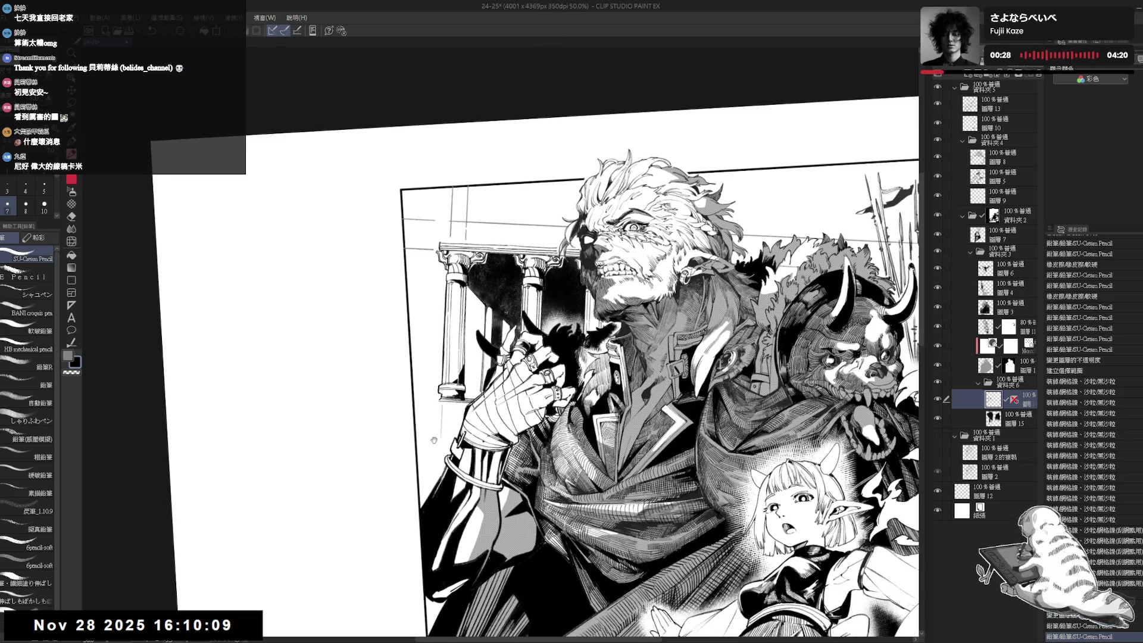
{"action": "key", "text": "e"}
{"action": "key", "text": "r"}
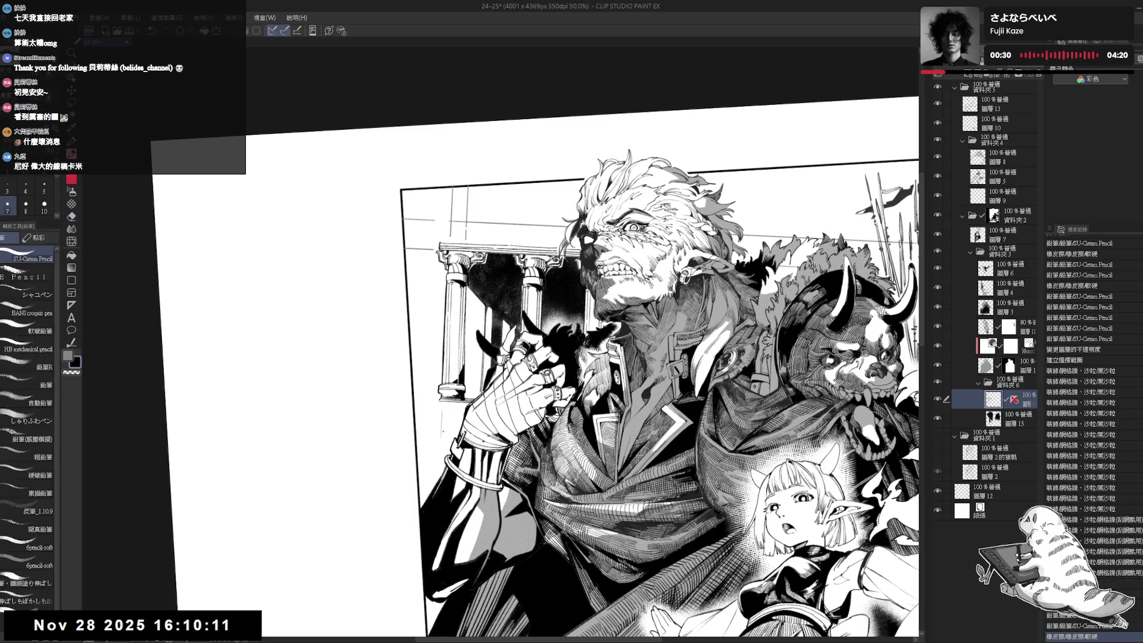
{"action": "left_click_drag", "start_coordinate": [441, 406], "coordinate": [432, 437]}
{"action": "left_click_drag", "start_coordinate": [439, 475], "coordinate": [441, 479]}
{"action": "key", "text": "p"}
{"action": "key", "text": "e"}
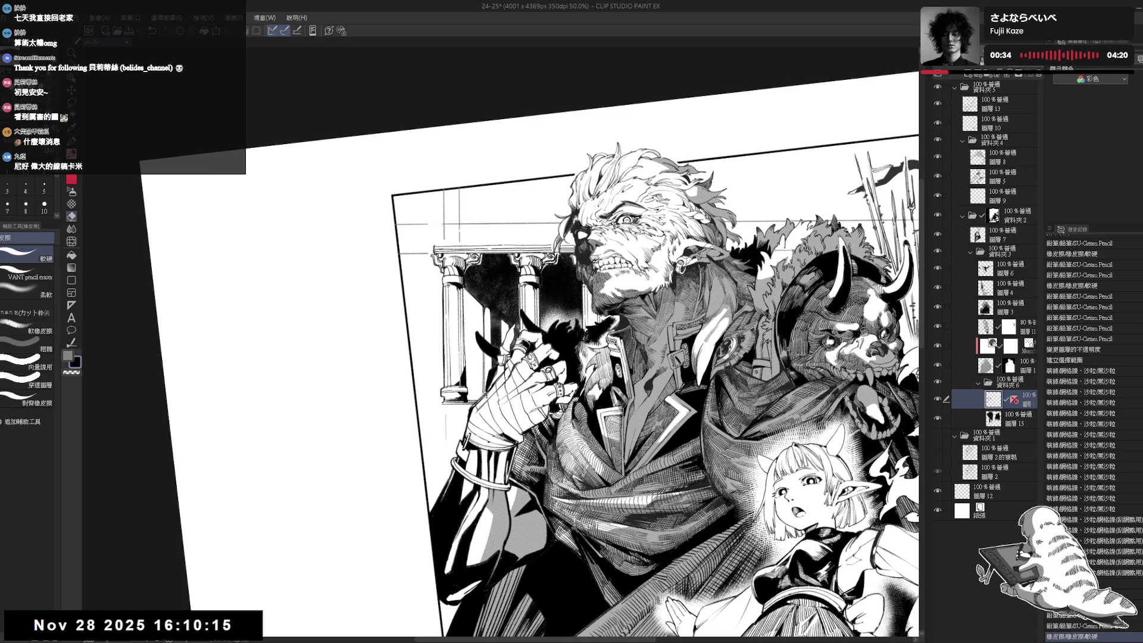
{"action": "key", "text": "p"}
{"action": "left_click_drag", "start_coordinate": [441, 479], "coordinate": [443, 484]}
Erase small stray marks on layer 3.
{"action": "key", "text": "e"}
{"action": "key", "text": "p"}
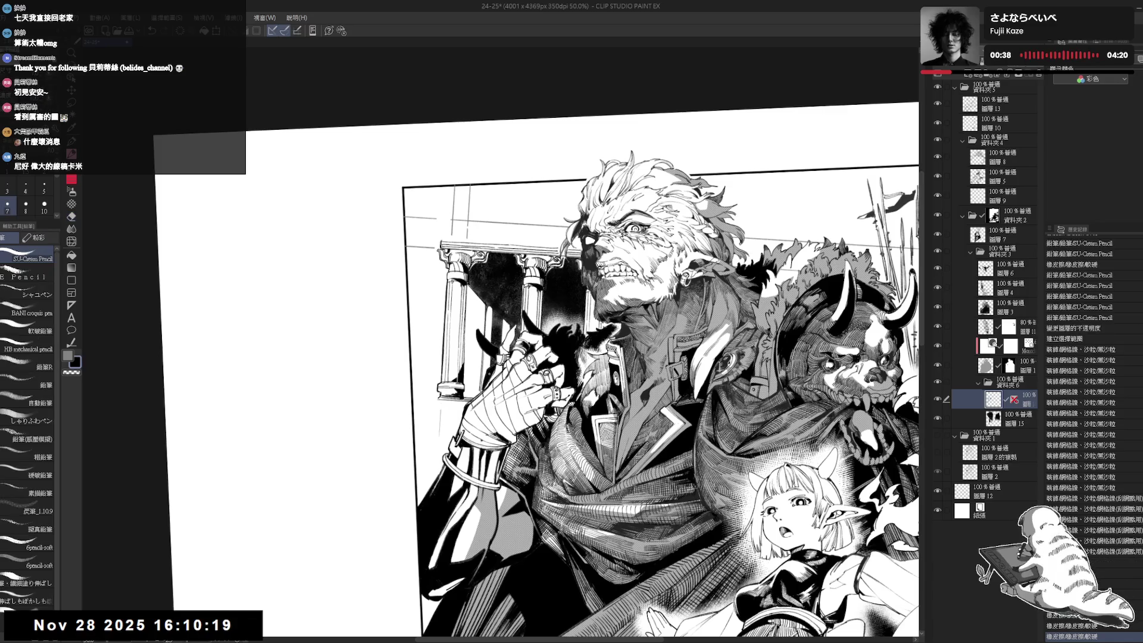
{"action": "left_click", "coordinate": [486, 375], "text": "ctrl+shift"}
{"action": "key", "text": "e"}
{"action": "left_click_drag", "start_coordinate": [483, 383], "coordinate": [485, 369]}
{"action": "key", "text": "p"}
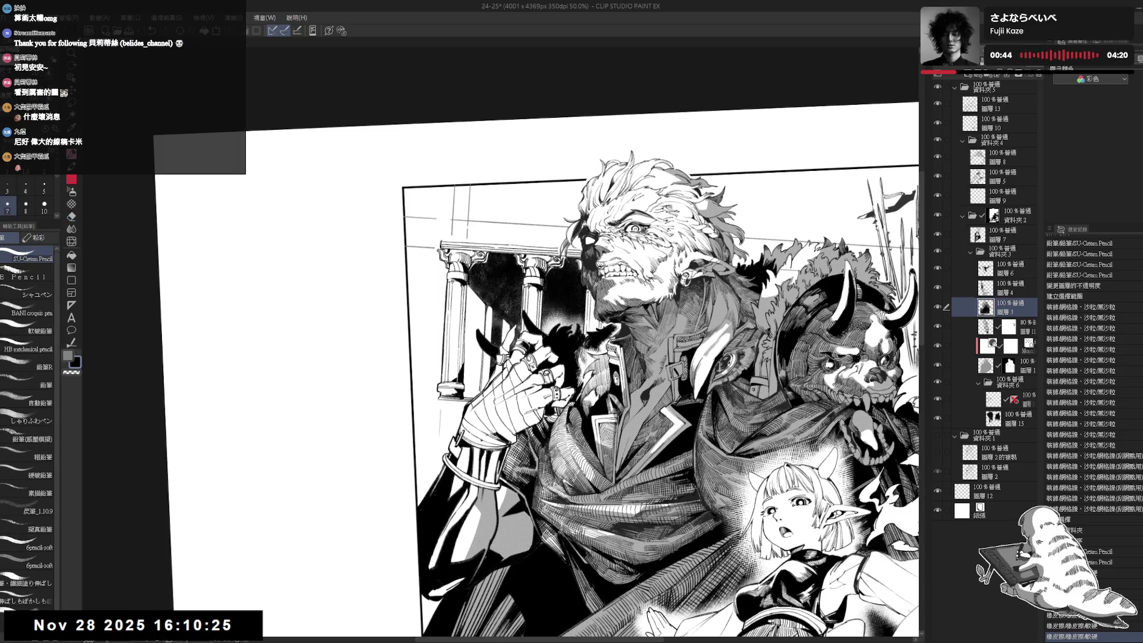
Level and zoom out the view, then redraw a short pencil stroke beside the elf girl.
{"action": "left_click", "coordinate": [1012, 399]}
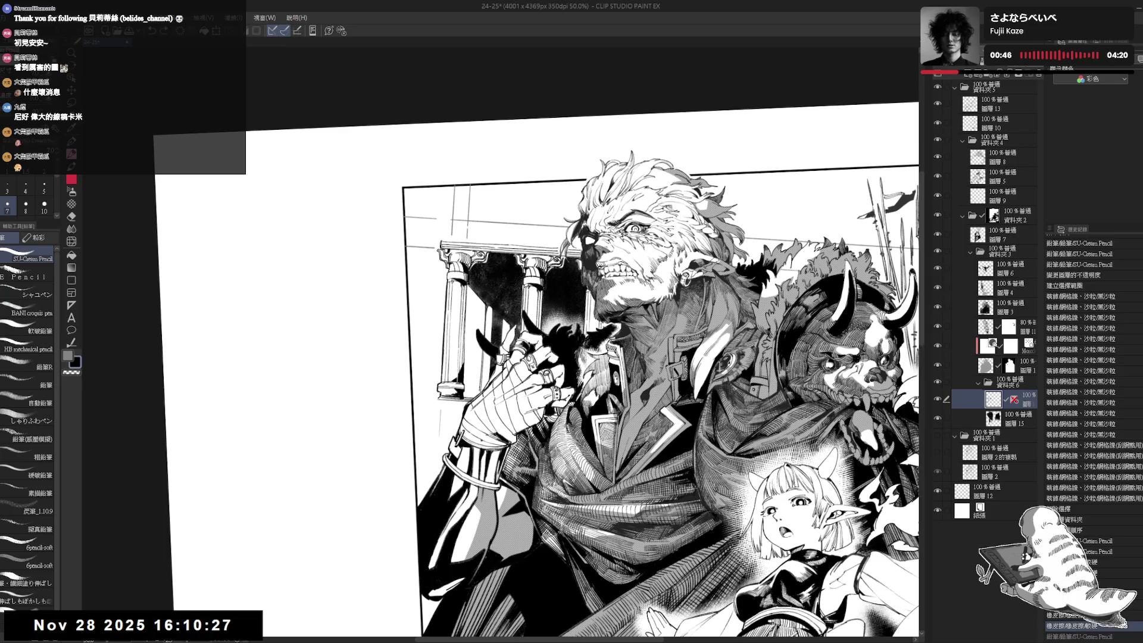
{"action": "key", "text": "ctrl+0"}
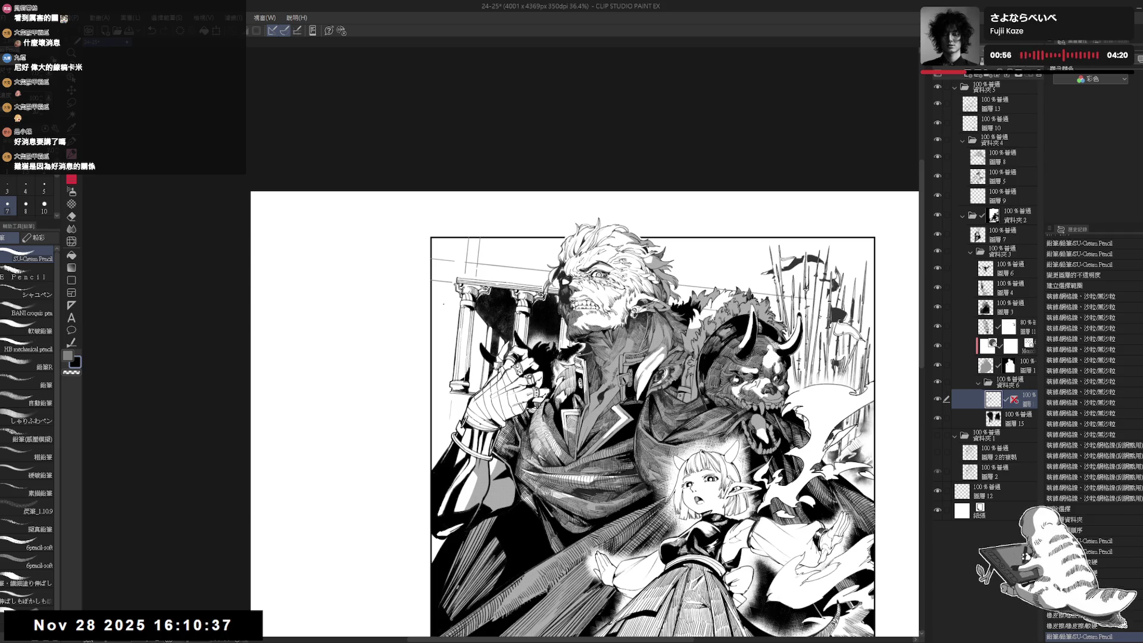
{"action": "scroll", "coordinate": [481, 302], "scroll_direction": "up", "scroll_amount": 2}
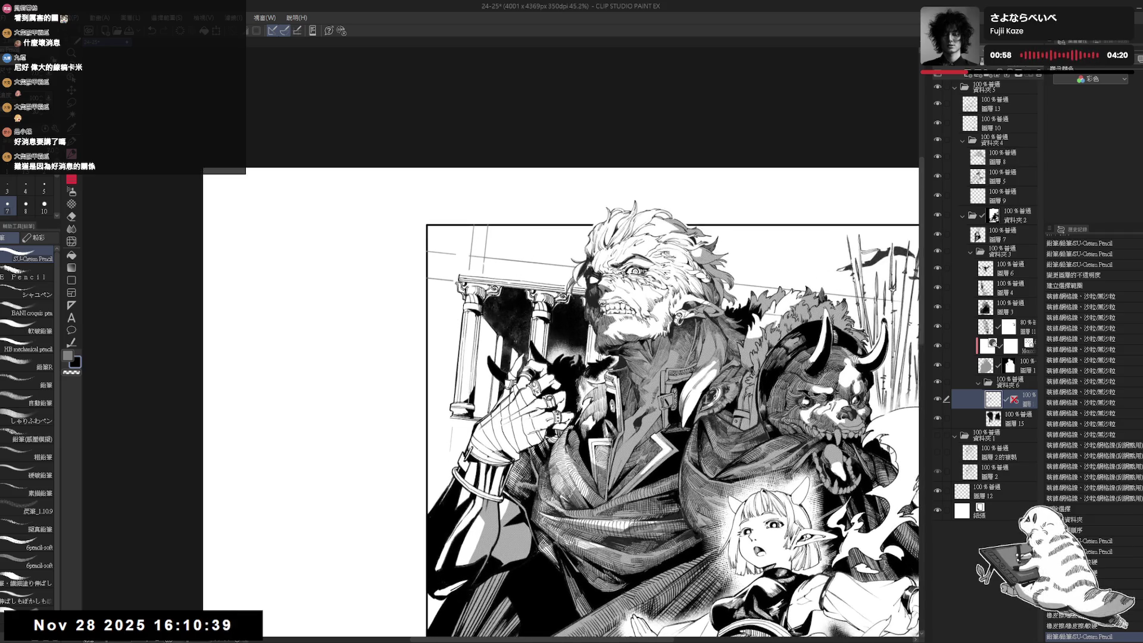
{"action": "left_click_drag", "start_coordinate": [482, 313], "coordinate": [481, 335]}
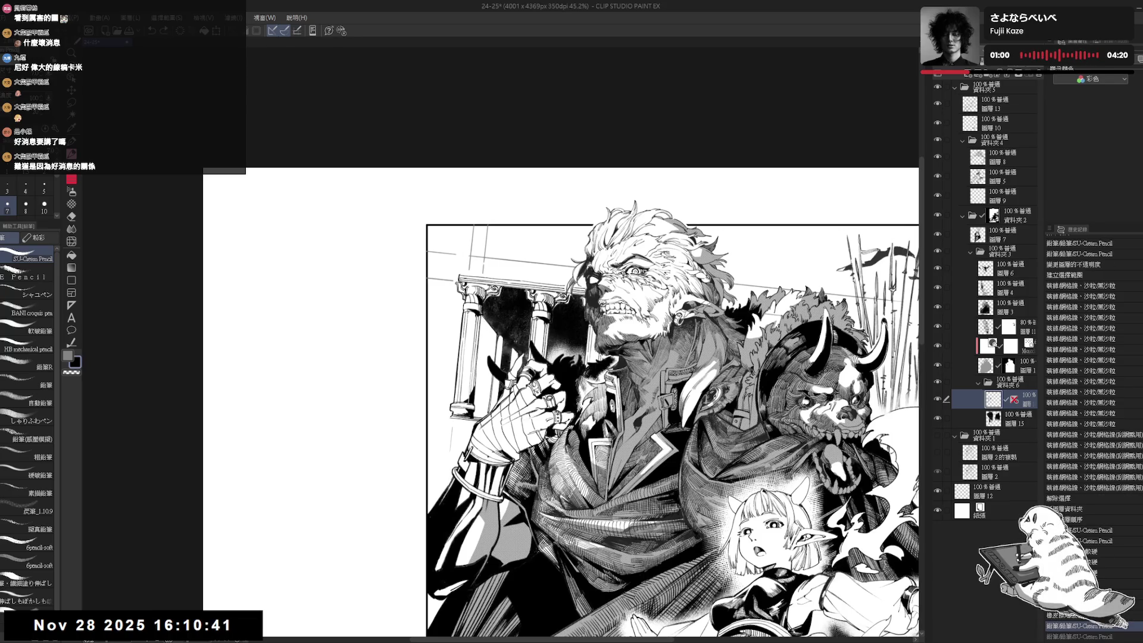
{"action": "key", "text": "ctrl+z"}
{"action": "left_click_drag", "start_coordinate": [478, 330], "coordinate": [474, 402]}
{"action": "key", "text": "e"}
{"action": "key", "text": "p"}
{"action": "scroll", "coordinate": [475, 388], "scroll_direction": "down", "scroll_amount": 2}
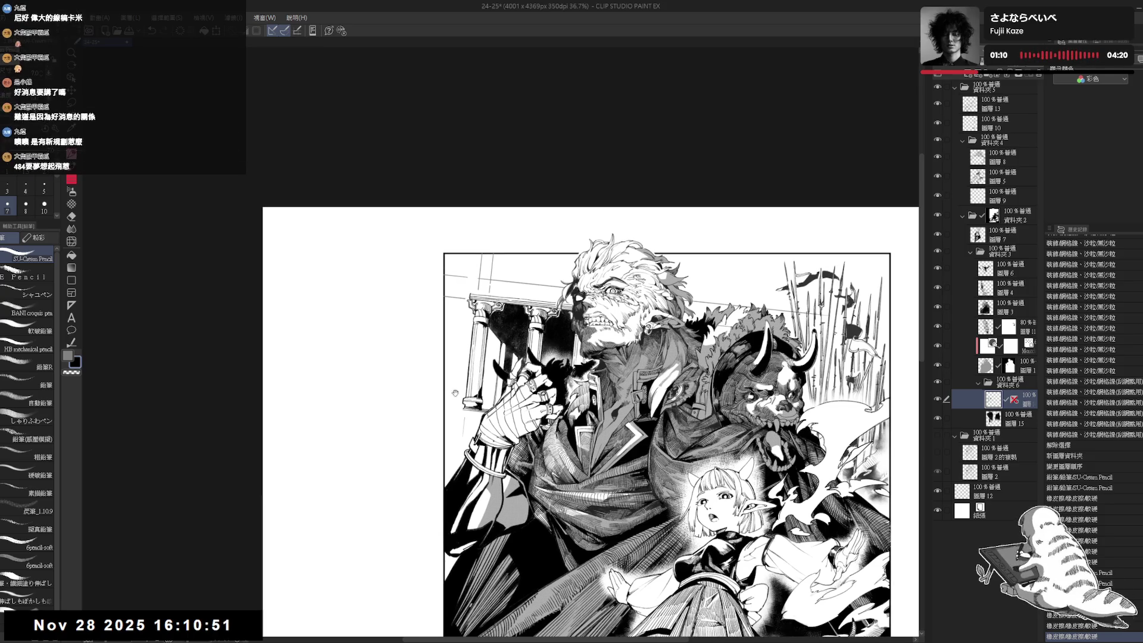
{"action": "scroll", "coordinate": [451, 390], "scroll_direction": "up", "scroll_amount": 2}
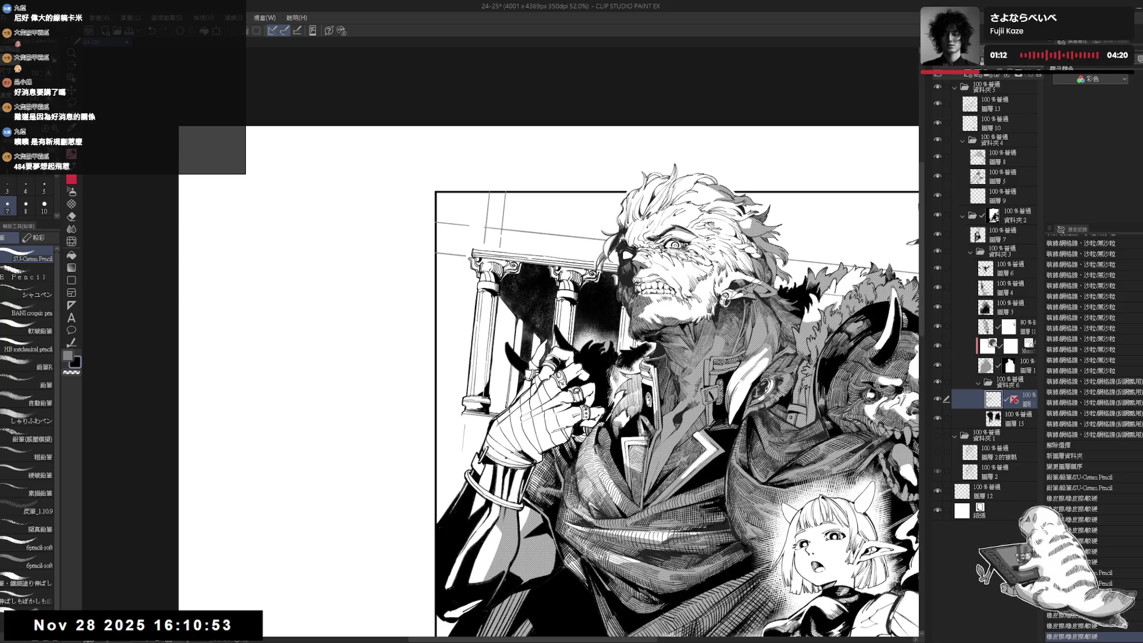
Turn the canvas to a steeper angle and add tiny pencil touch-ups near the elf girl.
{"action": "key", "text": "r"}
{"action": "mouse_move", "coordinate": [654, 297]}
{"action": "left_mouse_down"}
{"action": "mouse_move", "coordinate": [536, 178]}
{"action": "mouse_move", "coordinate": [417, 190]}
{"action": "left_mouse_up"}
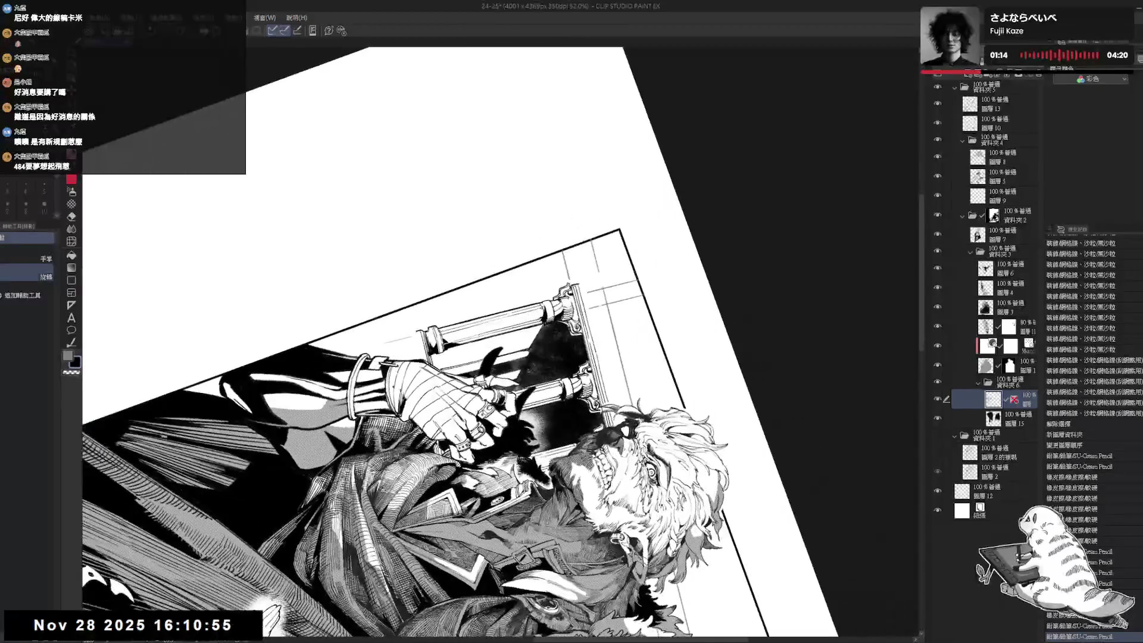
{"action": "key", "text": "p"}
{"action": "key", "text": "ctrl+z"}
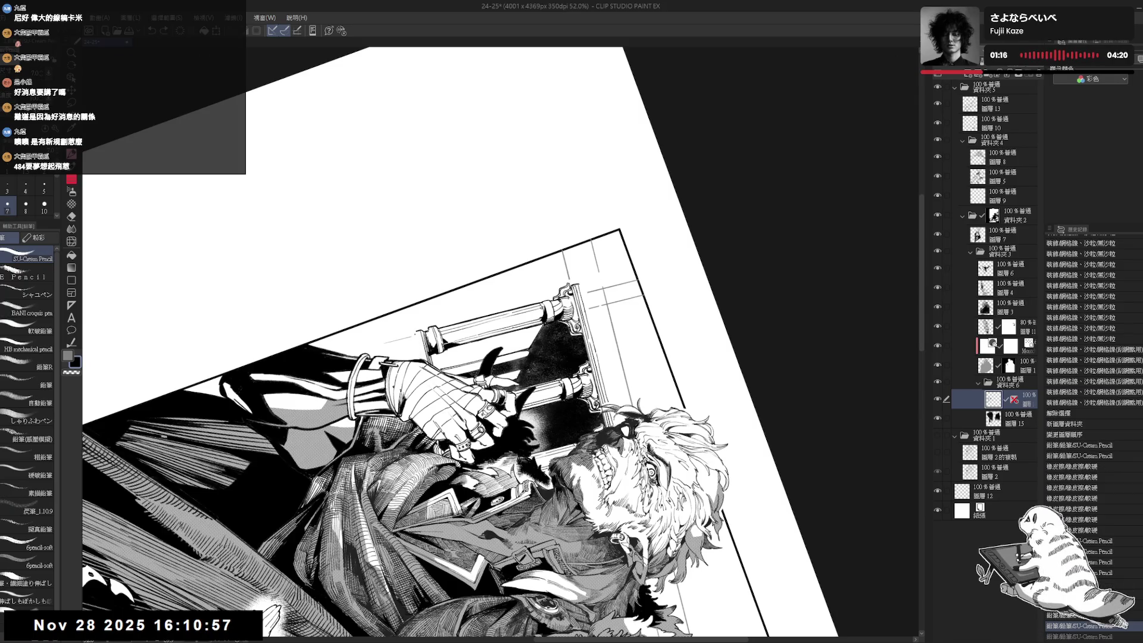
{"action": "left_click", "coordinate": [420, 351]}
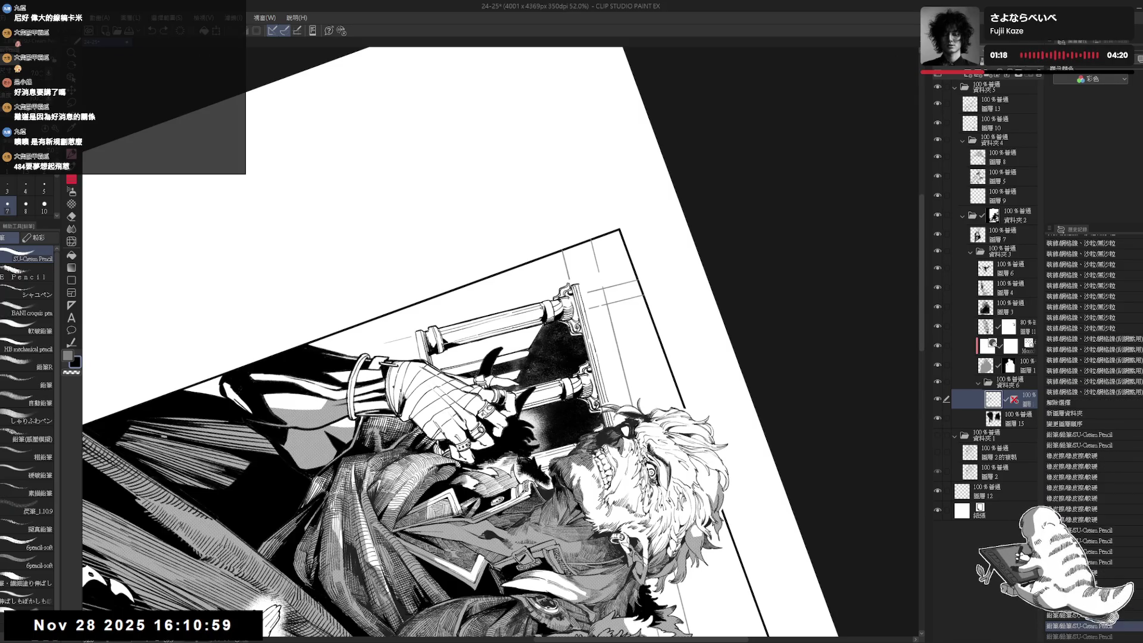
{"action": "key", "text": "r"}
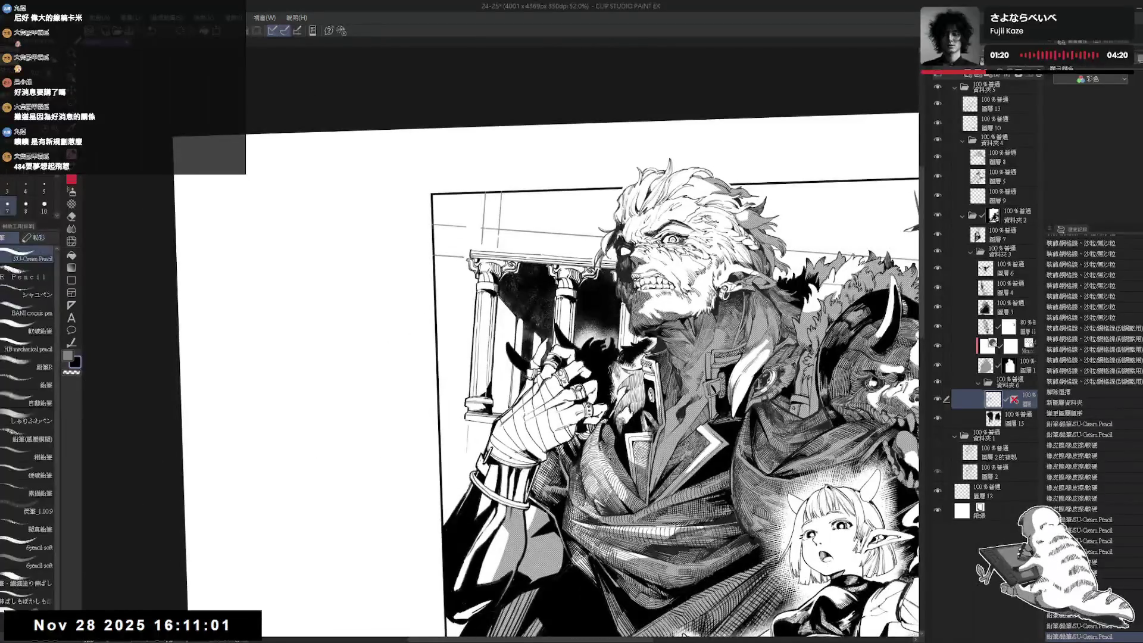
{"action": "left_click_drag", "start_coordinate": [420, 352], "coordinate": [361, 296]}
{"action": "key", "text": "p"}
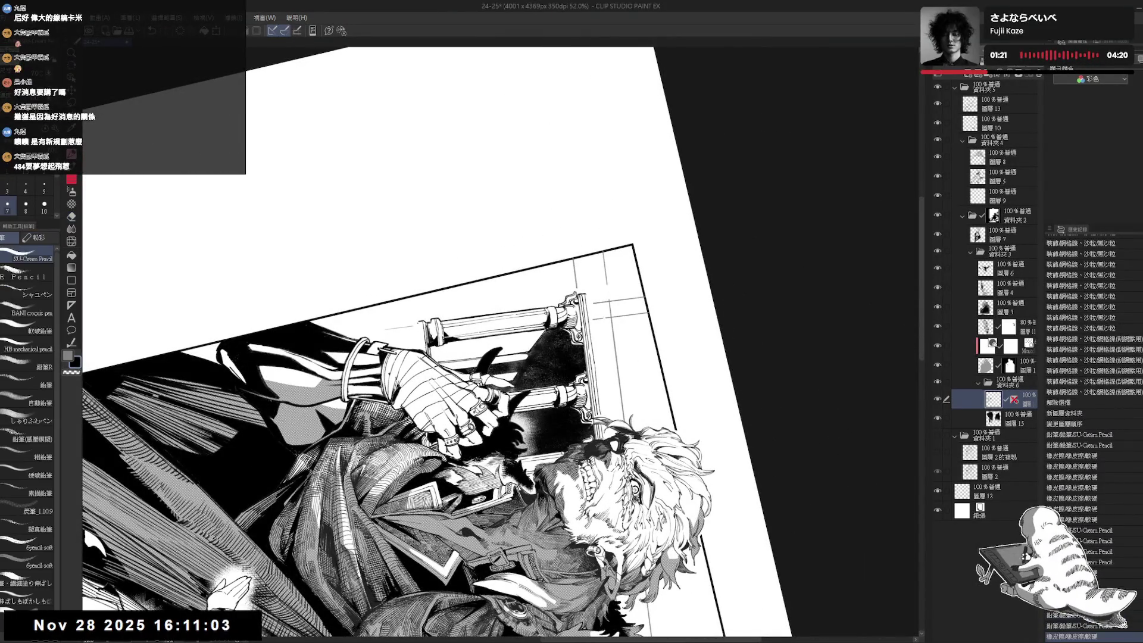
{"action": "left_click_drag", "start_coordinate": [420, 352], "coordinate": [423, 334]}
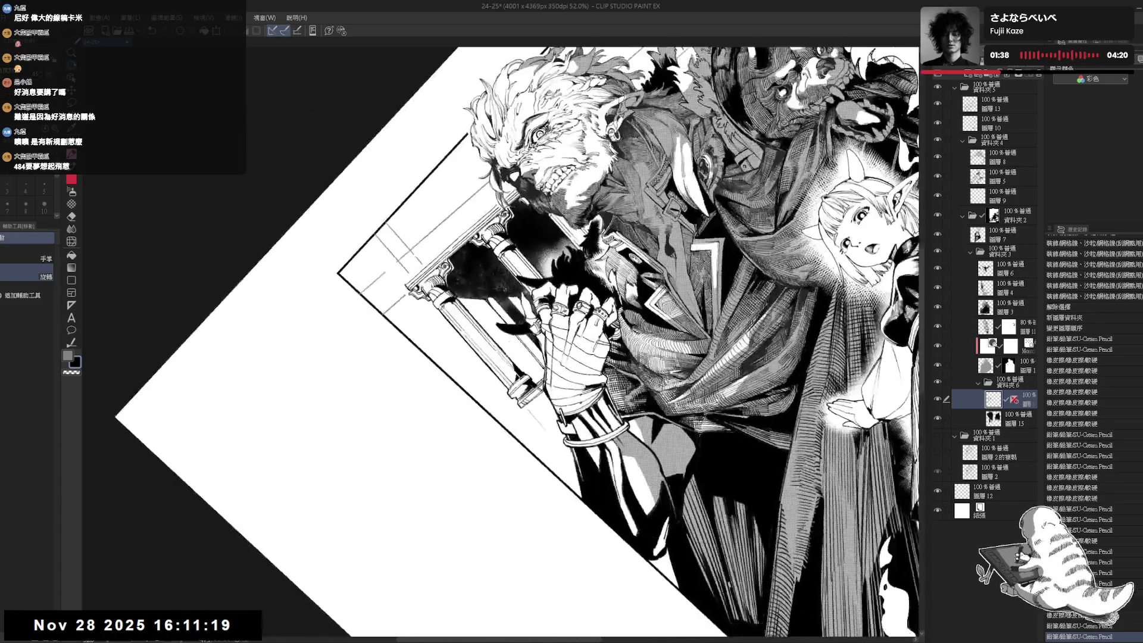
Undo a small erasure and add small pencil dots to the elf girl's shading.
{"action": "left_click_drag", "start_coordinate": [474, 400], "coordinate": [475, 431]}
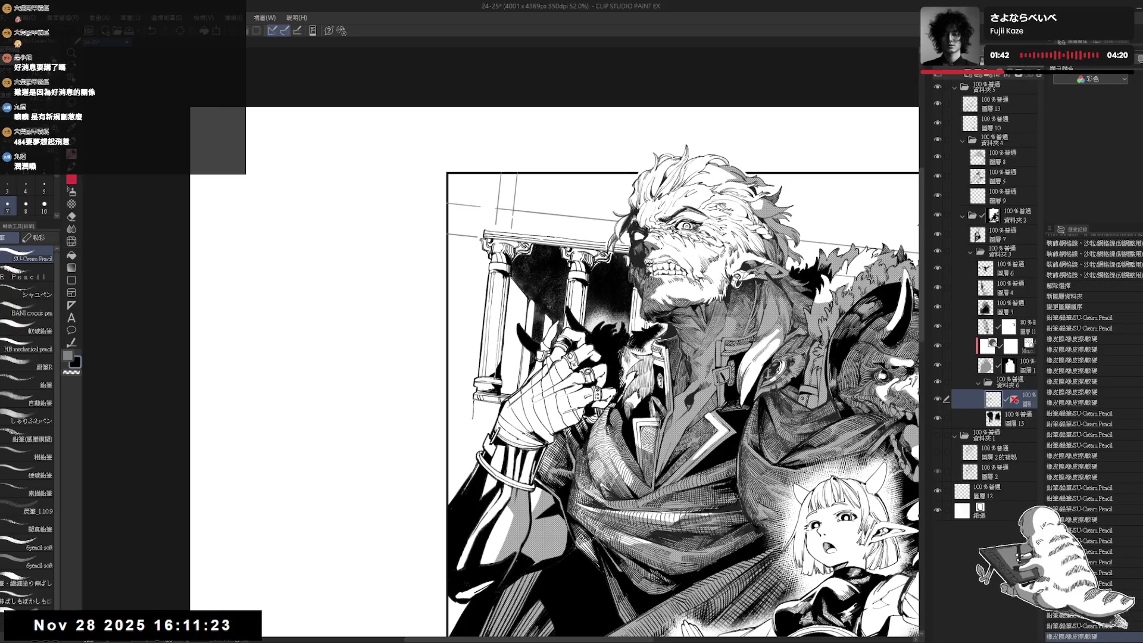
{"action": "left_click", "coordinate": [477, 404]}
{"action": "key", "text": "ctrl+z"}
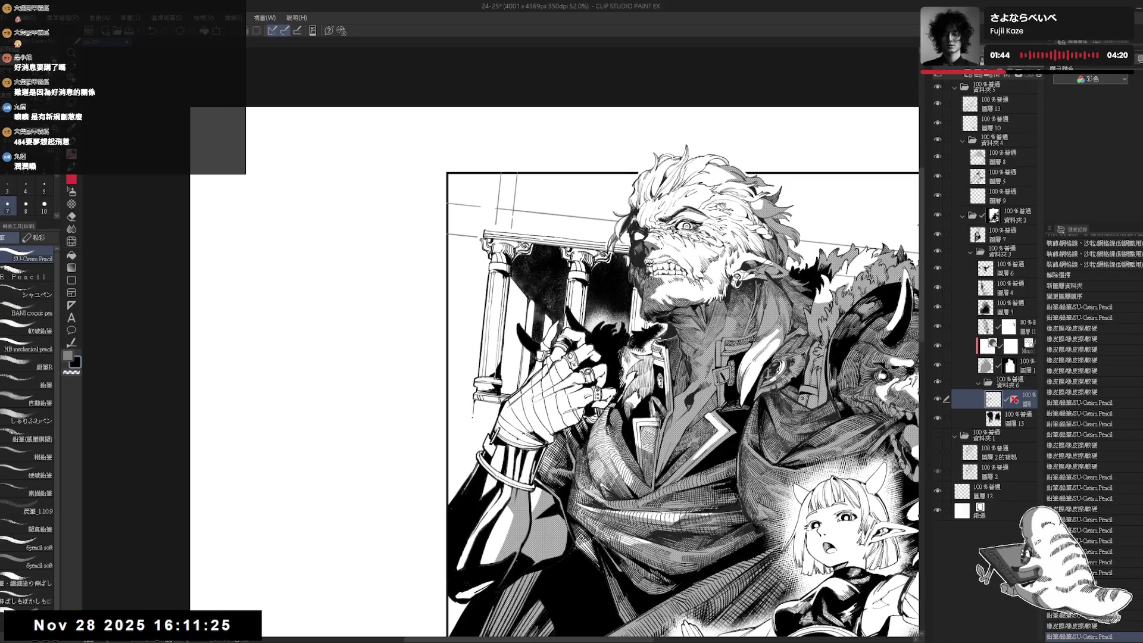
{"action": "left_click", "coordinate": [476, 405]}
{"action": "left_click", "coordinate": [474, 416]}
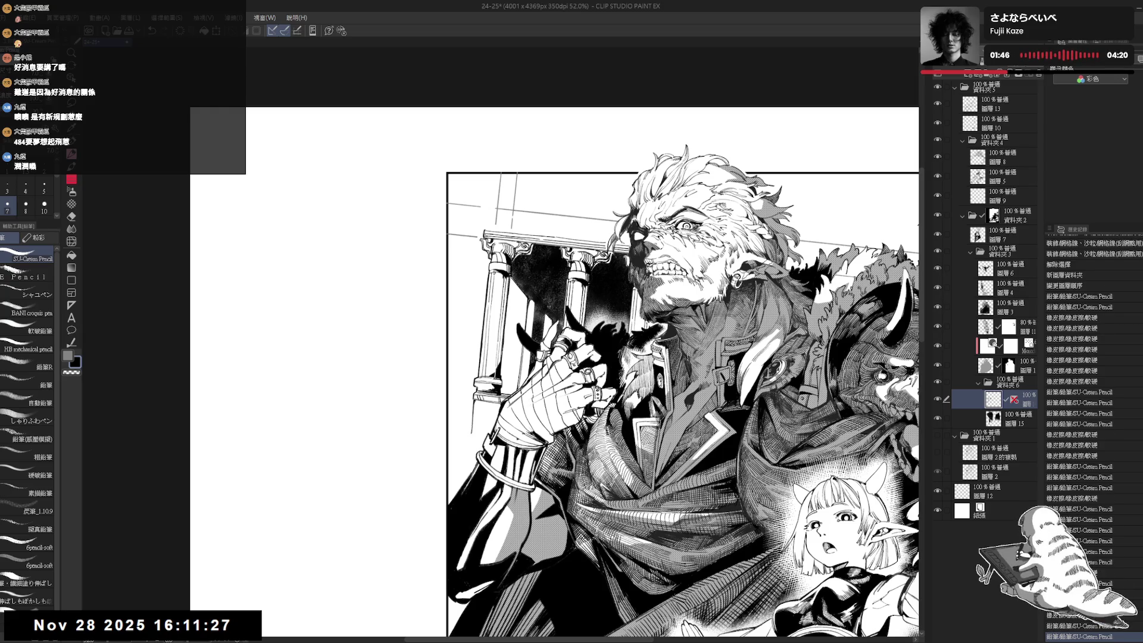
{"action": "scroll", "coordinate": [460, 365], "scroll_direction": "down", "scroll_amount": 2}
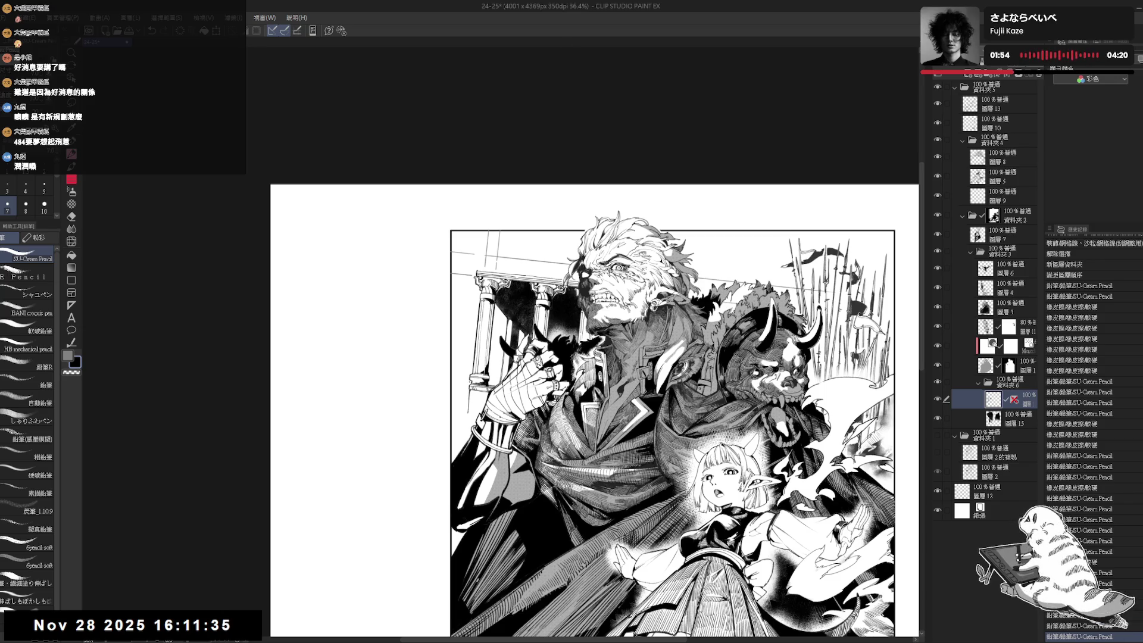
Erase a small patch below the elf girl and redraw a short pencil stroke there.
{"action": "left_click_drag", "start_coordinate": [498, 324], "coordinate": [480, 407]}
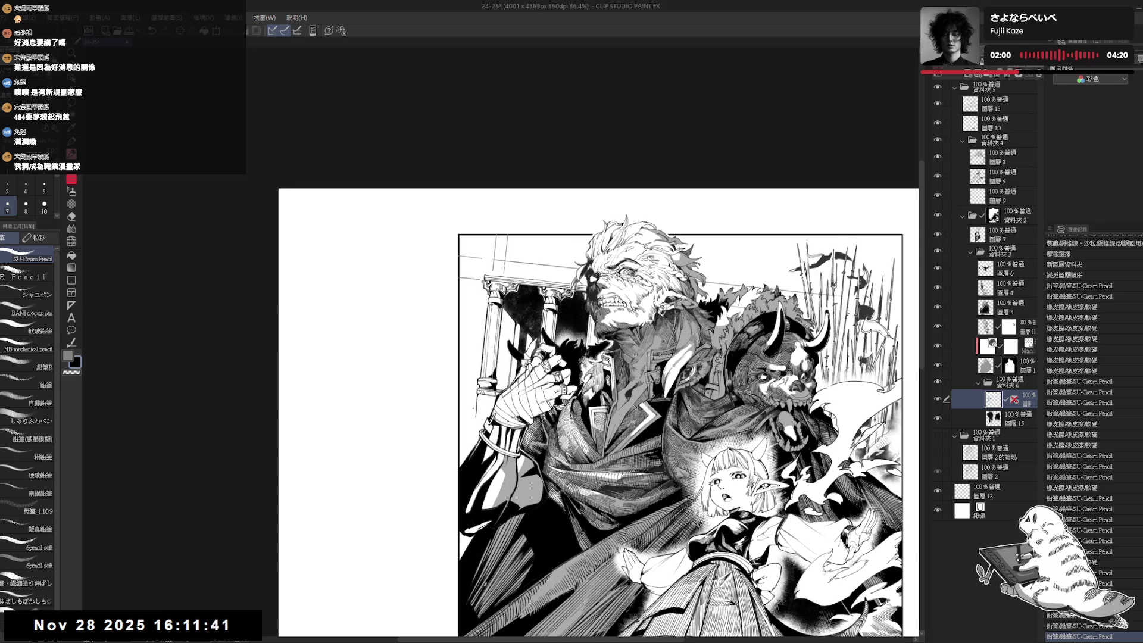
{"action": "key", "text": "e"}
{"action": "mouse_move", "coordinate": [478, 408]}
{"action": "left_mouse_down"}
{"action": "mouse_move", "coordinate": [474, 422]}
{"action": "mouse_move", "coordinate": [478, 394]}
{"action": "left_mouse_up"}
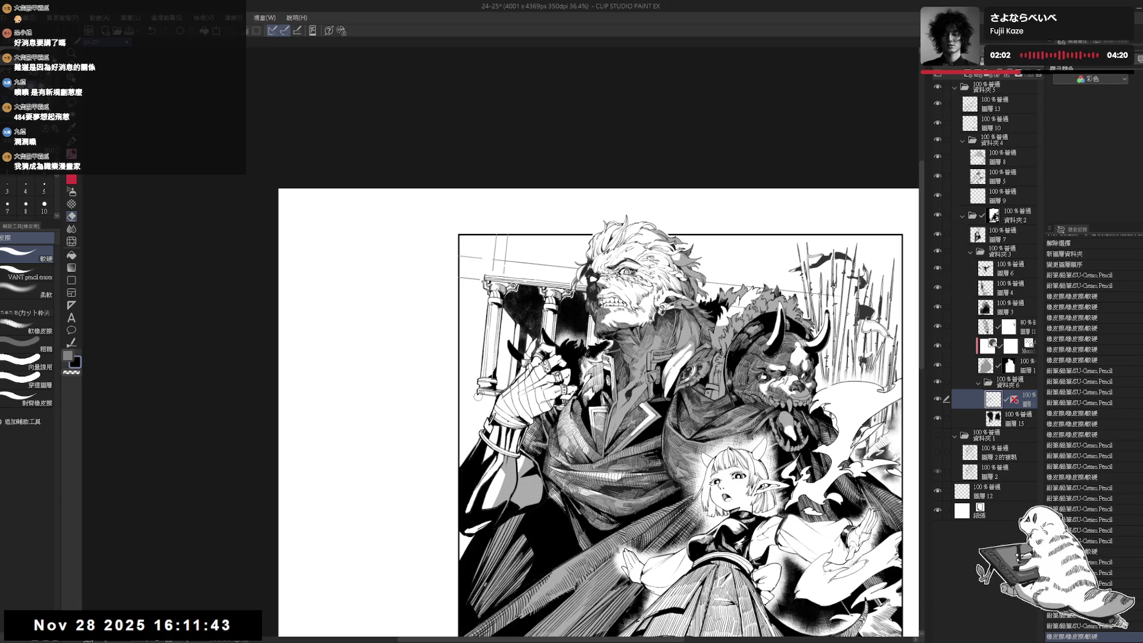
{"action": "key", "text": "p"}
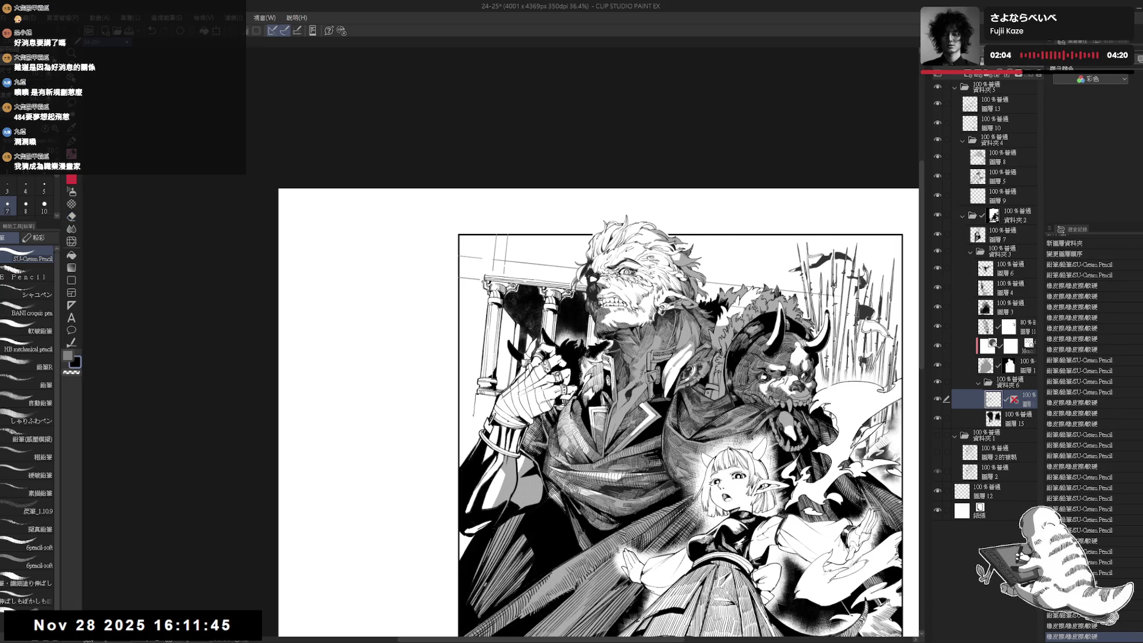
{"action": "left_click_drag", "start_coordinate": [478, 400], "coordinate": [476, 395]}
{"action": "key", "text": "e"}
{"action": "key", "text": "p"}
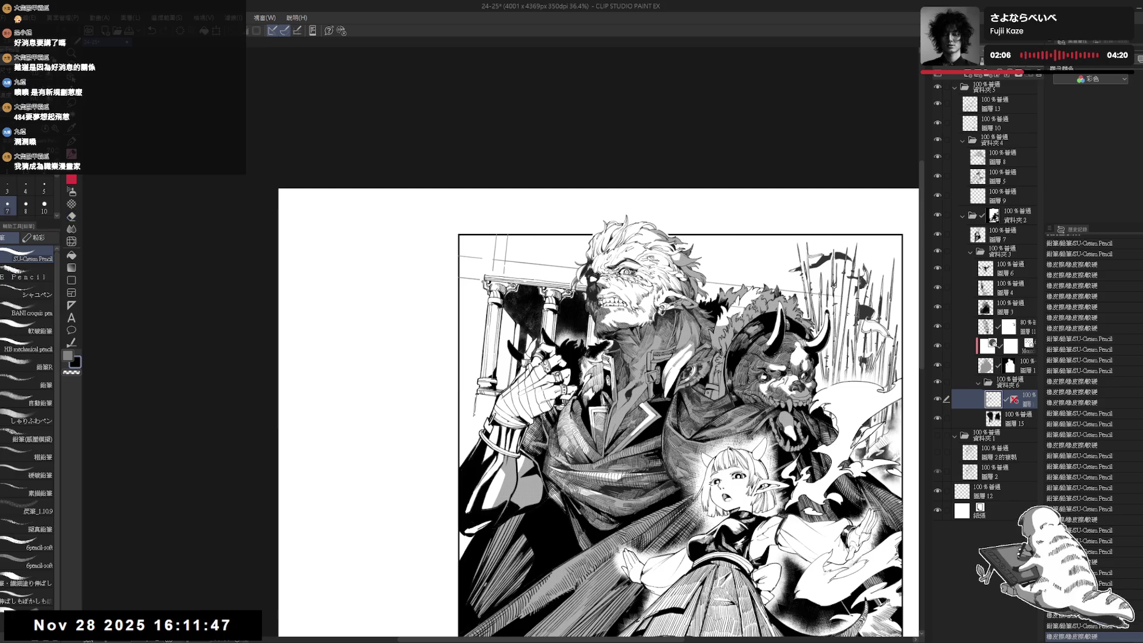
{"action": "key", "text": "ctrl+z"}
{"action": "left_click_drag", "start_coordinate": [477, 399], "coordinate": [476, 394]}
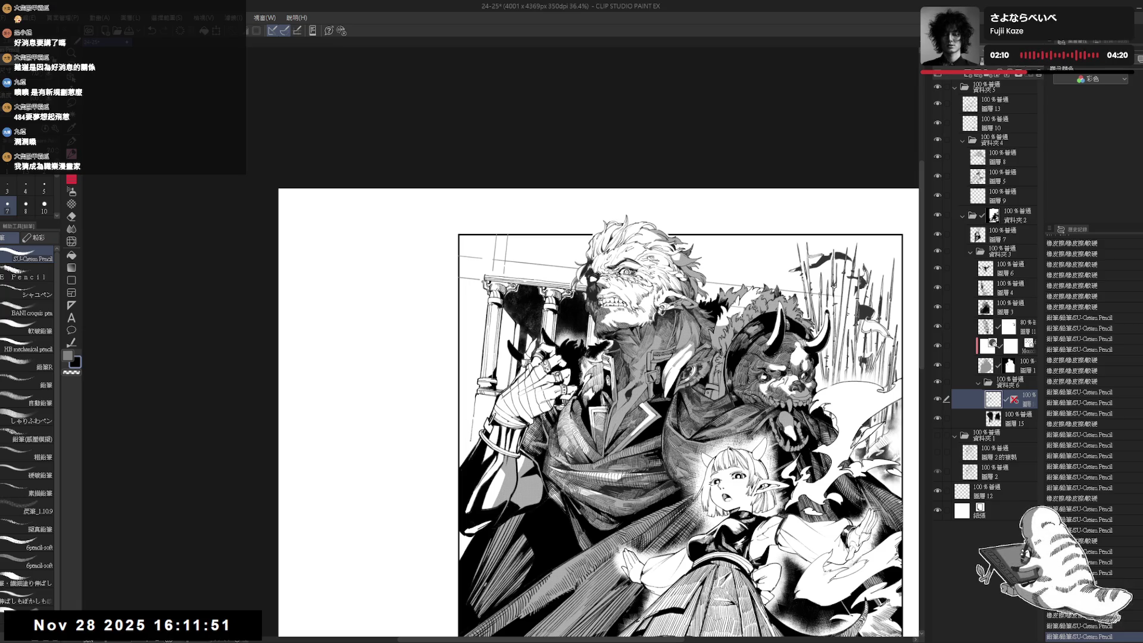
Add a shading stroke, erase a tiny stray mark and draw short vertical pencil strokes nearby.
{"action": "left_click_drag", "start_coordinate": [467, 460], "coordinate": [469, 466]}
{"action": "scroll", "coordinate": [598, 411], "scroll_direction": "down", "scroll_amount": 1}
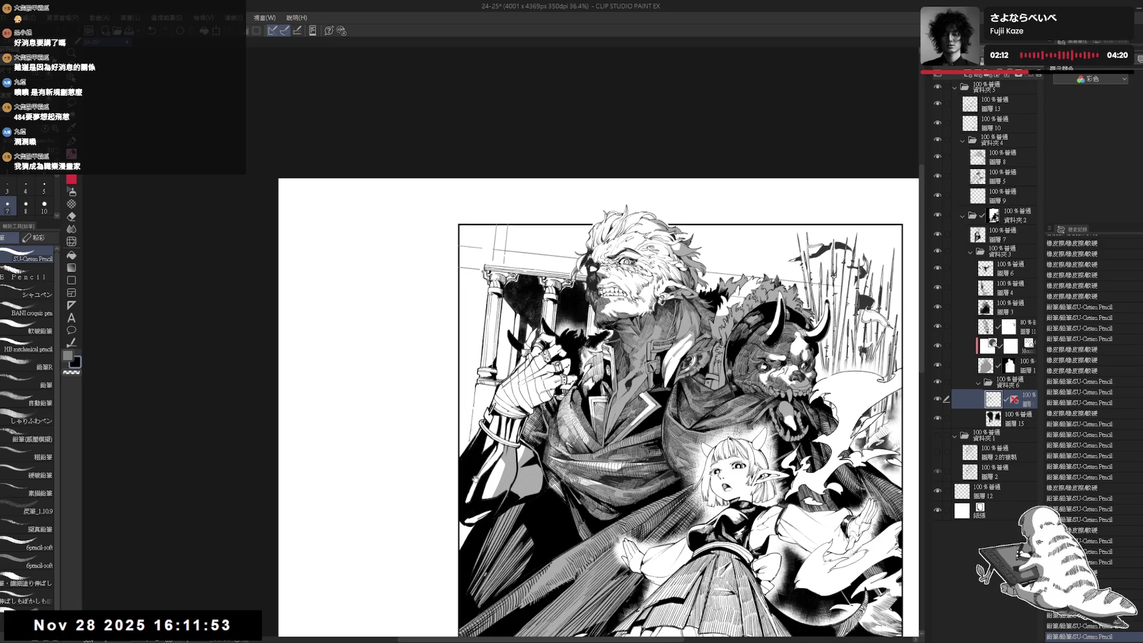
{"action": "scroll", "coordinate": [563, 405], "scroll_direction": "down", "scroll_amount": 1}
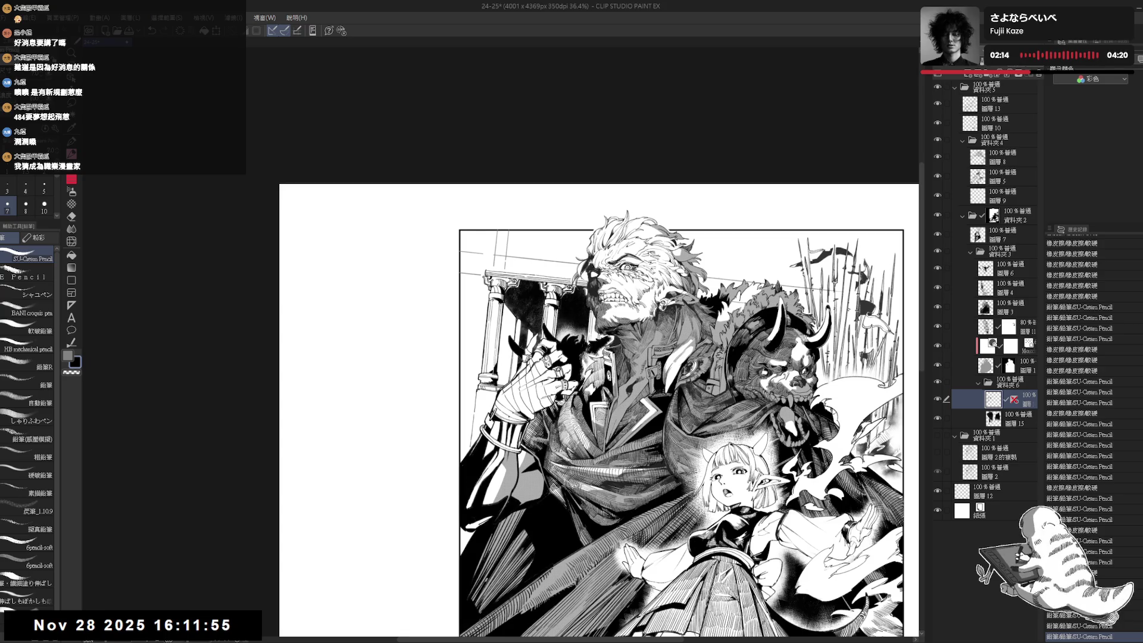
{"action": "scroll", "coordinate": [563, 406], "scroll_direction": "down", "scroll_amount": 1}
{"action": "scroll", "coordinate": [490, 401], "scroll_direction": "up", "scroll_amount": 1}
{"action": "scroll", "coordinate": [490, 402], "scroll_direction": "up", "scroll_amount": 1}
{"action": "key", "text": "e"}
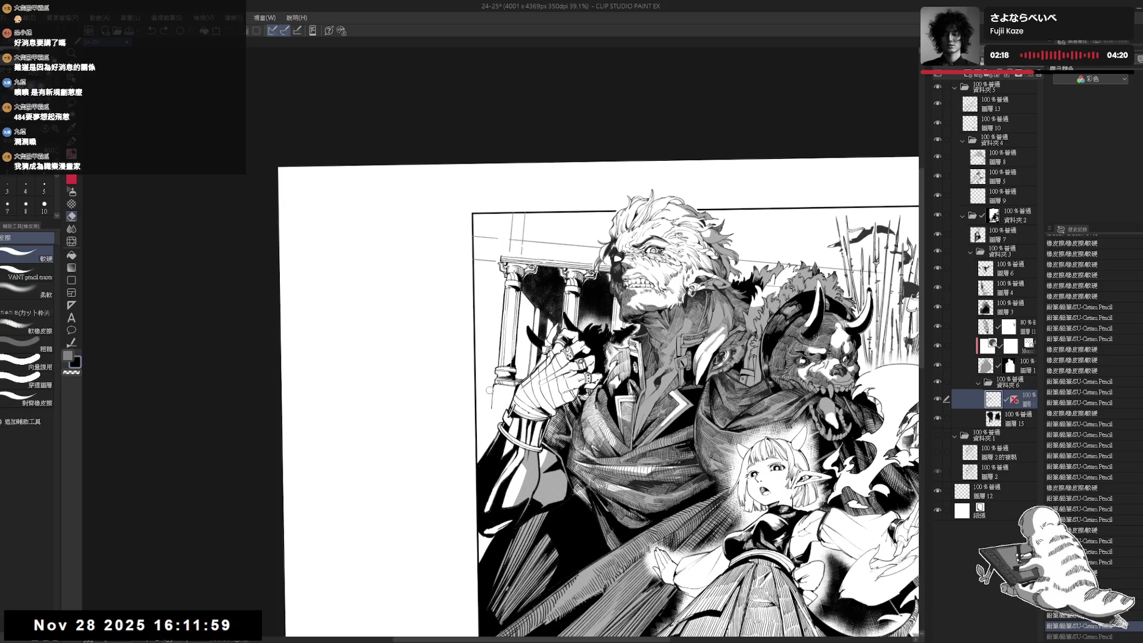
{"action": "left_click", "coordinate": [492, 390]}
{"action": "key", "text": "p"}
{"action": "left_click_drag", "start_coordinate": [493, 384], "coordinate": [493, 399]}
{"action": "left_click_drag", "start_coordinate": [494, 387], "coordinate": [494, 400]}
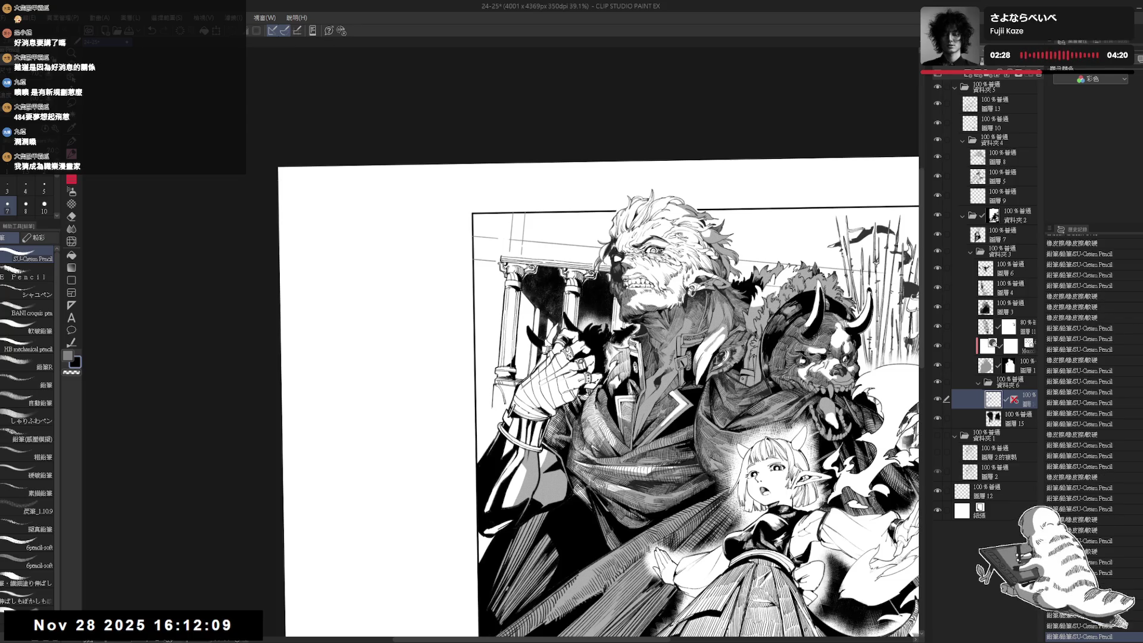
Tilt the canvas counter-clockwise and add small pencil touch-up strokes.
{"action": "left_click_drag", "start_coordinate": [684, 268], "coordinate": [583, 381]}
{"action": "left_click_drag", "start_coordinate": [792, 358], "coordinate": [798, 364]}
{"action": "scroll", "coordinate": [1080, 441], "scroll_direction": "down", "scroll_amount": 2}
{"action": "left_click_drag", "start_coordinate": [792, 357], "coordinate": [797, 363]}
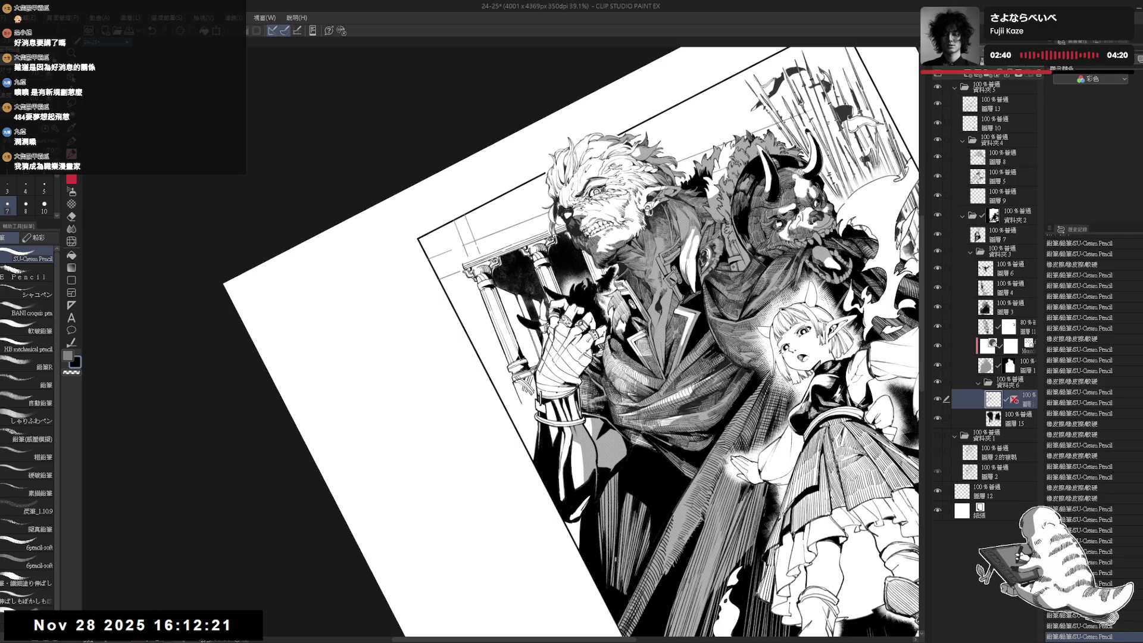
Straighten and zoom the view toward the warrior, redoing the last pencil stroke.
{"action": "key", "text": "ctrl+@"}
{"action": "key", "text": "ctrl+plus"}
{"action": "key", "text": "minus"}
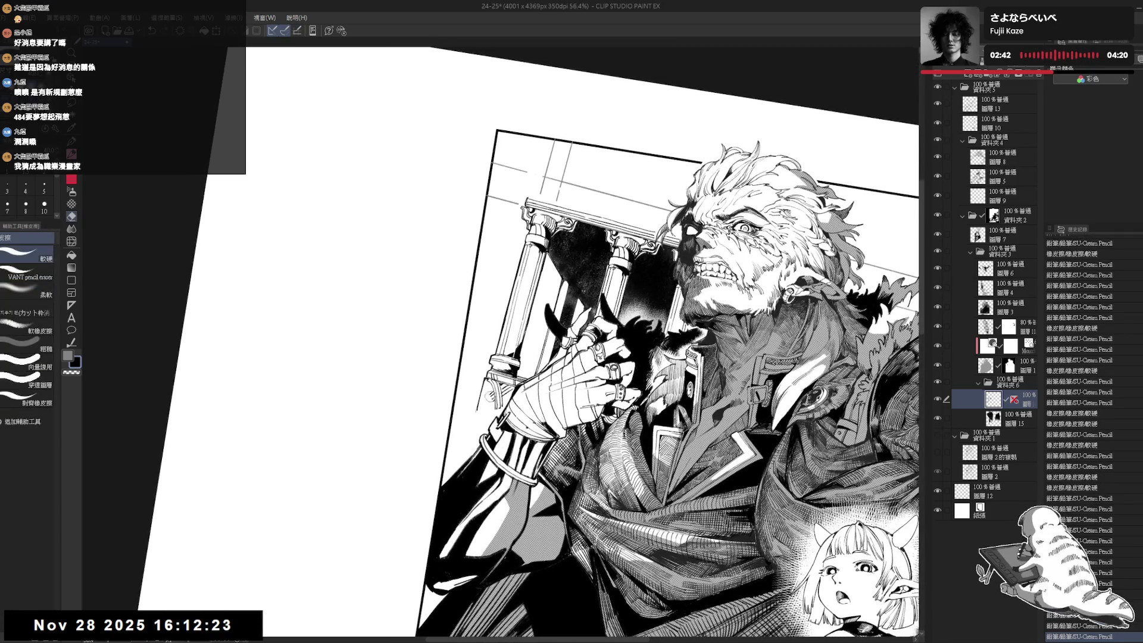
{"action": "key", "text": "ctrl+y"}
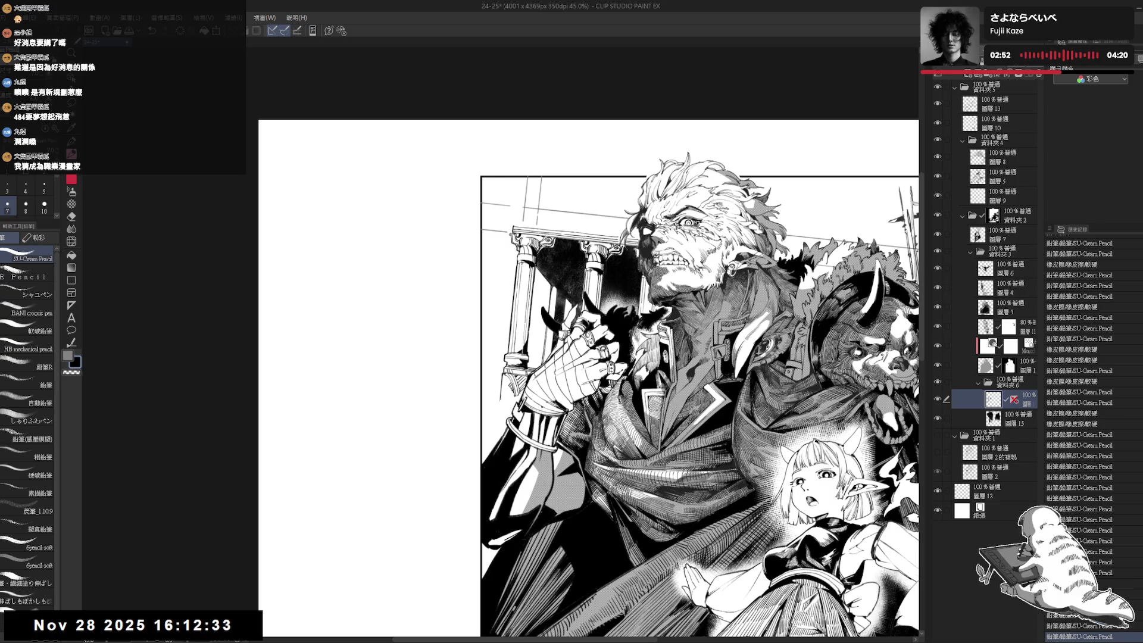
{"action": "key", "text": "ctrl+plus"}
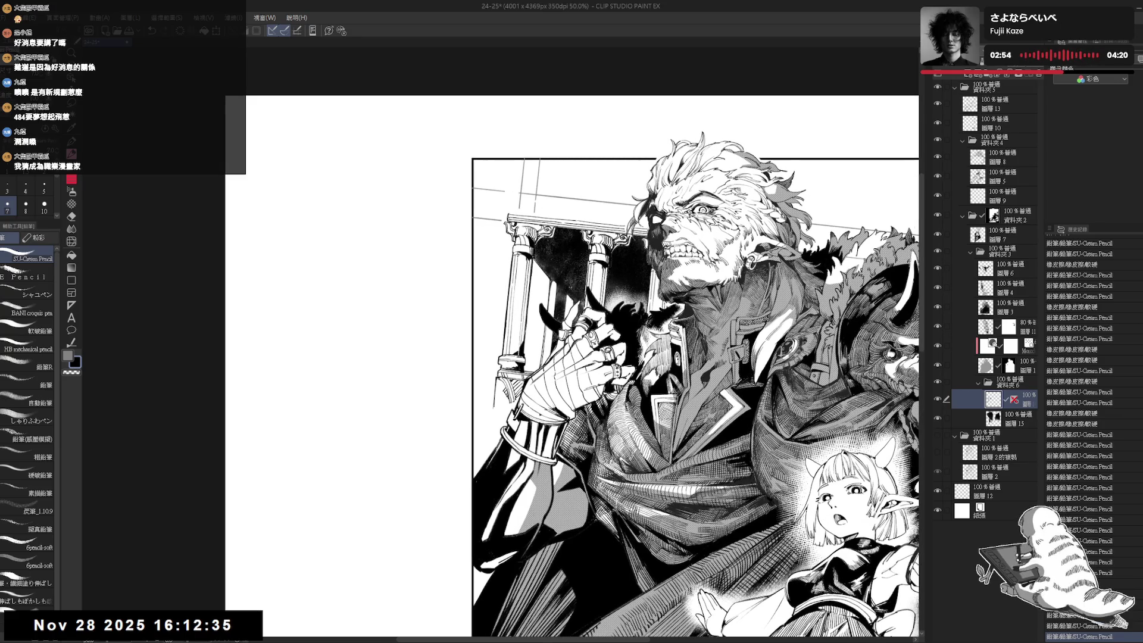
{"action": "key", "text": "minus"}
{"action": "key", "text": "minus"}
Erase a stray mark near the elf girl, then level the view and zoom out.
{"action": "key", "text": "e"}
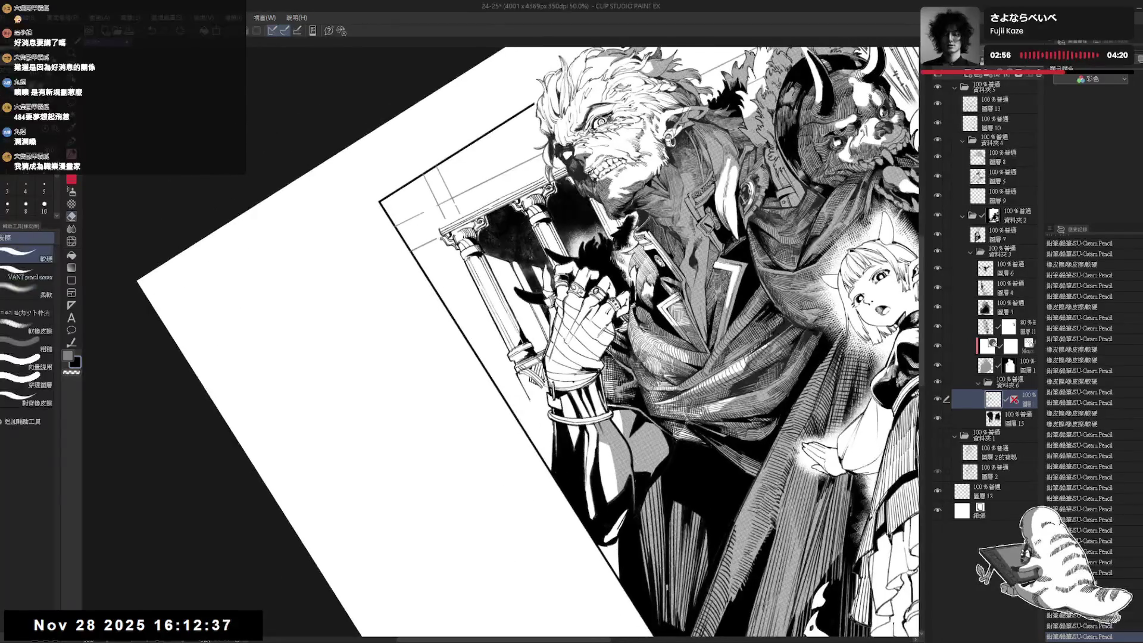
{"action": "left_click_drag", "start_coordinate": [542, 378], "coordinate": [548, 388]}
{"action": "key", "text": "p"}
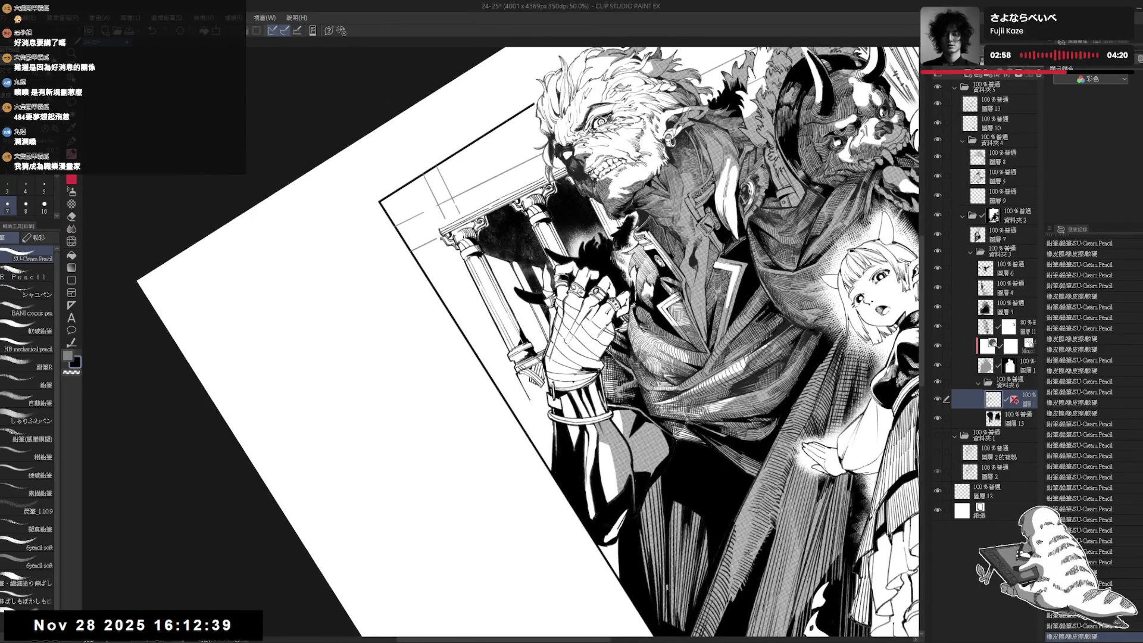
{"action": "key", "text": "asciicircum"}
{"action": "key", "text": "asciicircum"}
{"action": "key", "text": "asciicircum"}
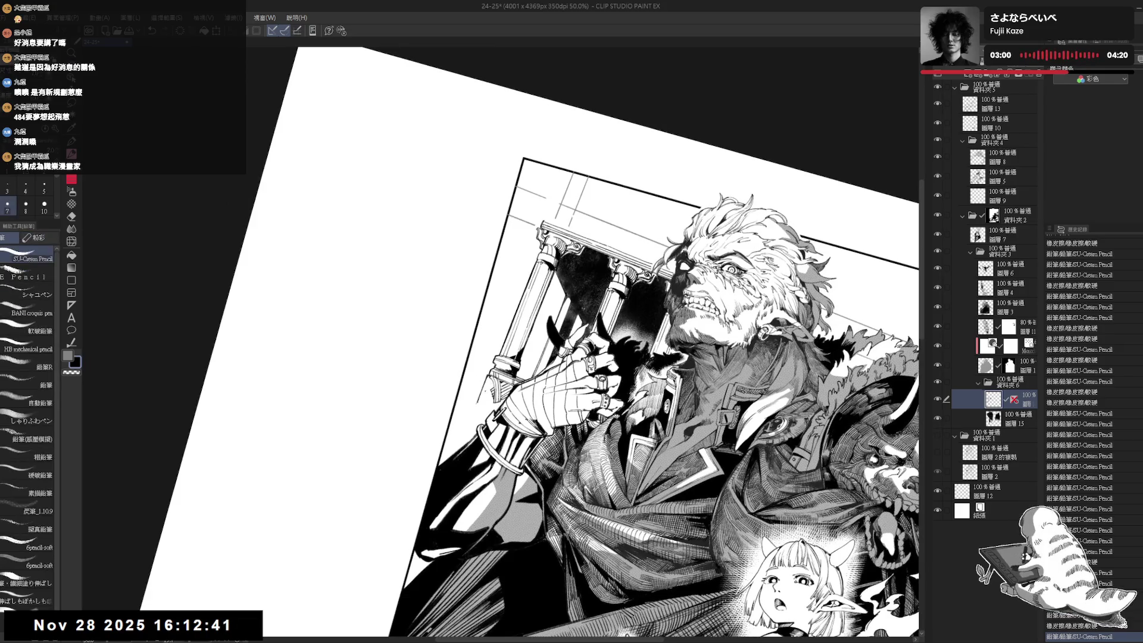
{"action": "left_click_drag", "start_coordinate": [543, 381], "coordinate": [485, 409]}
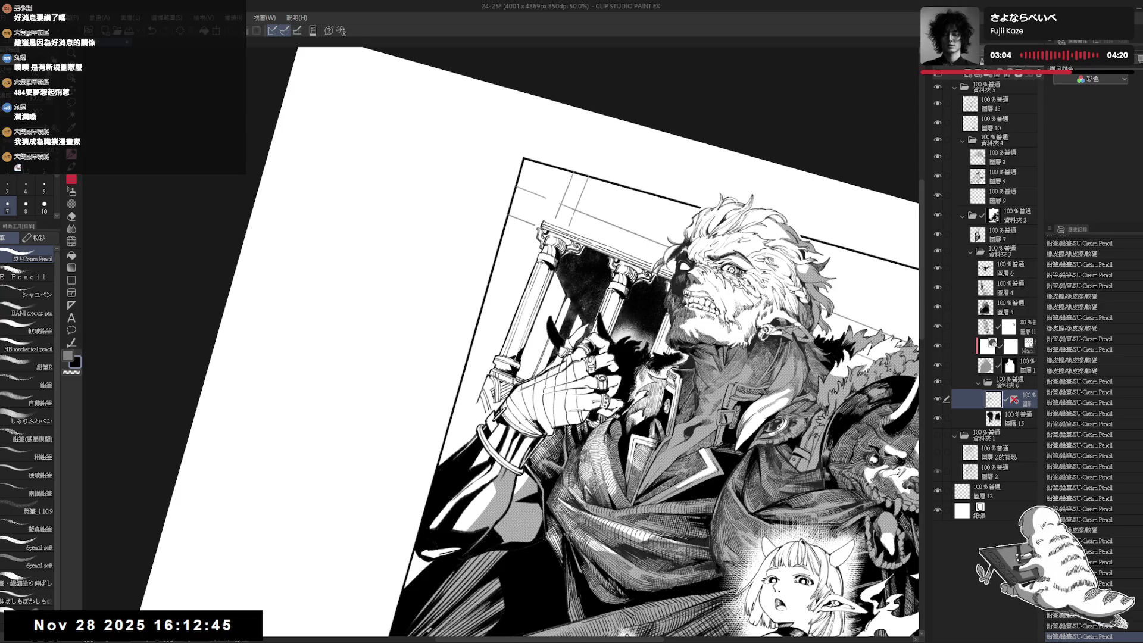
{"action": "key", "text": "ctrl+z"}
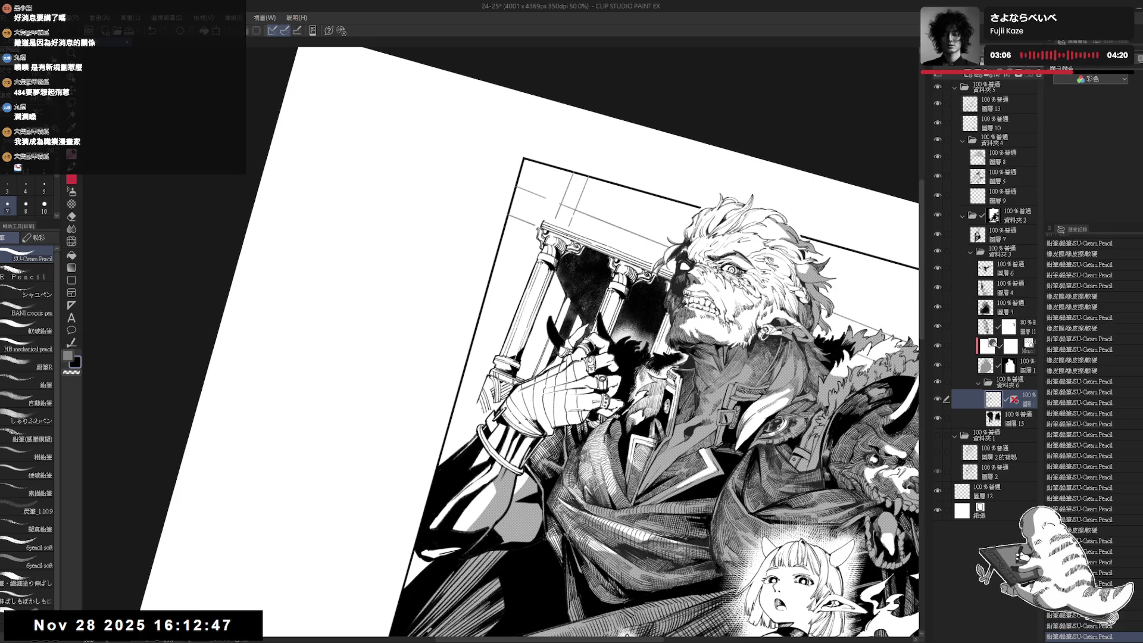
{"action": "key", "text": "ctrl+at"}
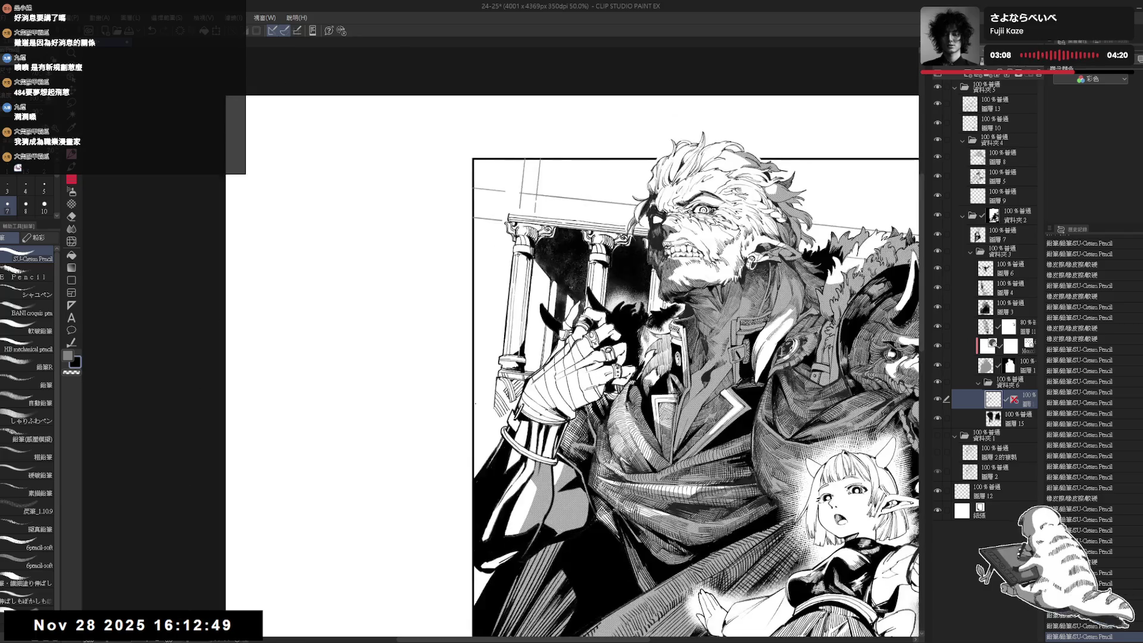
{"action": "key", "text": "ctrl+minus"}
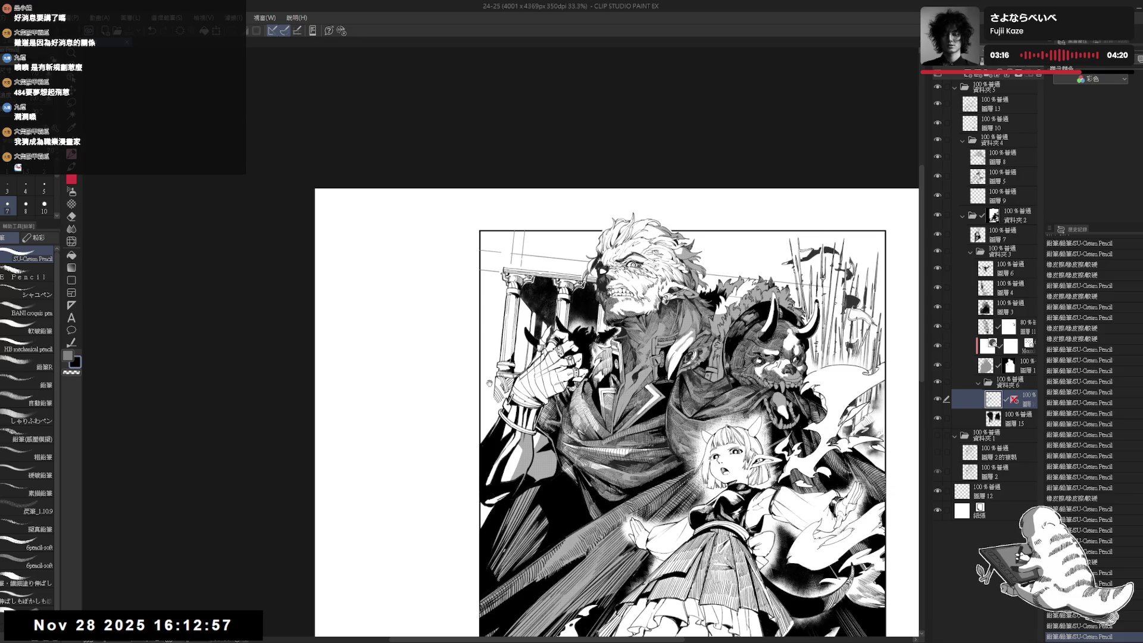
Erase small stray marks near the warrior's face.
{"action": "scroll", "coordinate": [491, 392], "scroll_direction": "up", "scroll_amount": 3}
{"action": "left_click_drag", "start_coordinate": [595, 381], "coordinate": [554, 327]}
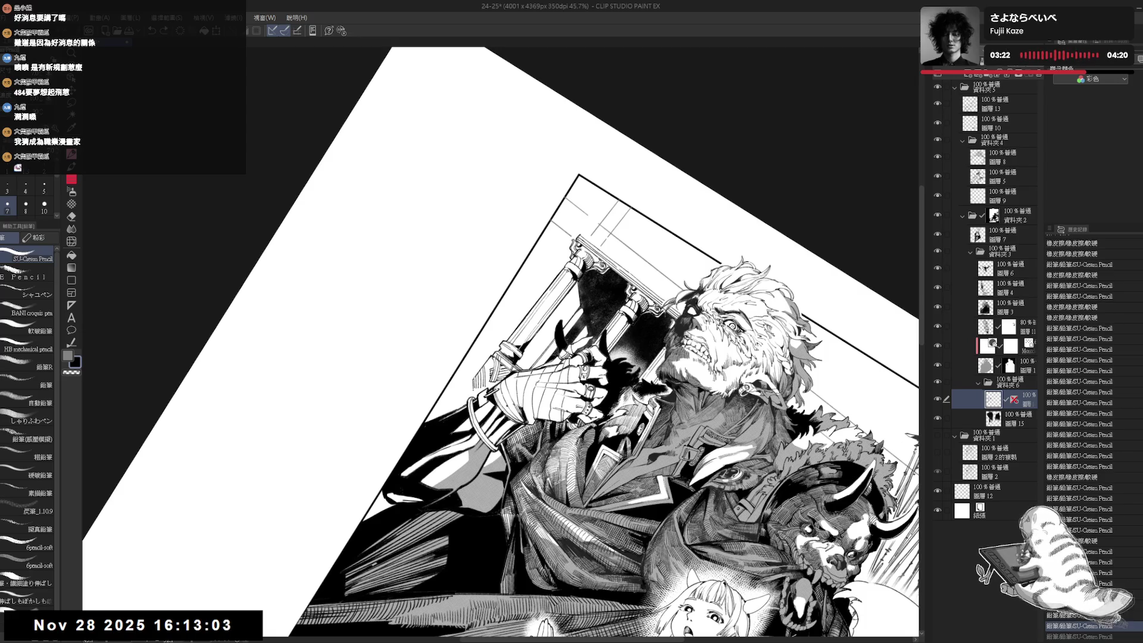
{"action": "key", "text": "ctrl+@"}
{"action": "scroll", "coordinate": [655, 238], "scroll_direction": "up", "scroll_amount": 3}
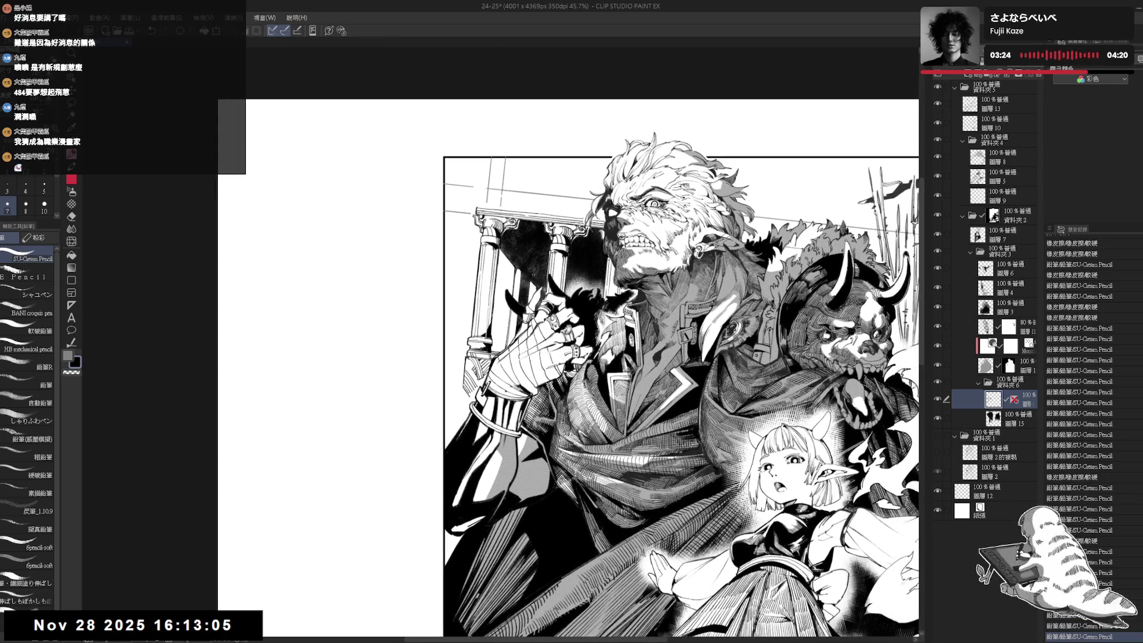
{"action": "key", "text": "e"}
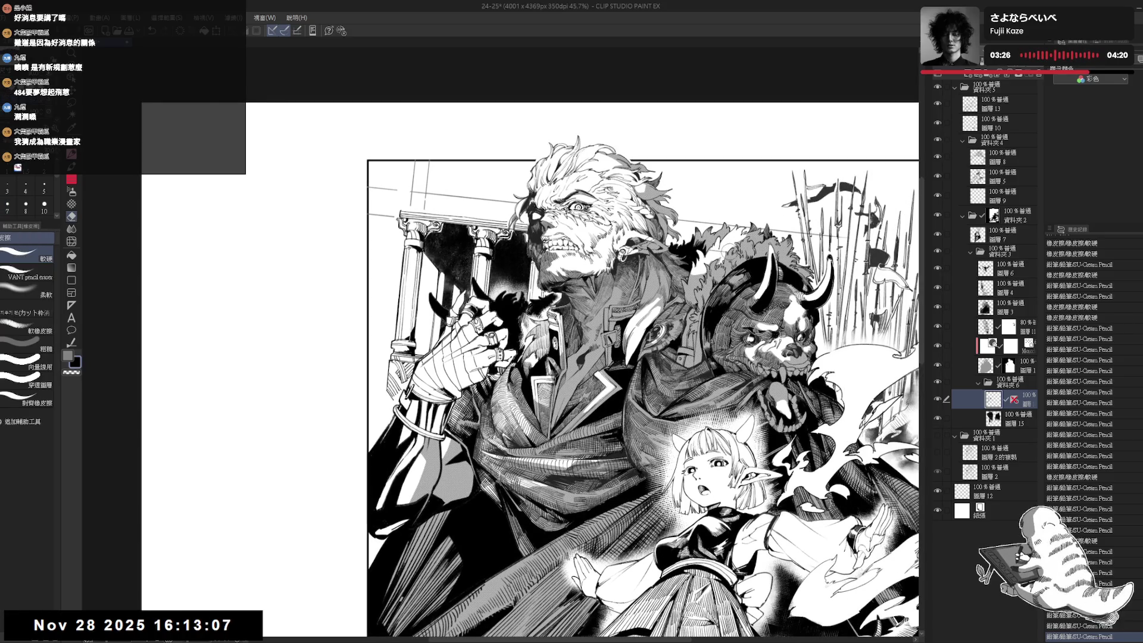
{"action": "left_click_drag", "start_coordinate": [709, 249], "coordinate": [662, 255]}
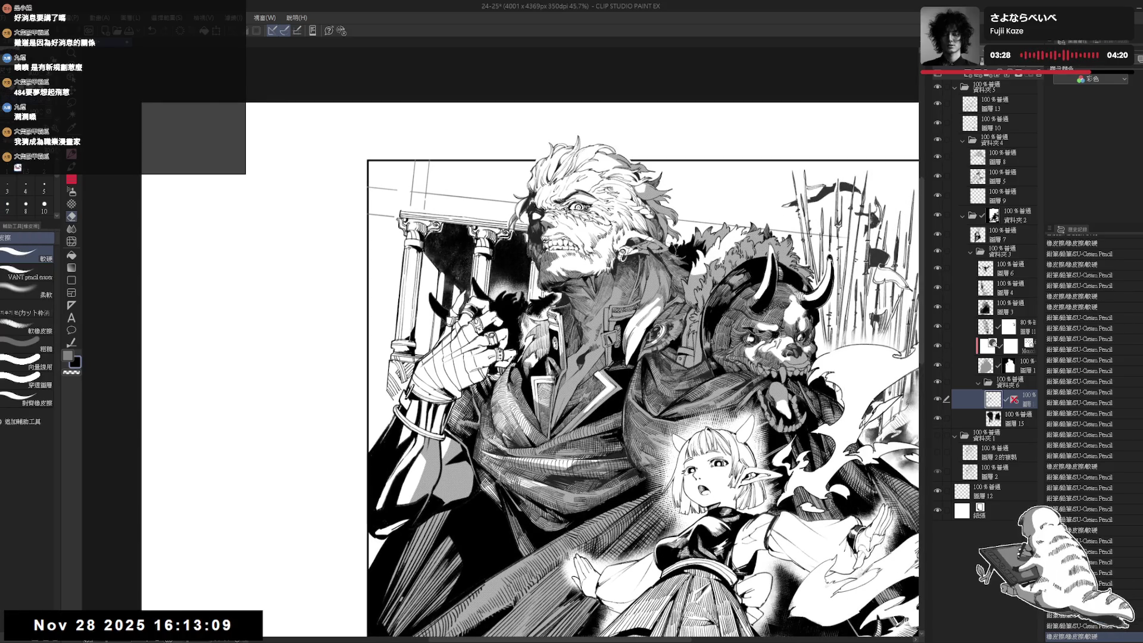
{"action": "key", "text": "p"}
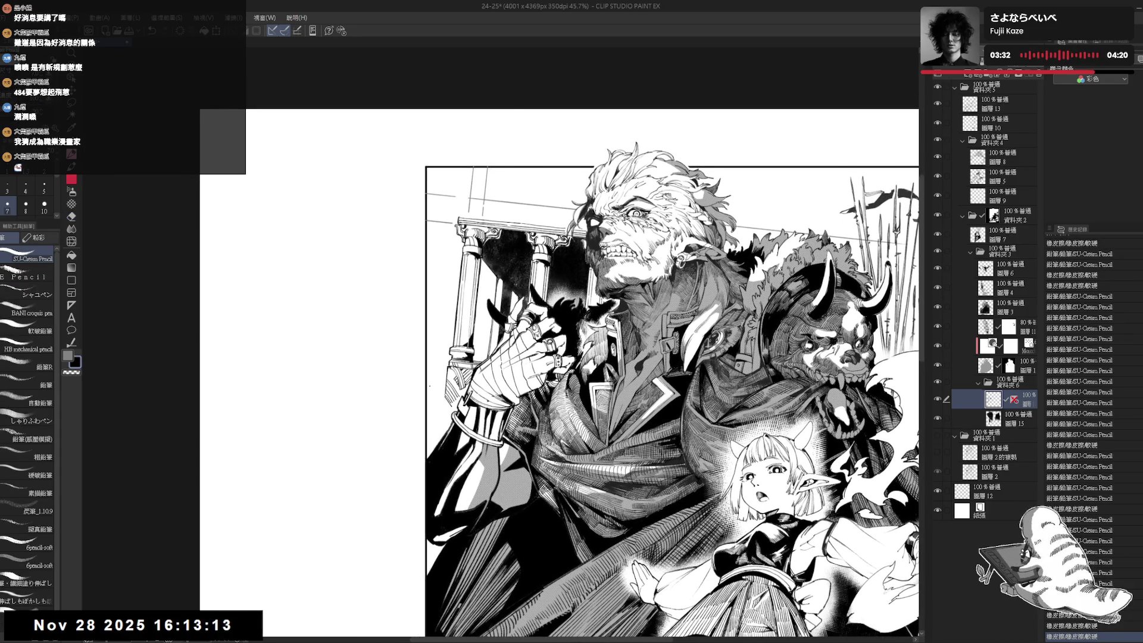
Erase a small stray mark and try a short pencil mark, undoing it.
{"action": "key", "text": "^"}
{"action": "key", "text": "^"}
{"action": "key", "text": "^"}
{"action": "key", "text": "ctrl+at"}
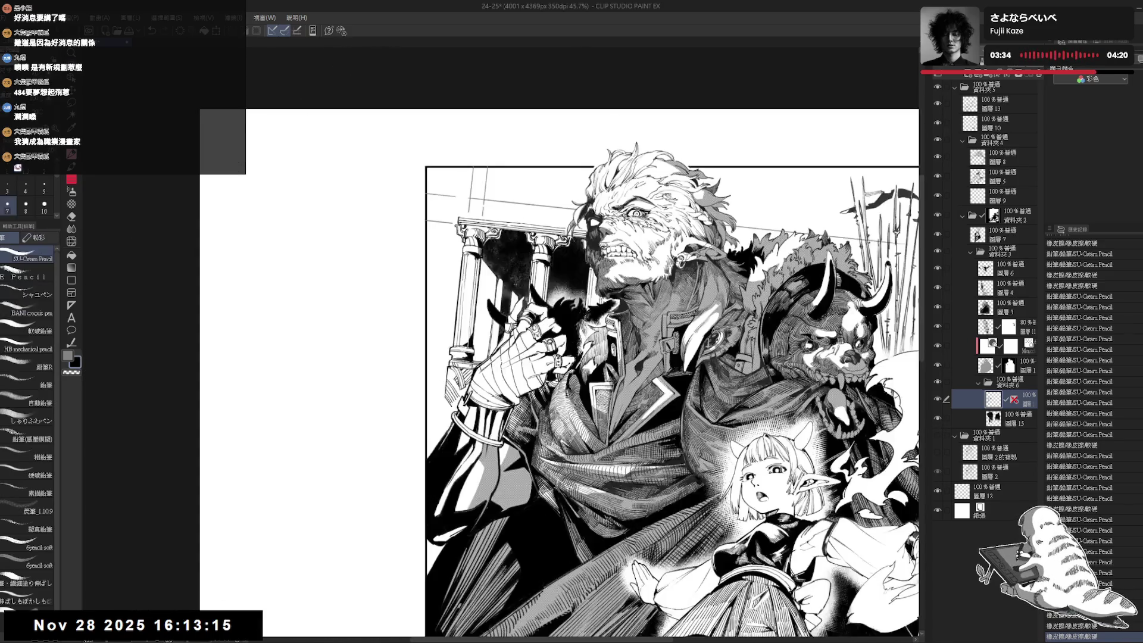
{"action": "scroll", "coordinate": [671, 374], "scroll_direction": "up", "scroll_amount": 1}
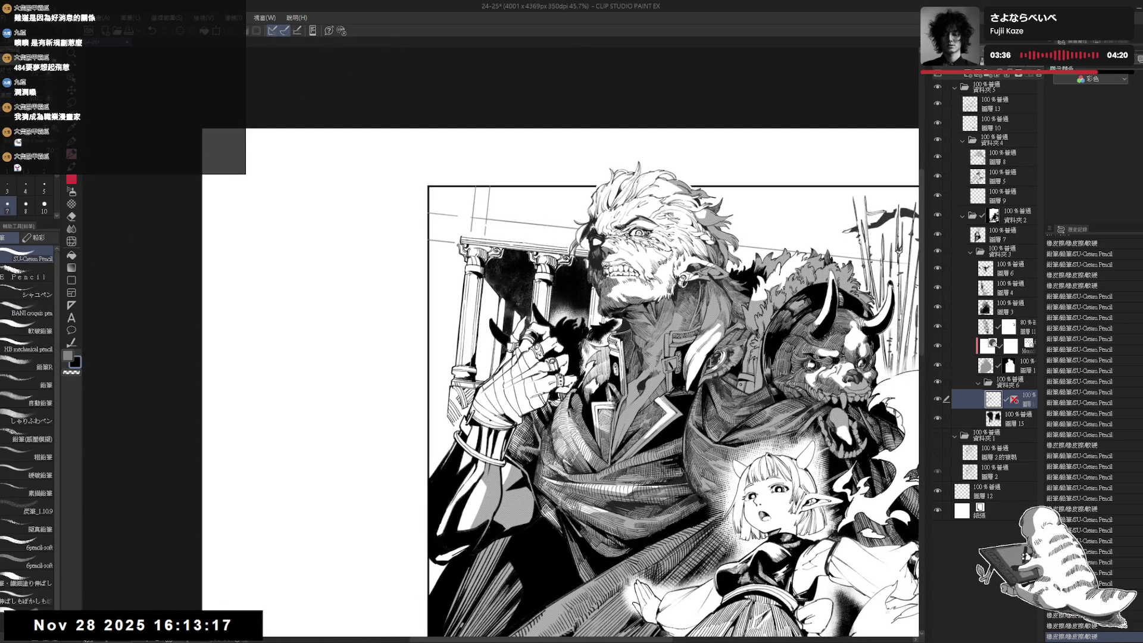
{"action": "mouse_move", "coordinate": [526, 333]}
{"action": "left_mouse_down"}
{"action": "mouse_move", "coordinate": [532, 300]}
{"action": "mouse_move", "coordinate": [493, 255]}
{"action": "mouse_move", "coordinate": [454, 316]}
{"action": "left_mouse_up"}
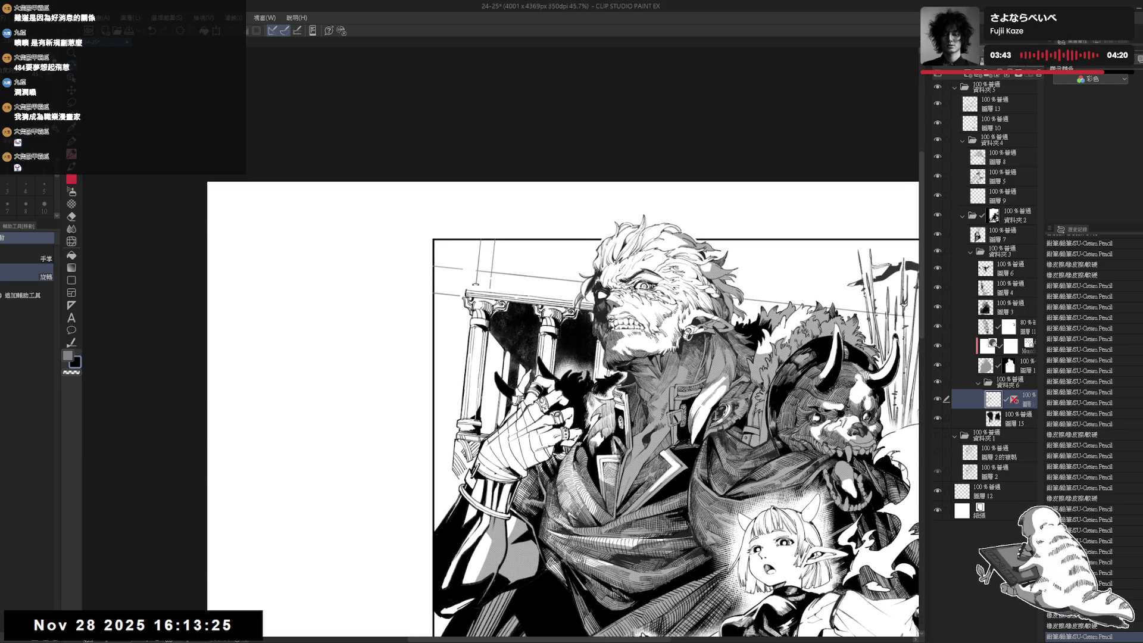
{"action": "mouse_move", "coordinate": [481, 245]}
{"action": "left_mouse_down"}
{"action": "mouse_move", "coordinate": [494, 246]}
{"action": "mouse_move", "coordinate": [485, 262]}
{"action": "left_mouse_up"}
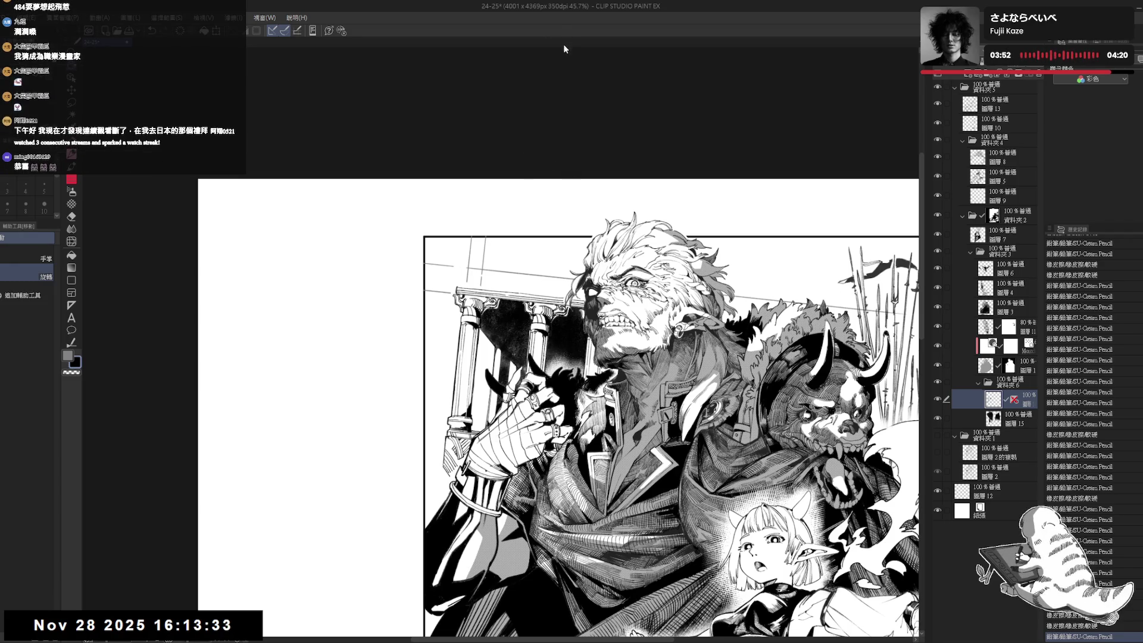
{"action": "left_click_drag", "start_coordinate": [452, 262], "coordinate": [471, 274]}
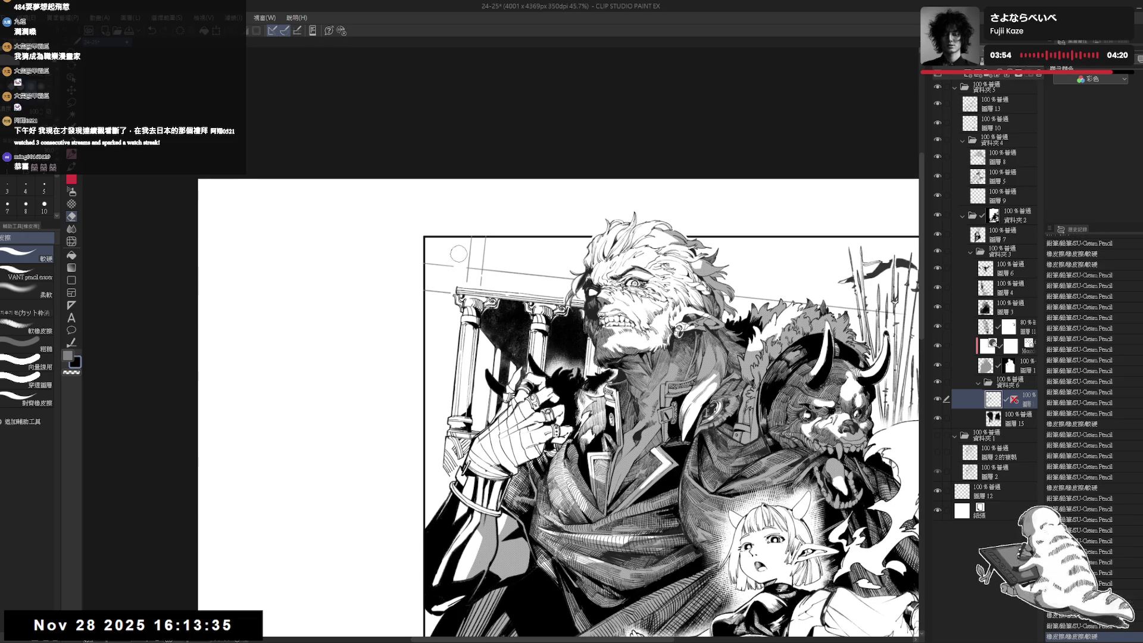
{"action": "left_click_drag", "start_coordinate": [467, 238], "coordinate": [469, 262]}
{"action": "key", "text": "ctrl+z"}
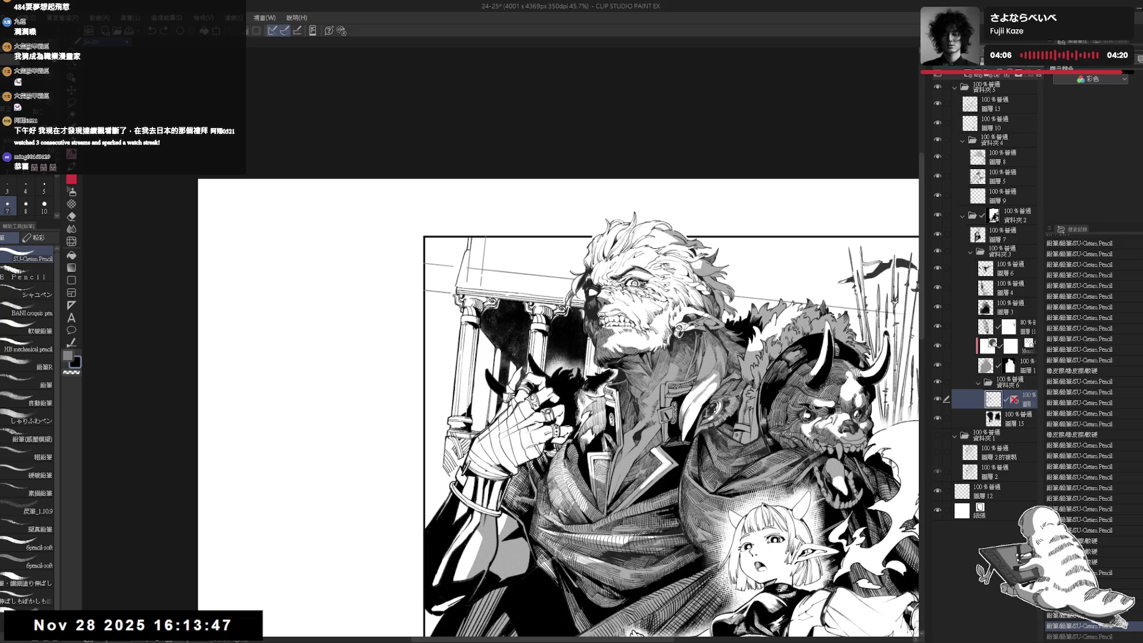
Erase a bit of construction line and darken a short line in the drawing.
{"action": "key", "text": "e"}
{"action": "left_click_drag", "start_coordinate": [459, 280], "coordinate": [464, 279]}
{"action": "key", "text": "p"}
{"action": "left_click", "coordinate": [467, 262]}
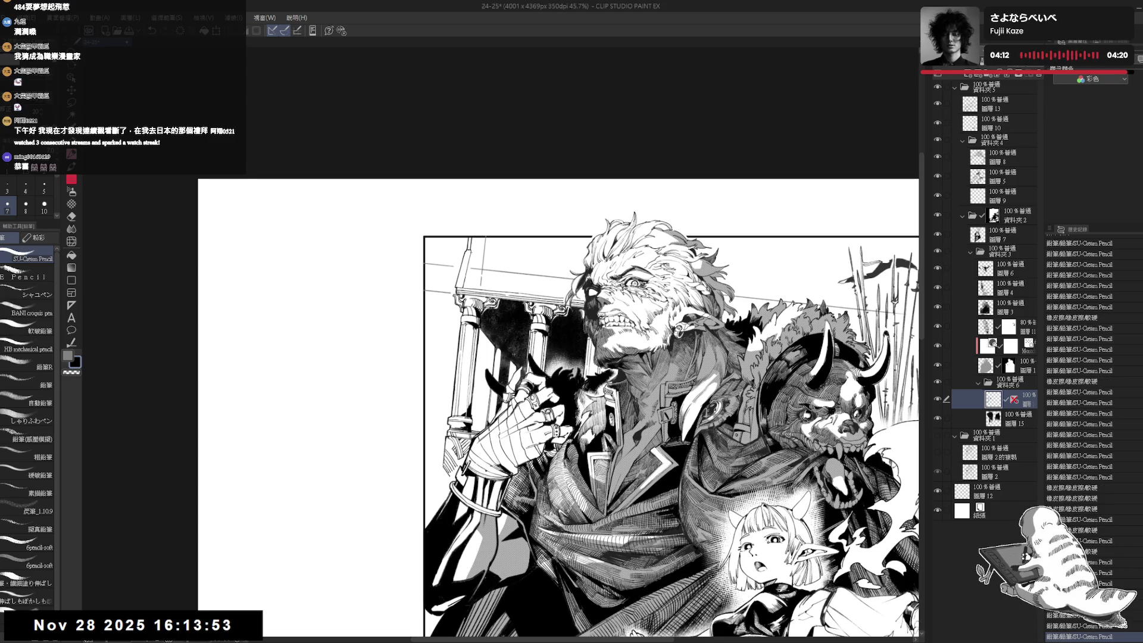
{"action": "left_click_drag", "start_coordinate": [466, 262], "coordinate": [466, 281]}
{"action": "mouse_move", "coordinate": [525, 255]}
{"action": "left_mouse_down"}
{"action": "mouse_move", "coordinate": [490, 249]}
{"action": "mouse_move", "coordinate": [467, 277]}
{"action": "mouse_move", "coordinate": [452, 256]}
{"action": "mouse_move", "coordinate": [469, 272]}
{"action": "mouse_move", "coordinate": [459, 274]}
{"action": "left_mouse_up"}
{"action": "scroll", "coordinate": [504, 203], "scroll_direction": "down", "scroll_amount": 2}
{"action": "key", "text": "e"}
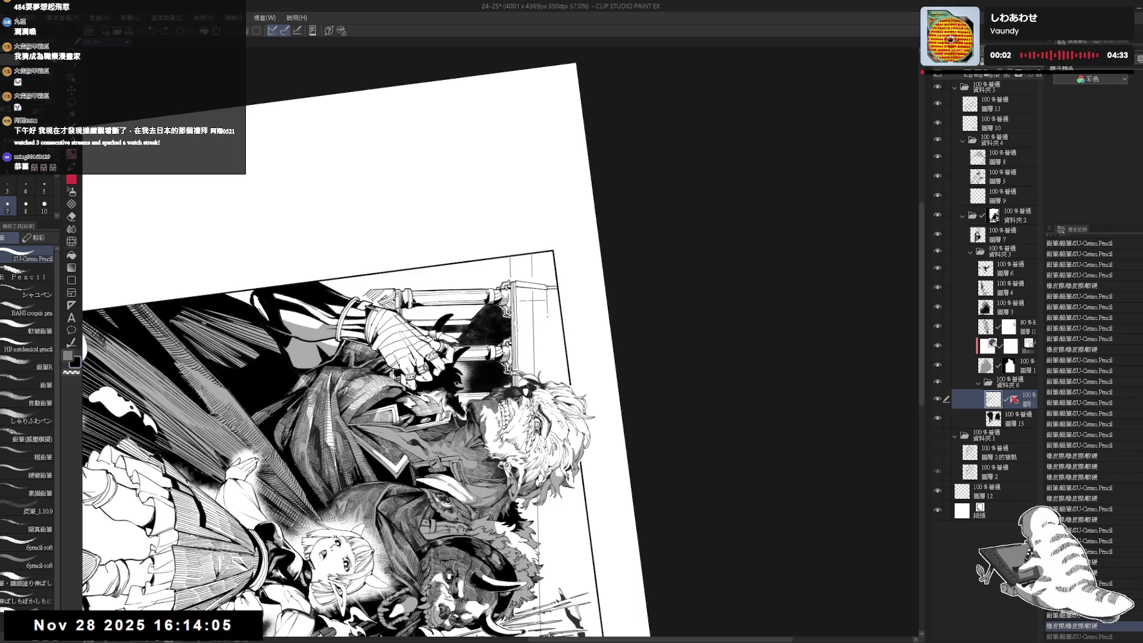
Draw a short vertical pencil line down to the panel border.
{"action": "key", "text": "ctrl+z"}
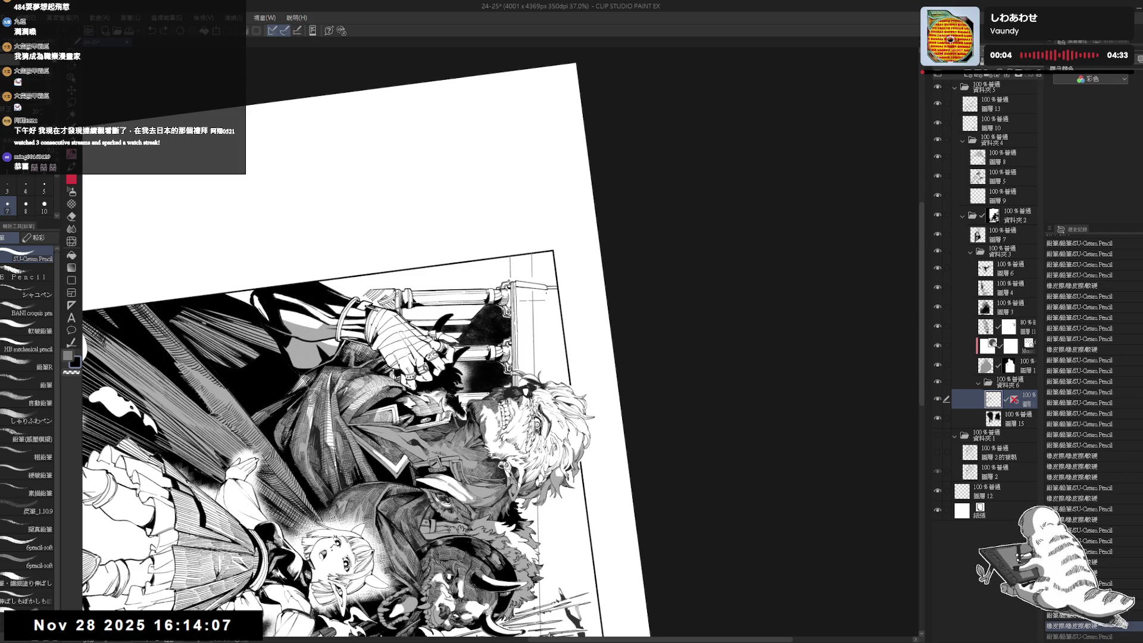
{"action": "left_click_drag", "start_coordinate": [548, 311], "coordinate": [548, 357]}
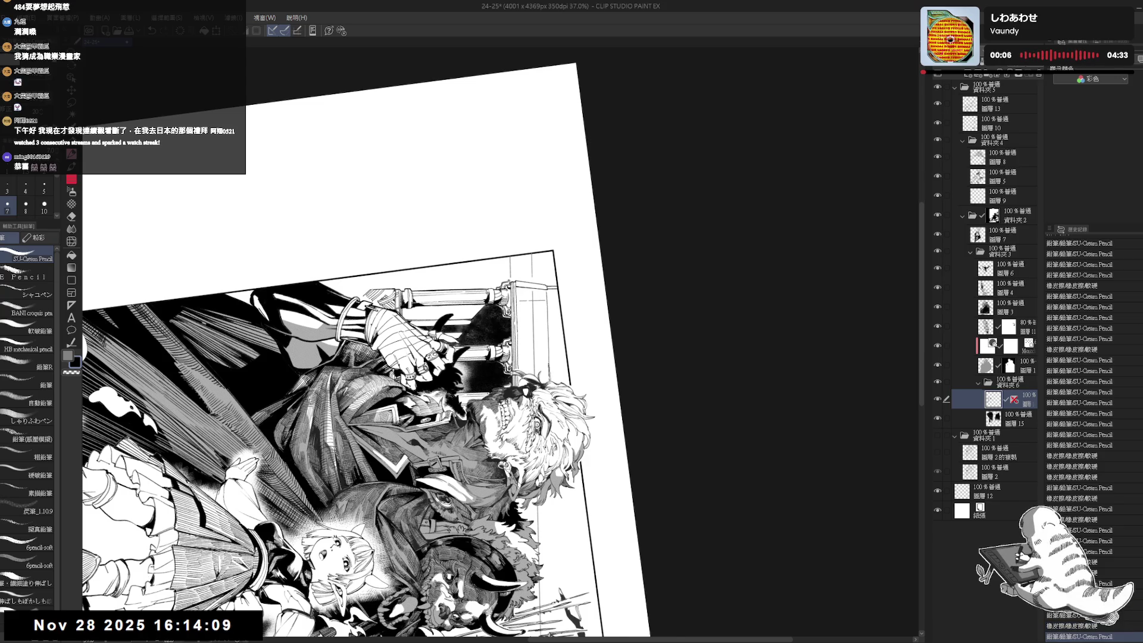
{"action": "key", "text": "ctrl+0"}
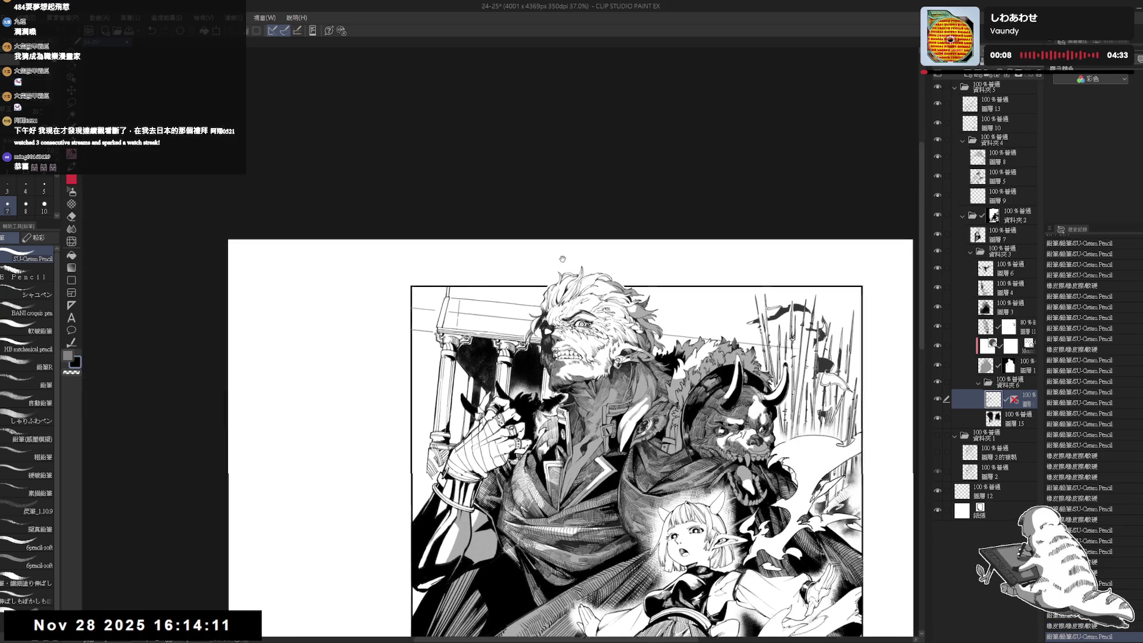
{"action": "key", "text": "r"}
{"action": "left_click_drag", "start_coordinate": [655, 178], "coordinate": [774, 268]}
{"action": "mouse_move", "coordinate": [477, 390]}
{"action": "left_mouse_down"}
{"action": "mouse_move", "coordinate": [506, 357]}
{"action": "mouse_move", "coordinate": [528, 293]}
{"action": "mouse_move", "coordinate": [470, 405]}
{"action": "left_mouse_up"}
{"action": "scroll", "coordinate": [528, 293], "scroll_direction": "up", "scroll_amount": 1}
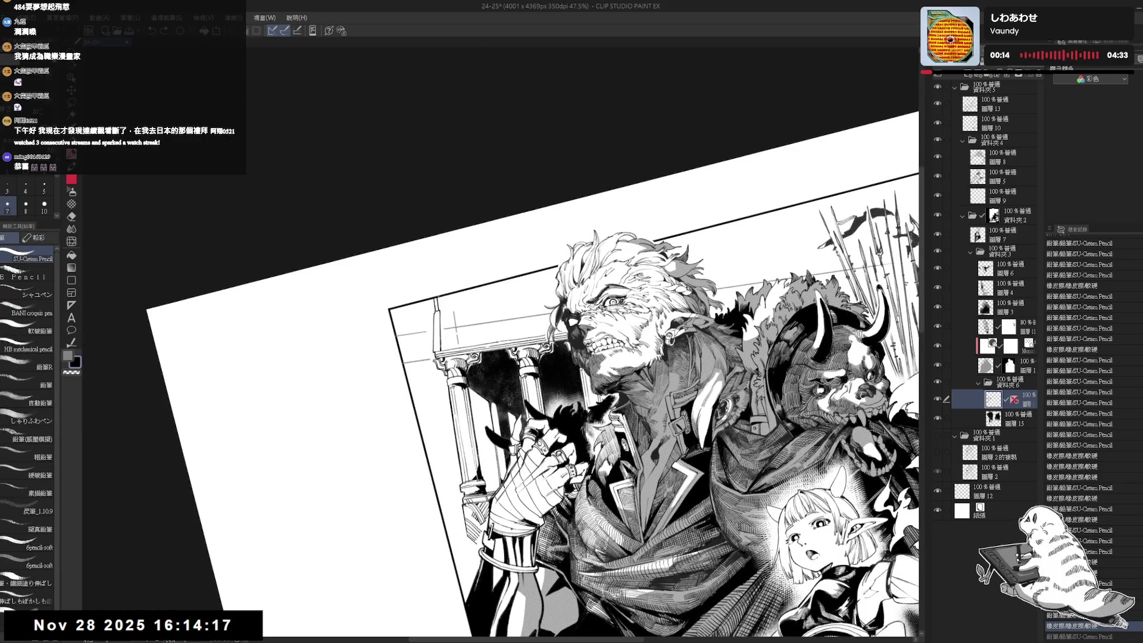
Erase a small spot on the warrior and retouch it with short pencil strokes.
{"action": "key", "text": "ctrl+z"}
{"action": "mouse_move", "coordinate": [444, 327]}
{"action": "left_mouse_down"}
{"action": "mouse_move", "coordinate": [432, 320]}
{"action": "mouse_move", "coordinate": [417, 394]}
{"action": "mouse_move", "coordinate": [505, 331]}
{"action": "mouse_move", "coordinate": [501, 266]}
{"action": "left_mouse_up"}
{"action": "key", "text": "e"}
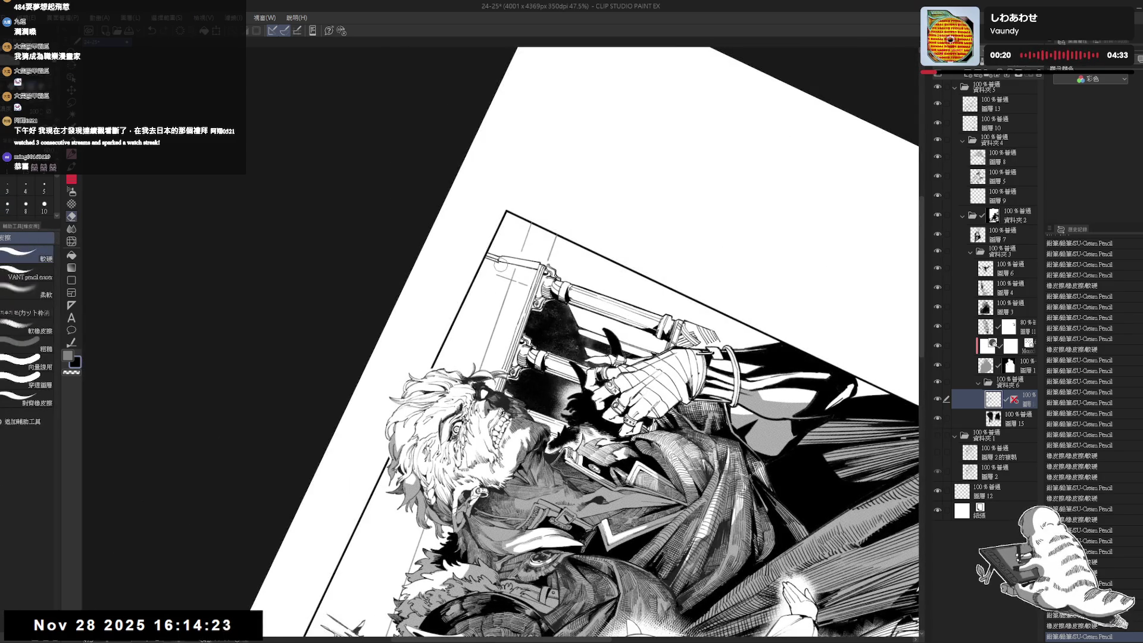
{"action": "left_click", "coordinate": [498, 265]}
{"action": "key", "text": "r"}
{"action": "left_click_drag", "start_coordinate": [499, 264], "coordinate": [457, 310]}
{"action": "key", "text": "p"}
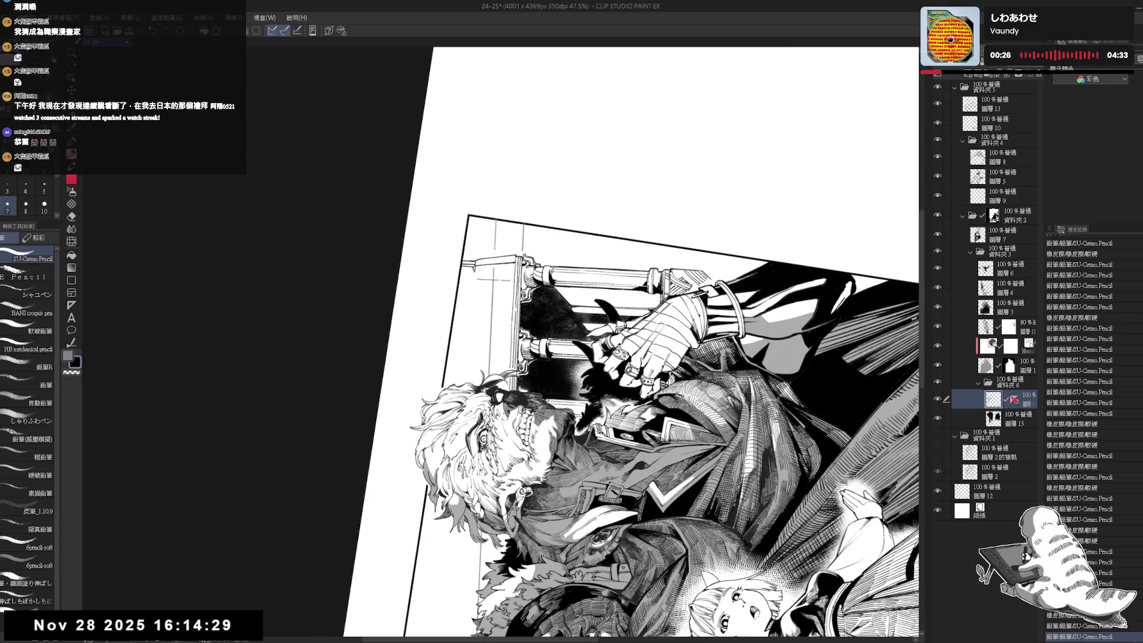
{"action": "left_click_drag", "start_coordinate": [473, 271], "coordinate": [474, 296]}
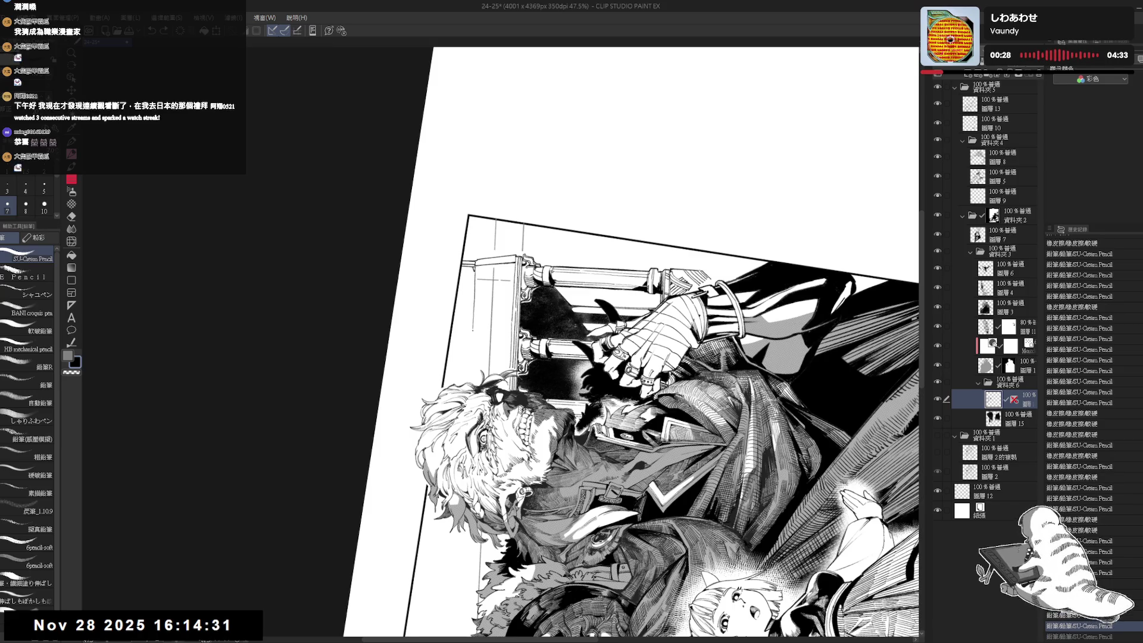
Reset the rotation, zoom out and mirror the view to check the composition.
{"action": "key", "text": "ctrl+at"}
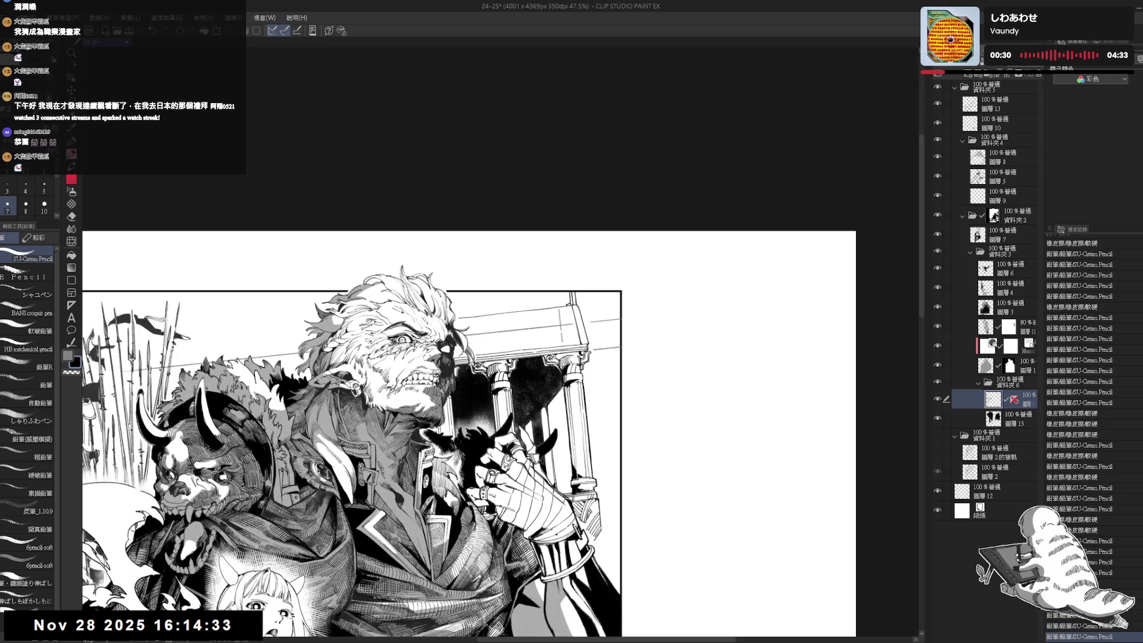
{"action": "left_click_drag", "start_coordinate": [595, 268], "coordinate": [458, 199]}
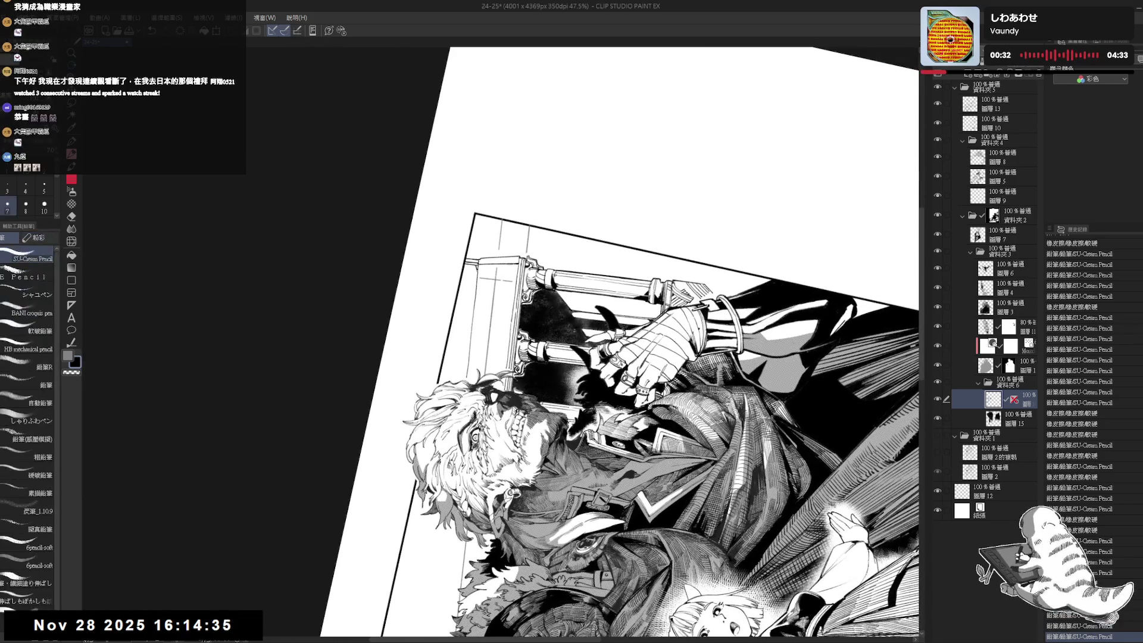
{"action": "key", "text": "ctrl+at"}
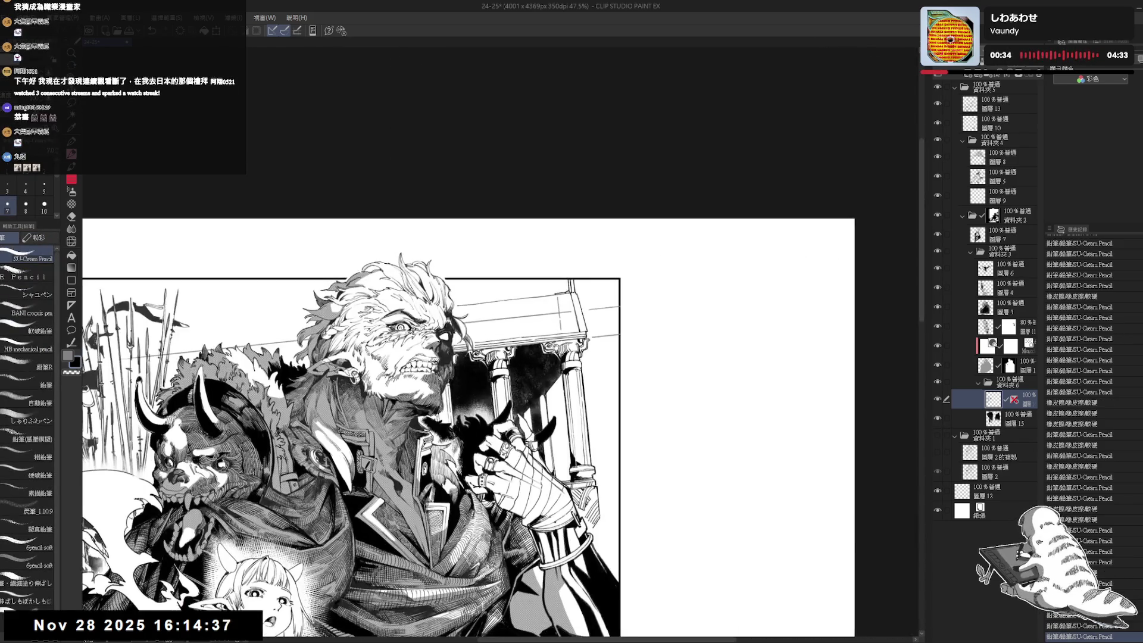
{"action": "key", "text": "ctrl+minus"}
{"action": "key", "text": "h"}
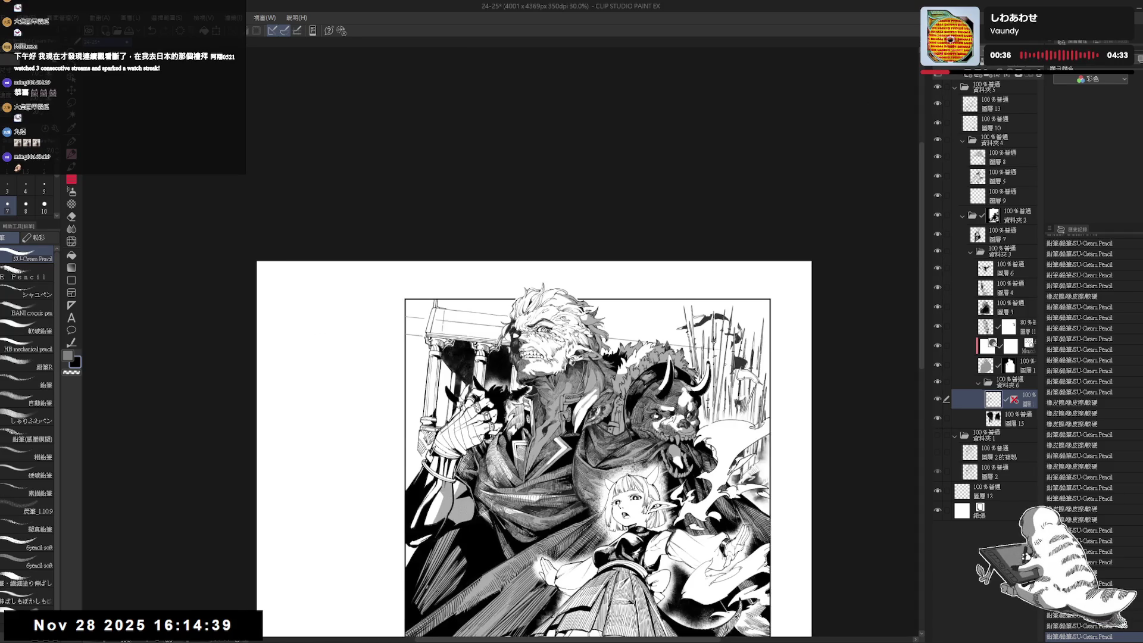
{"action": "key", "text": "ctrl+minus"}
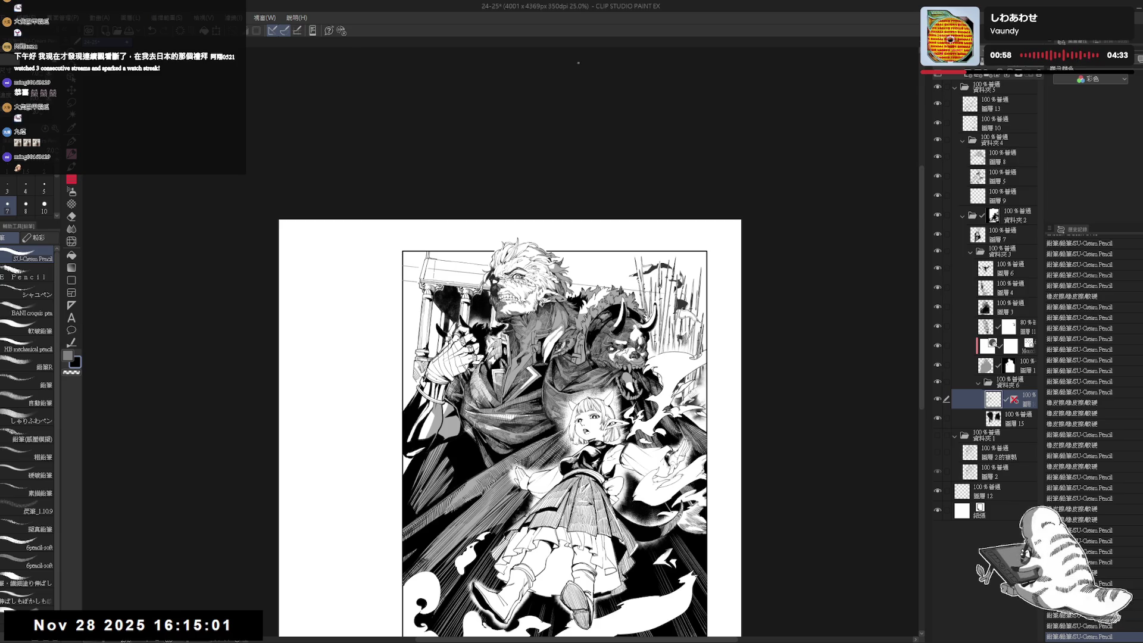
{"action": "scroll", "coordinate": [468, 254], "scroll_direction": "up", "scroll_amount": 3}
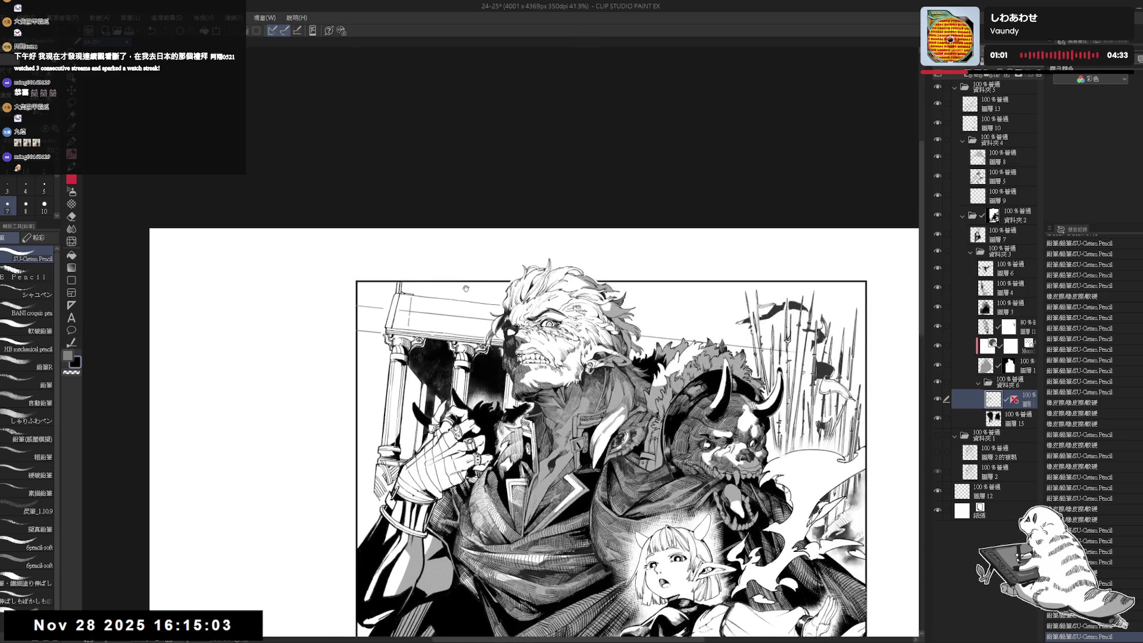
Tilt and pan the canvas view, then draw a short pencil stroke on the artwork.
{"action": "mouse_move", "coordinate": [715, 334]}
{"action": "left_mouse_down"}
{"action": "mouse_move", "coordinate": [738, 286]}
{"action": "mouse_move", "coordinate": [684, 369]}
{"action": "left_mouse_up"}
{"action": "key", "text": "r"}
{"action": "key", "text": "e"}
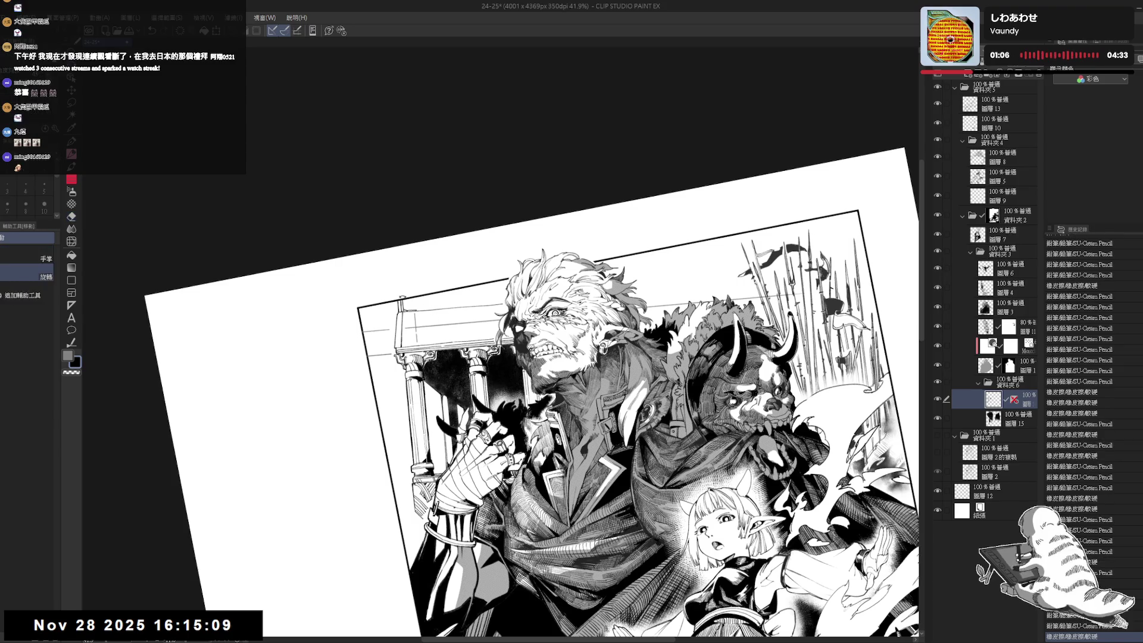
{"action": "mouse_move", "coordinate": [400, 295]}
{"action": "left_mouse_down"}
{"action": "mouse_move", "coordinate": [414, 347]}
{"action": "mouse_move", "coordinate": [413, 327]}
{"action": "left_mouse_up"}
{"action": "key", "text": "at"}
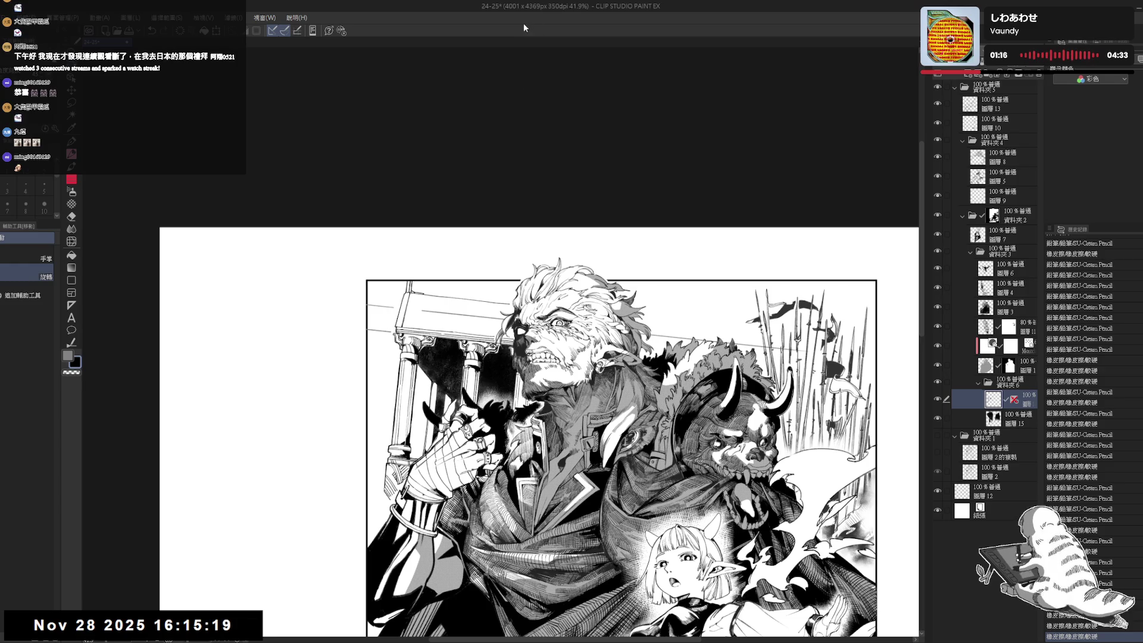
{"action": "left_click_drag", "start_coordinate": [412, 324], "coordinate": [424, 333]}
{"action": "key", "text": "p"}
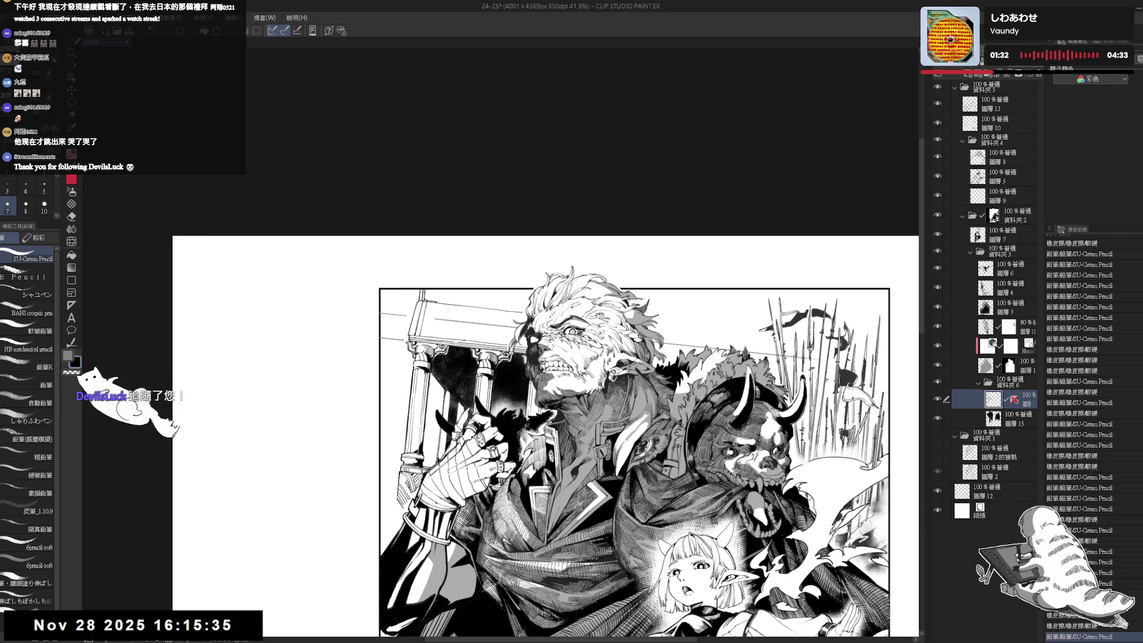
{"action": "mouse_move", "coordinate": [395, 403]}
{"action": "left_mouse_down"}
{"action": "mouse_move", "coordinate": [407, 407]}
{"action": "mouse_move", "coordinate": [439, 318]}
{"action": "left_mouse_up"}
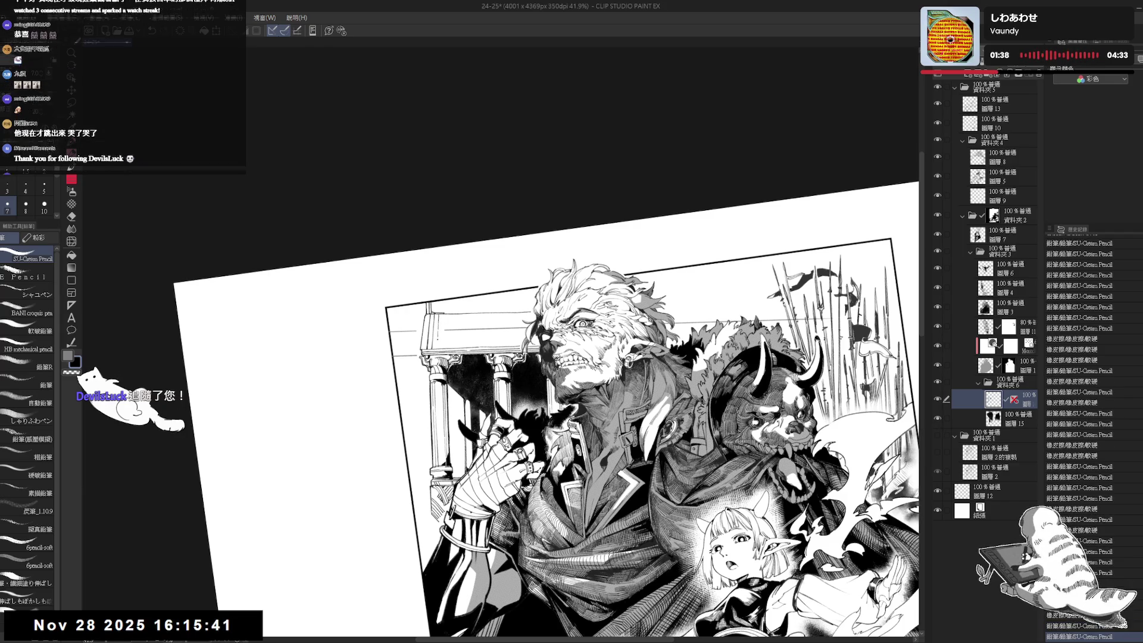
{"action": "left_click_drag", "start_coordinate": [476, 298], "coordinate": [619, 416]}
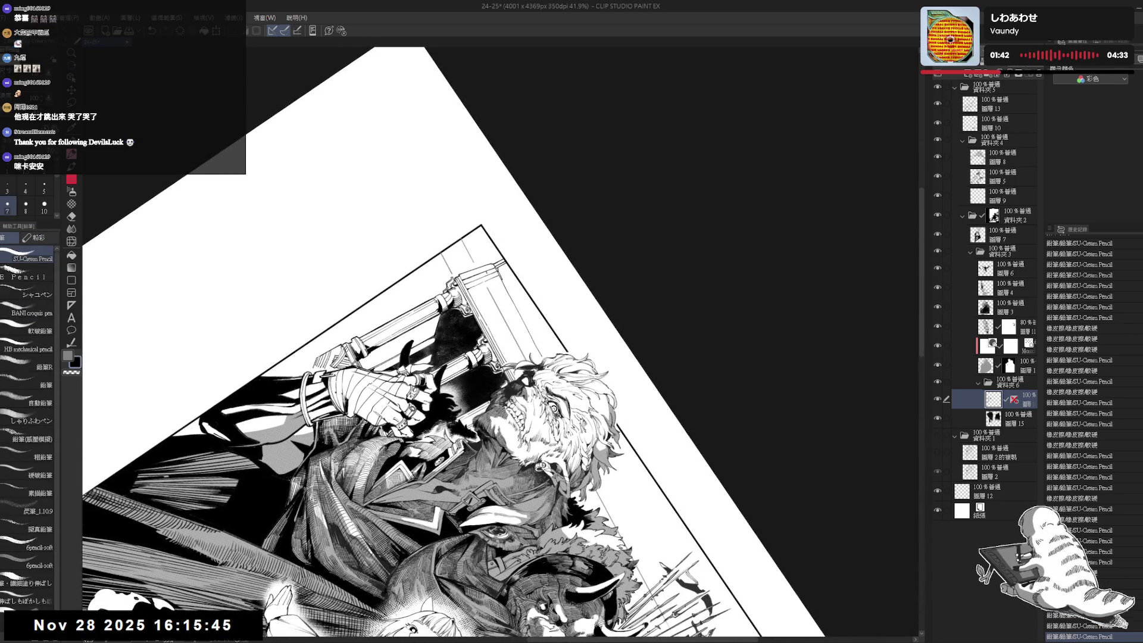
{"action": "left_click_drag", "start_coordinate": [619, 417], "coordinate": [524, 321]}
{"action": "left_click_drag", "start_coordinate": [448, 309], "coordinate": [448, 325]}
Undo the stroke, redo the earlier pencil touch-ups, then straighten and zoom out to the page.
{"action": "key", "text": "ctrl+z"}
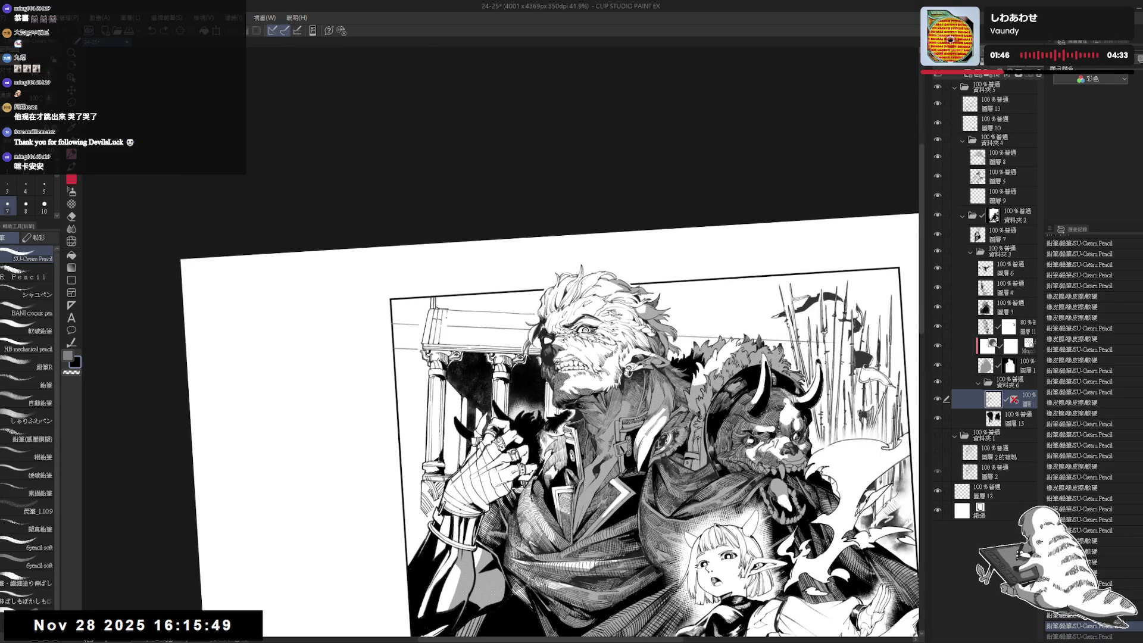
{"action": "key", "text": "ctrl+y"}
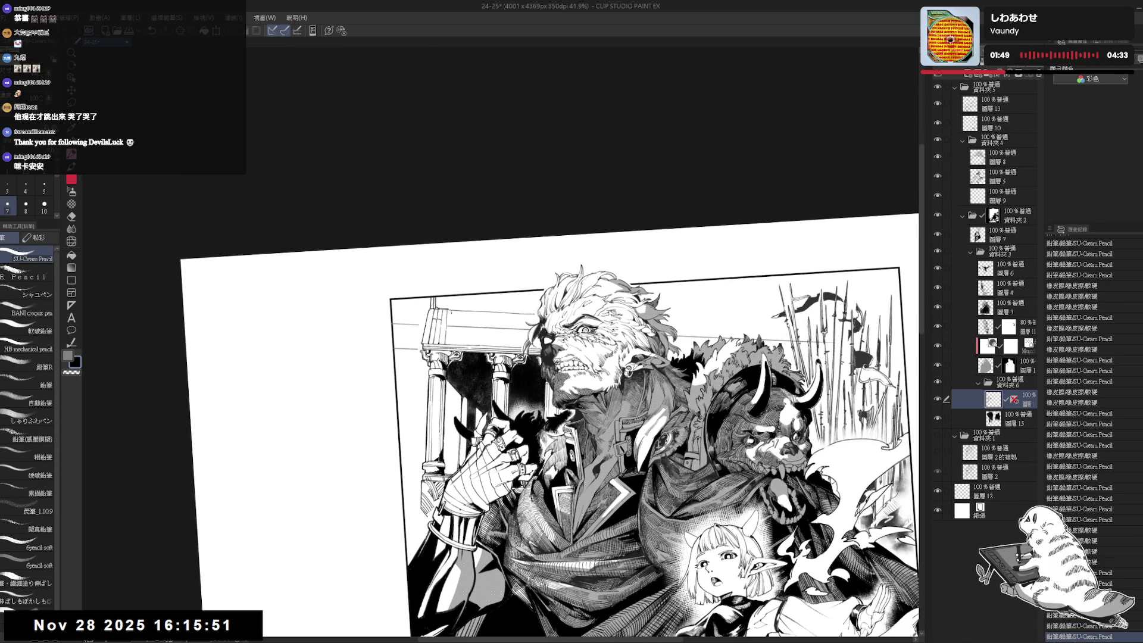
{"action": "key", "text": "ctrl+y"}
{"action": "key", "text": "ctrl+y"}
{"action": "key", "text": "ctrl+y"}
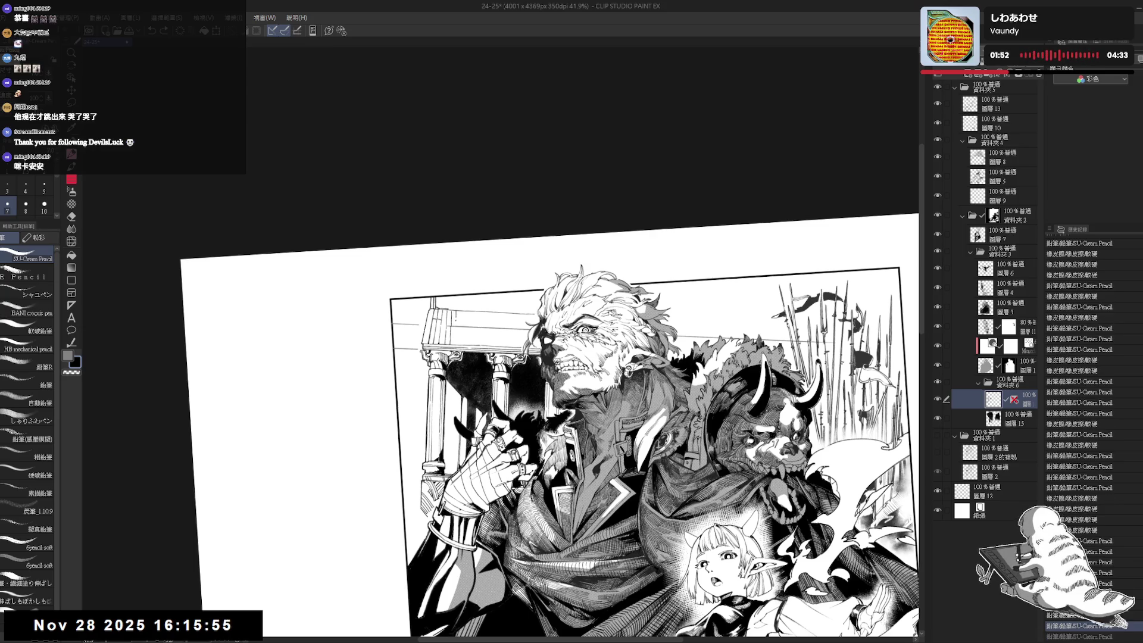
{"action": "key", "text": "ctrl+y"}
{"action": "key", "text": "ctrl+y"}
{"action": "key", "text": "ctrl+y"}
{"action": "key", "text": "ctrl+y"}
{"action": "key", "text": "ctrl+y"}
{"action": "key", "text": "ctrl+y"}
{"action": "key", "text": "ctrl+y"}
{"action": "key", "text": "ctrl+y"}
{"action": "key", "text": "ctrl+y"}
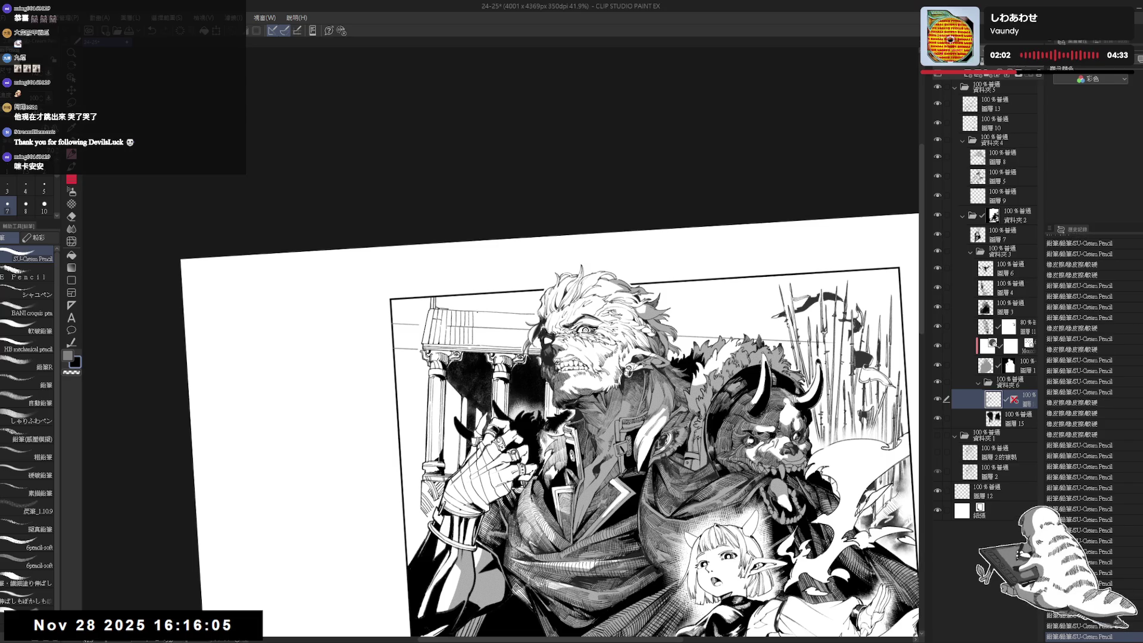
{"action": "key", "text": "ctrl+y"}
{"action": "key", "text": "ctrl+y"}
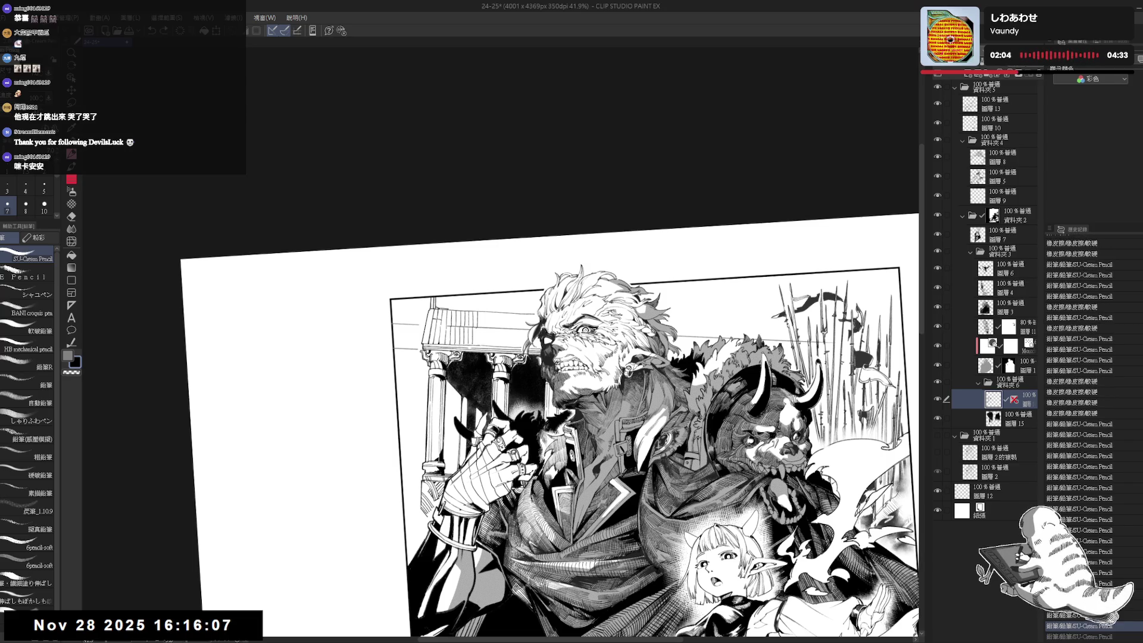
{"action": "key", "text": "ctrl+y"}
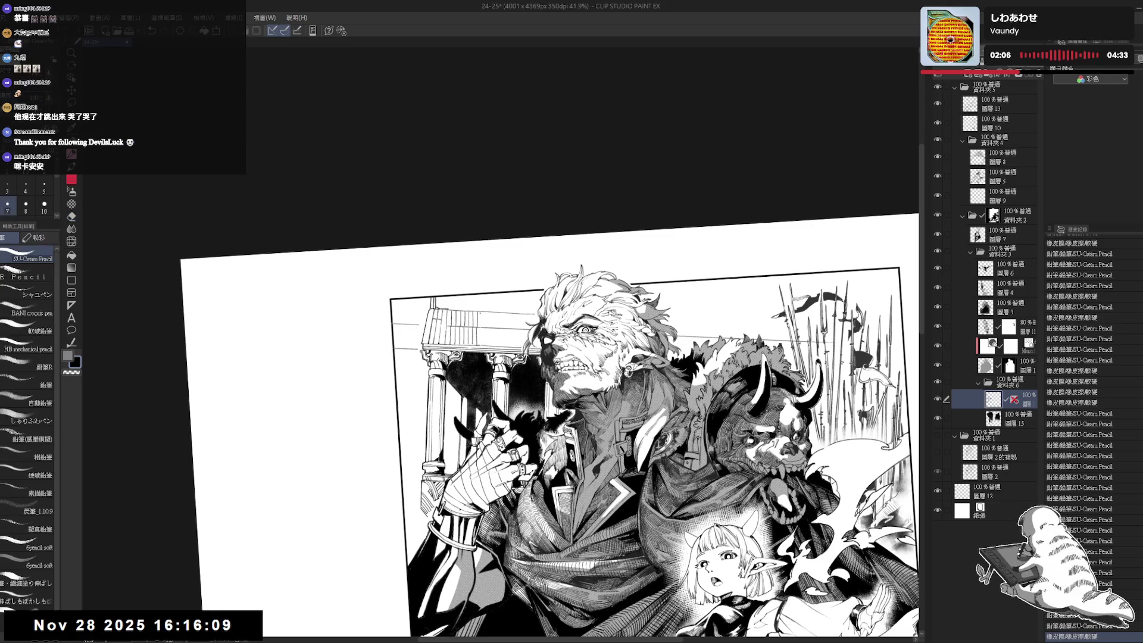
{"action": "key", "text": "ctrl+y"}
{"action": "key", "text": "ctrl+y"}
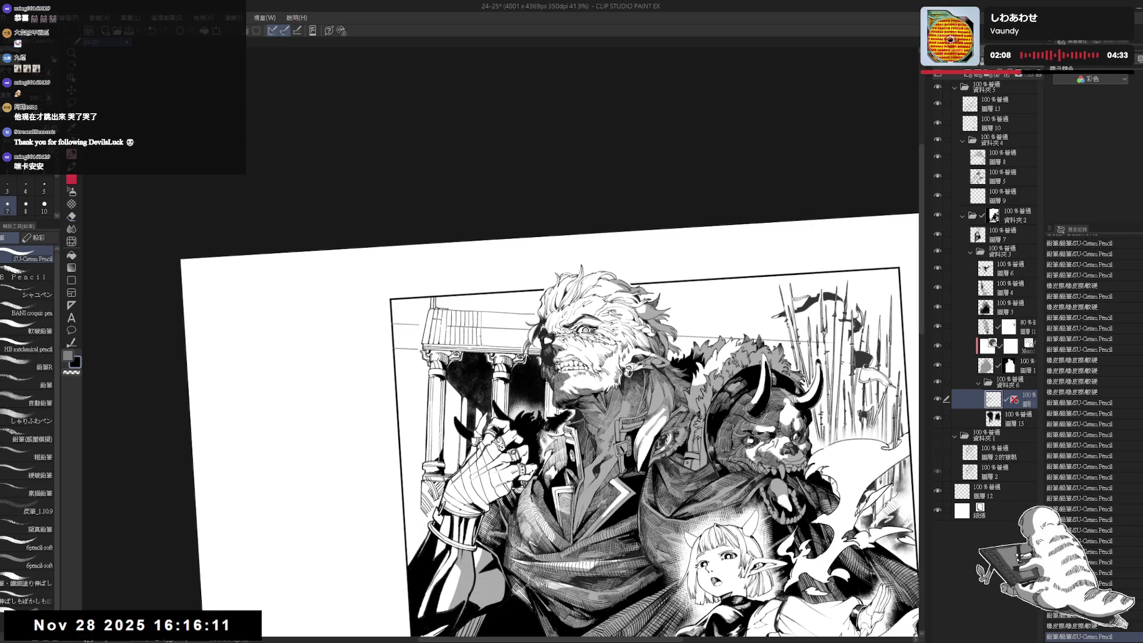
{"action": "key", "text": "ctrl+at"}
{"action": "key", "text": "ctrl+minus"}
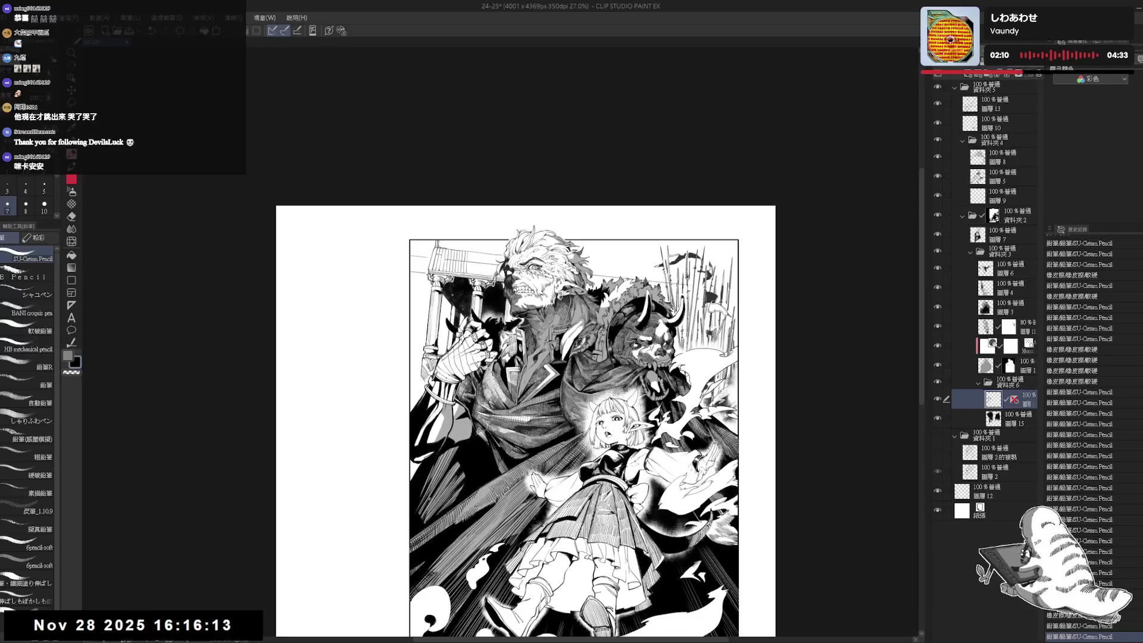
Zoom in to 37.7% and pan down to frame the warrior, beast and elf girl.
{"action": "scroll", "coordinate": [523, 416], "scroll_direction": "up", "scroll_amount": 2}
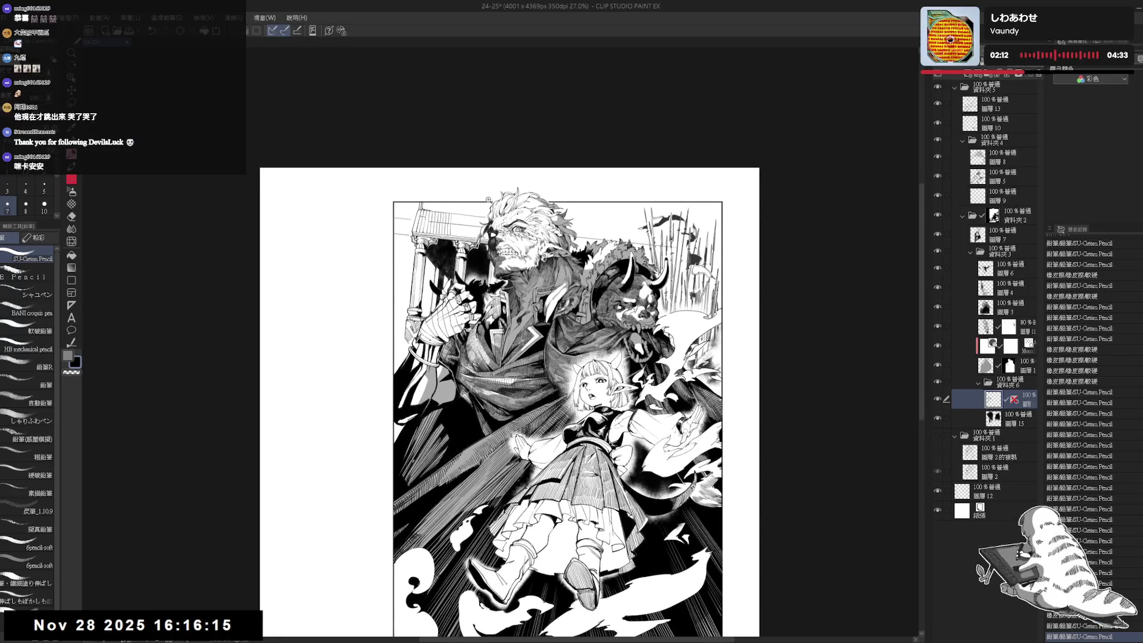
{"action": "key", "text": "ctrl+at"}
{"action": "left_click_drag", "start_coordinate": [475, 232], "coordinate": [479, 255]}
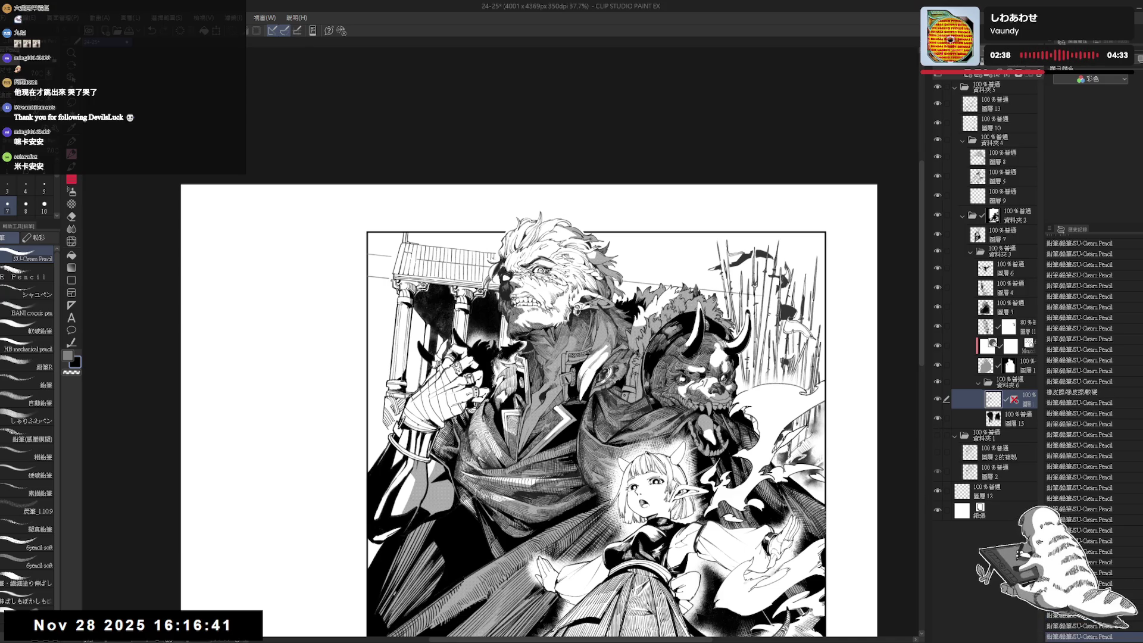
Erase small marks on the artwork and draw a short pencil line on the warrior.
{"action": "key", "text": "e"}
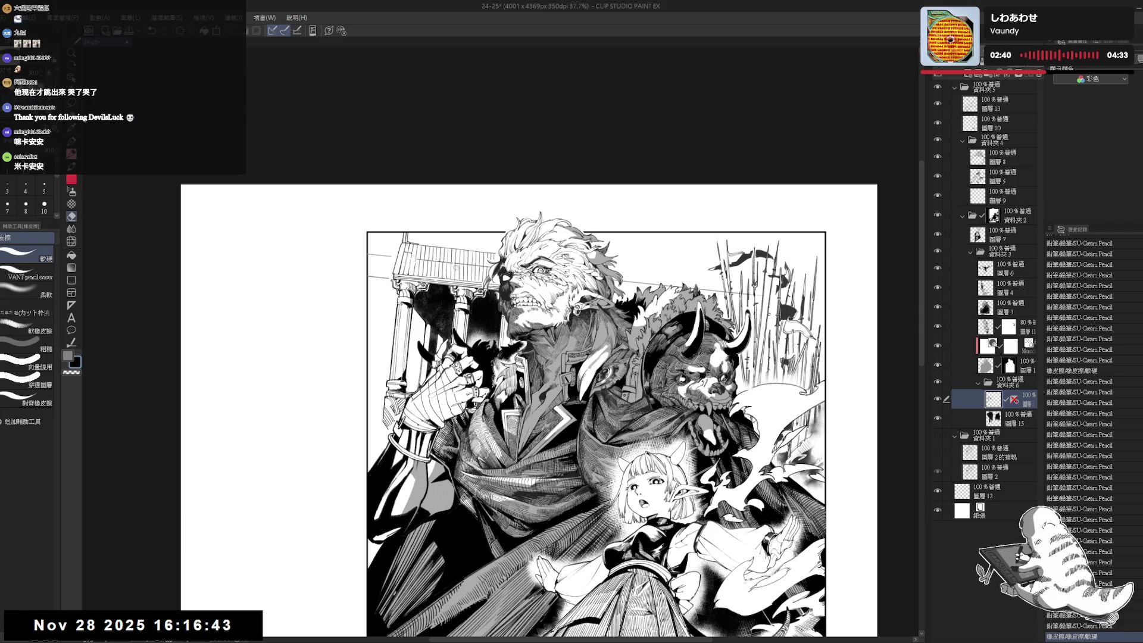
{"action": "mouse_move", "coordinate": [457, 262]}
{"action": "left_mouse_down"}
{"action": "mouse_move", "coordinate": [494, 264]}
{"action": "mouse_move", "coordinate": [595, 309]}
{"action": "mouse_move", "coordinate": [643, 392]}
{"action": "left_mouse_up"}
{"action": "scroll", "coordinate": [523, 267], "scroll_direction": "up", "scroll_amount": 1}
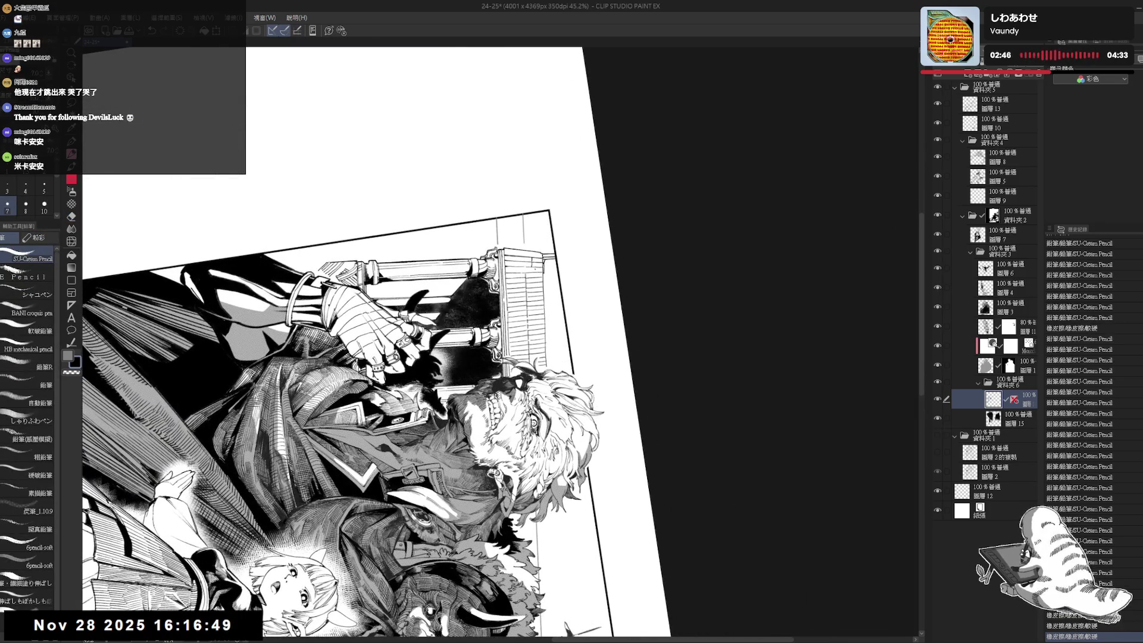
{"action": "left_click_drag", "start_coordinate": [534, 269], "coordinate": [538, 292]}
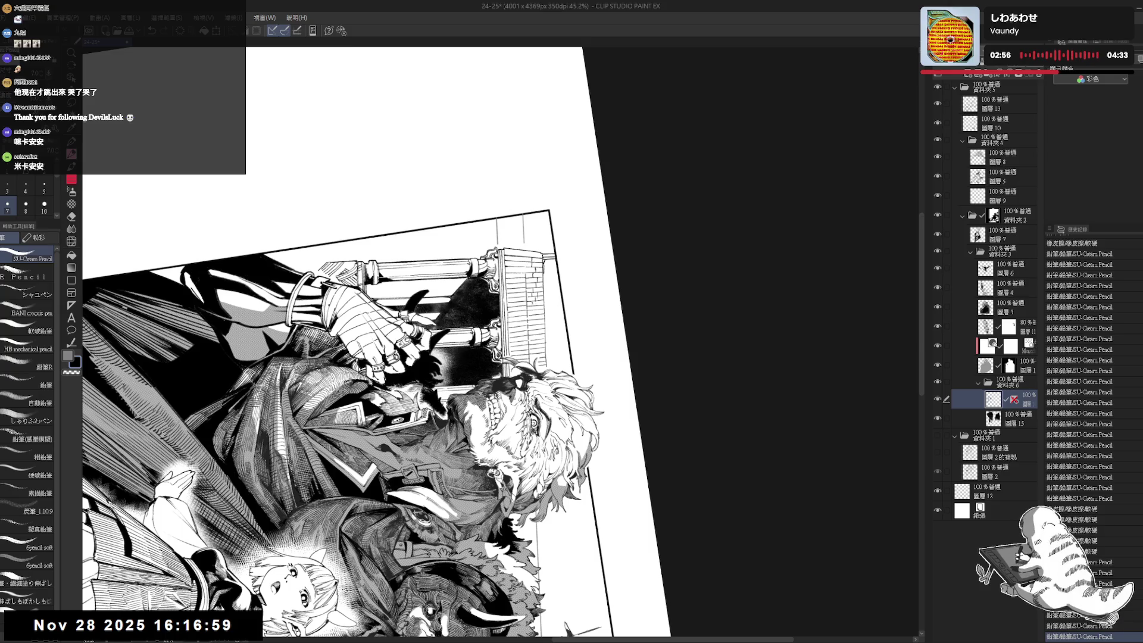
Straighten the view, toggle eraser and pencil, and rotate the canvas about 13° clockwise.
{"action": "key", "text": "ctrl+at"}
{"action": "key", "text": "e"}
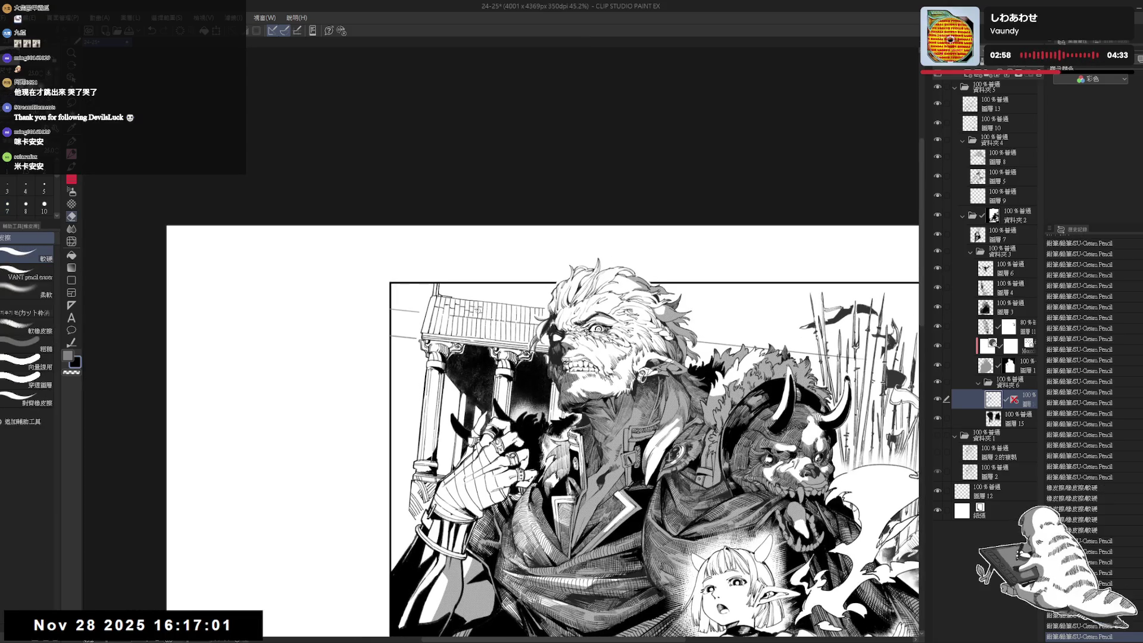
{"action": "key", "text": "p"}
{"action": "key", "text": "e"}
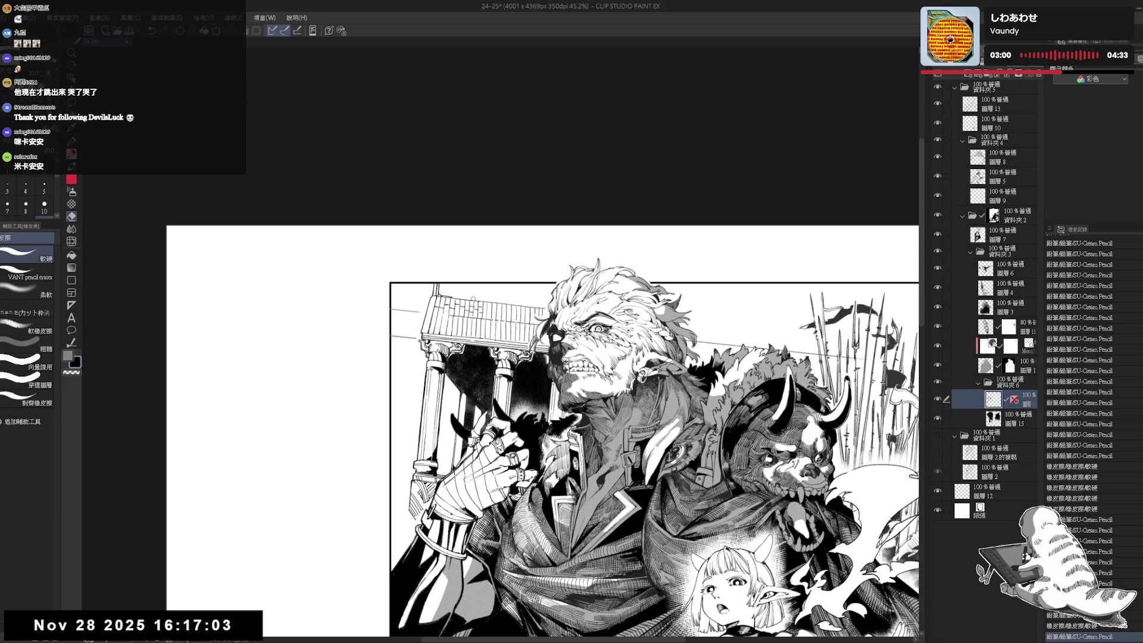
{"action": "key", "text": "p"}
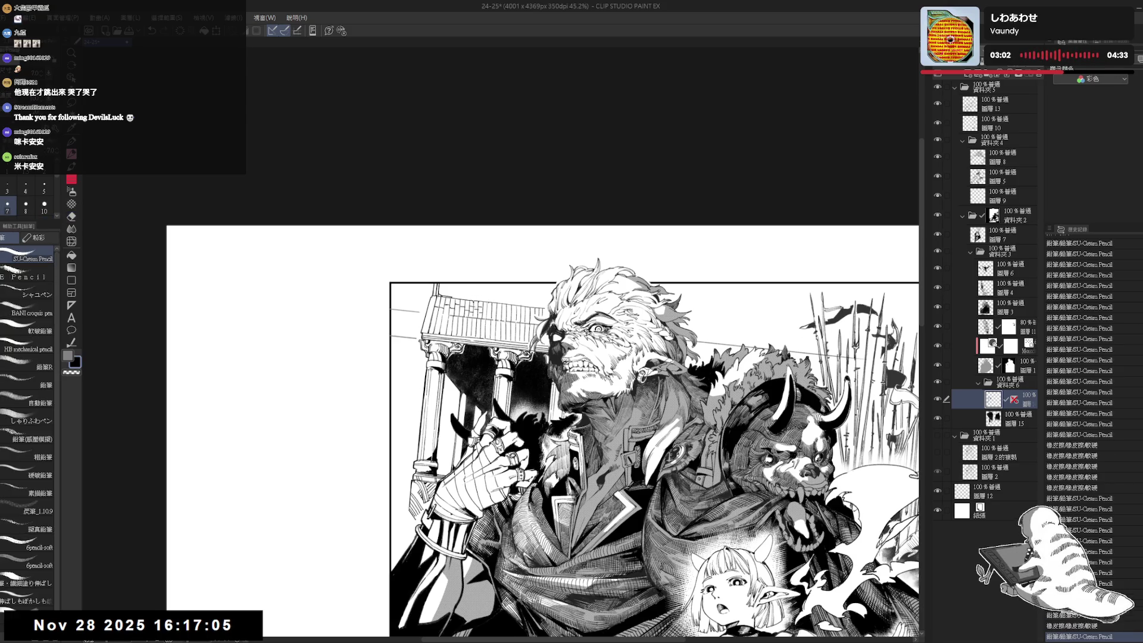
{"action": "key", "text": "e"}
{"action": "key", "text": "p"}
{"action": "scroll", "coordinate": [544, 417], "scroll_direction": "down", "scroll_amount": 1}
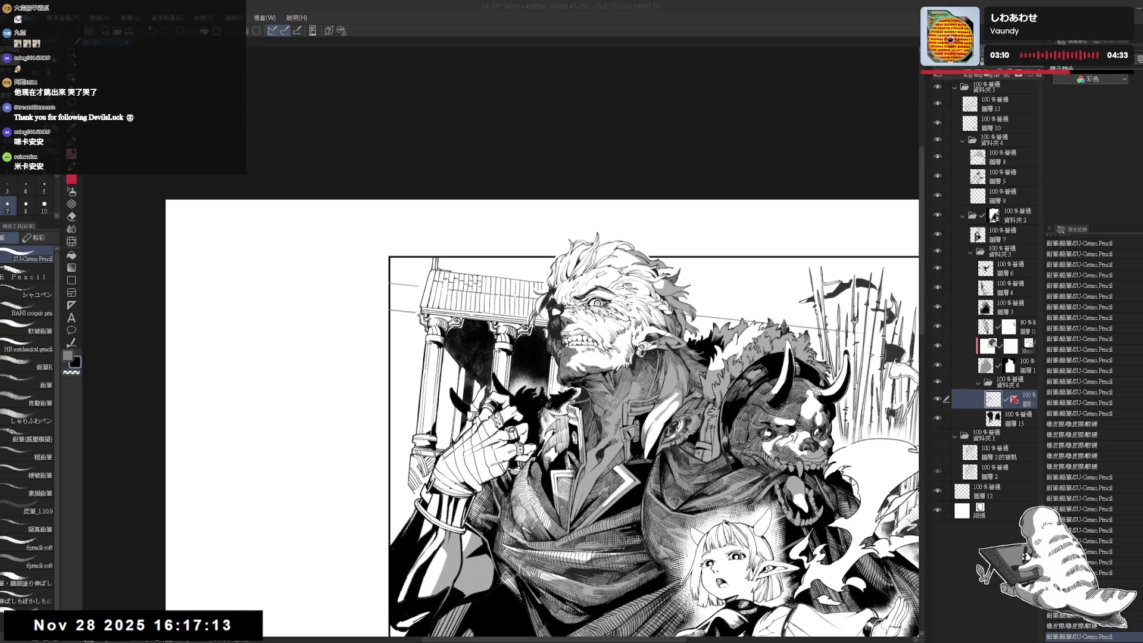
{"action": "key", "text": "r"}
{"action": "mouse_move", "coordinate": [655, 298]}
{"action": "left_mouse_down"}
{"action": "mouse_move", "coordinate": [684, 387]}
{"action": "mouse_move", "coordinate": [667, 322]}
{"action": "left_mouse_up"}
{"action": "key", "text": "p"}
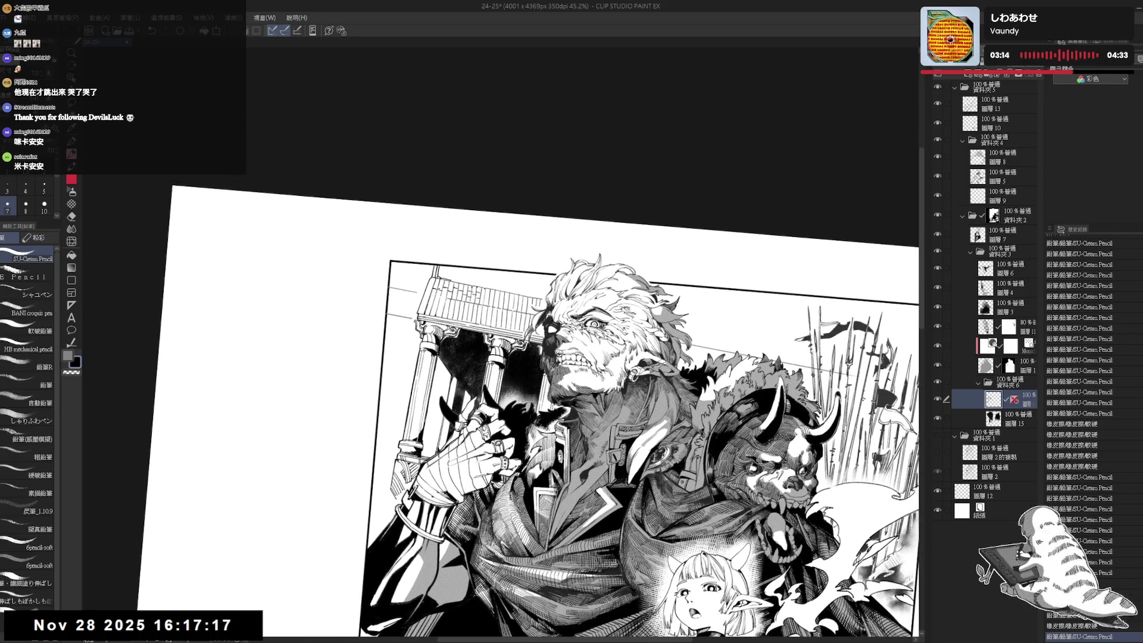
Compare the last pencil strokes with undo/redo, keep them, then straighten and zoom out.
{"action": "key", "text": "ctrl+z"}
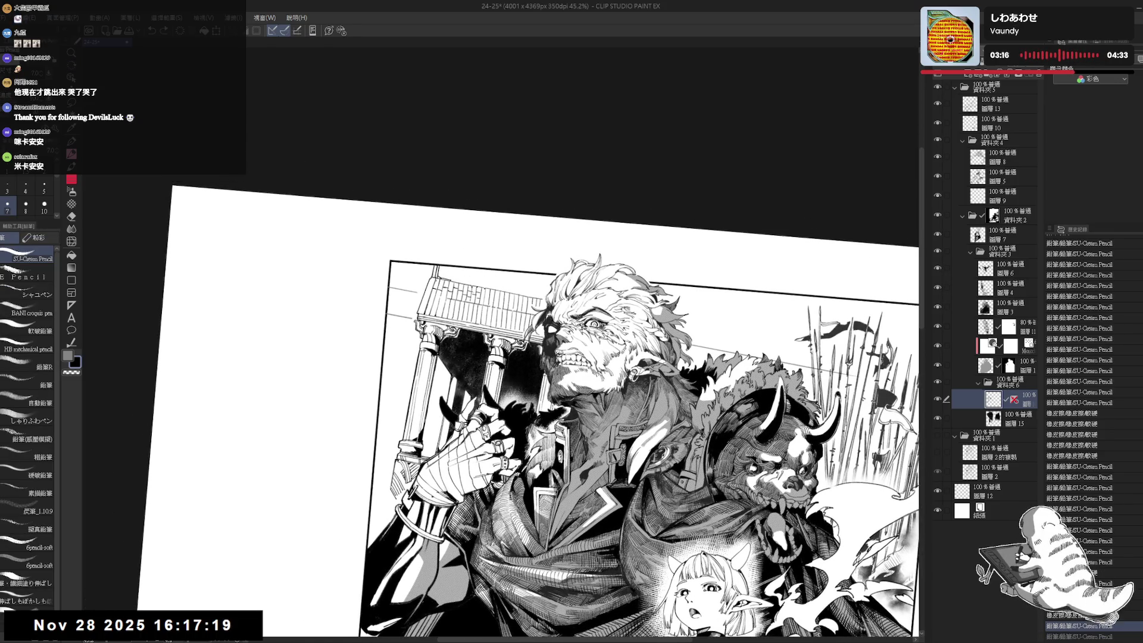
{"action": "key", "text": "ctrl+y"}
{"action": "key", "text": "ctrl+z"}
{"action": "key", "text": "ctrl+y"}
{"action": "key", "text": "ctrl+y"}
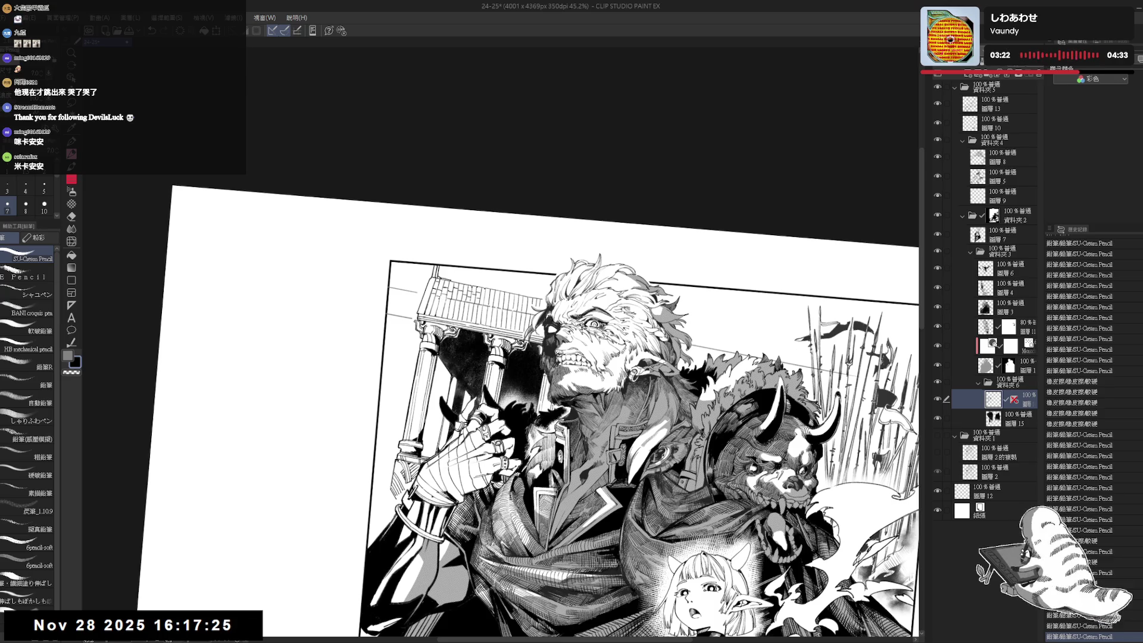
{"action": "key", "text": "ctrl+y"}
{"action": "key", "text": "ctrl+y"}
{"action": "key", "text": "ctrl+y"}
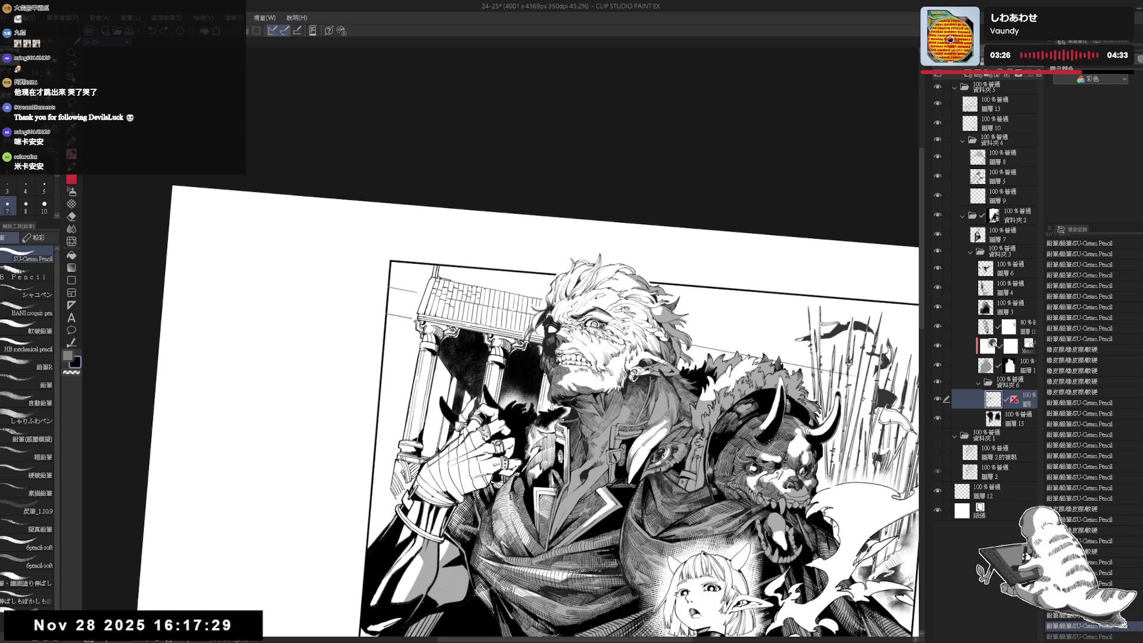
{"action": "key", "text": "ctrl+z"}
{"action": "key", "text": "ctrl+y"}
{"action": "key", "text": "ctrl+y"}
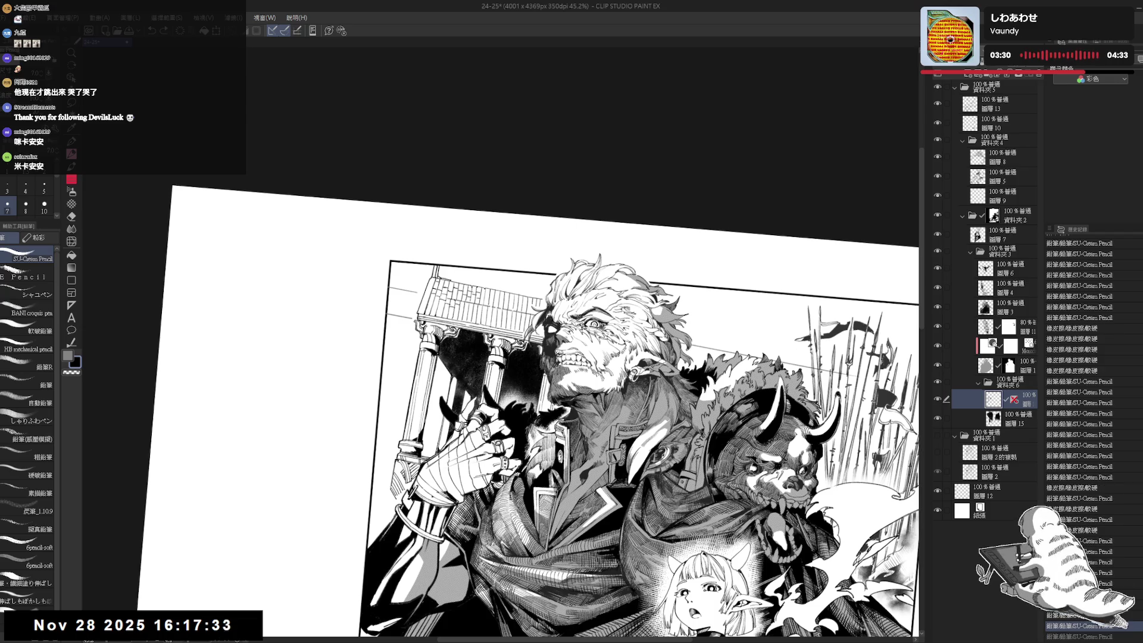
{"action": "key", "text": "ctrl+y"}
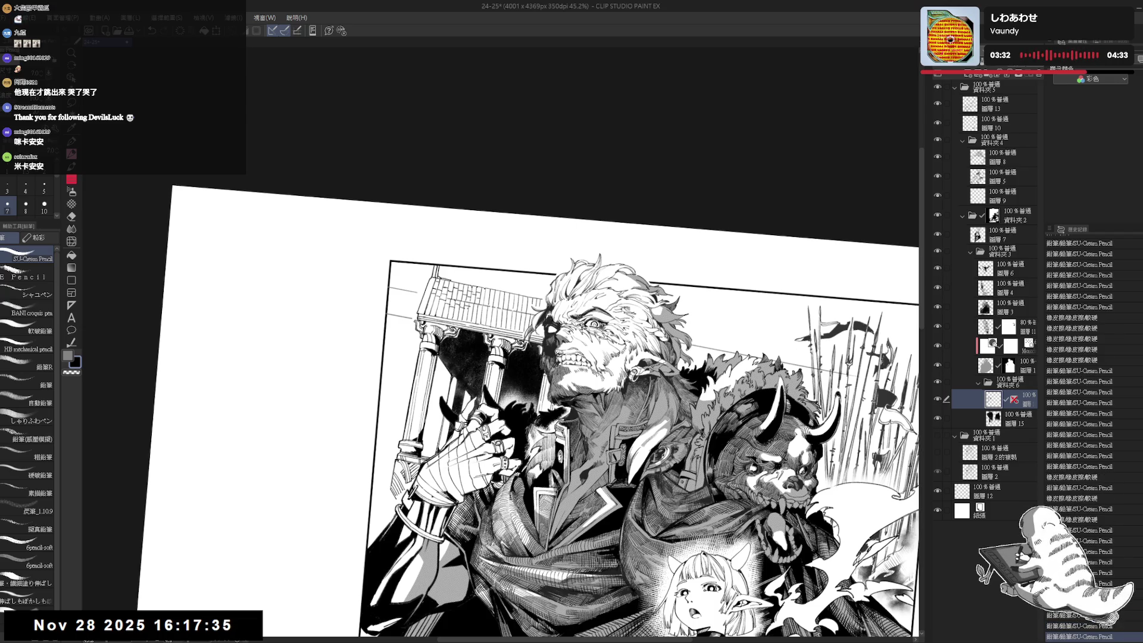
{"action": "key", "text": "e"}
{"action": "key", "text": "ctrl+y"}
{"action": "key", "text": "ctrl+y"}
{"action": "key", "text": "ctrl+y"}
{"action": "key", "text": "p"}
{"action": "key", "text": "ctrl+y"}
{"action": "key", "text": "at"}
{"action": "key", "text": "ctrl+minus"}
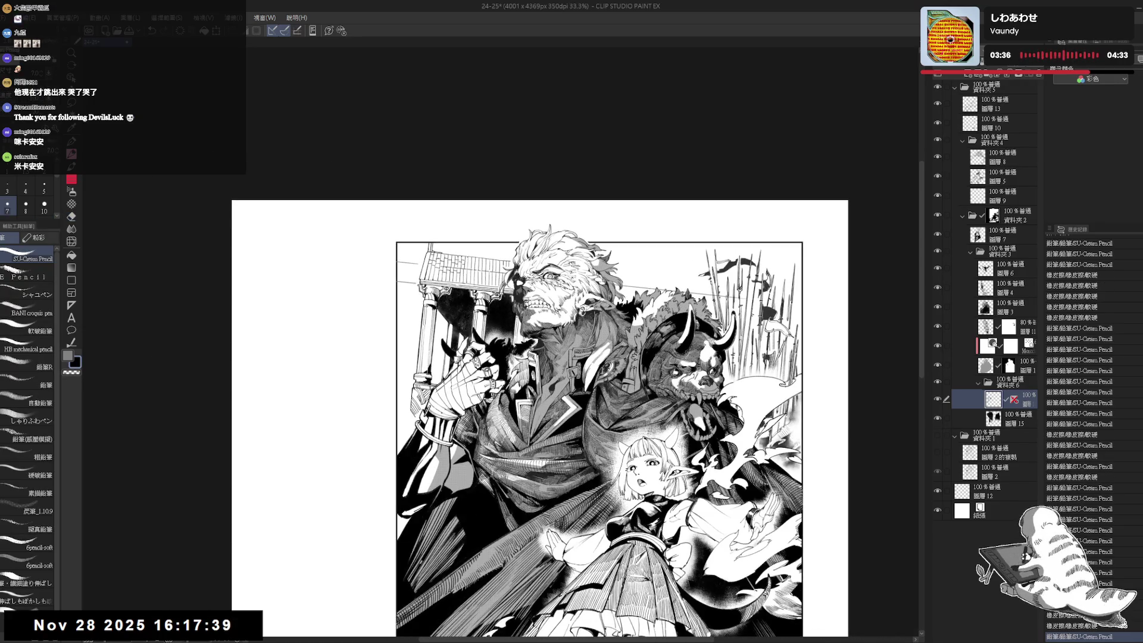
Adjust the zoom and pan to frame the upper part of the illustration.
{"action": "scroll", "coordinate": [264, 299], "scroll_direction": "up", "scroll_amount": 2}
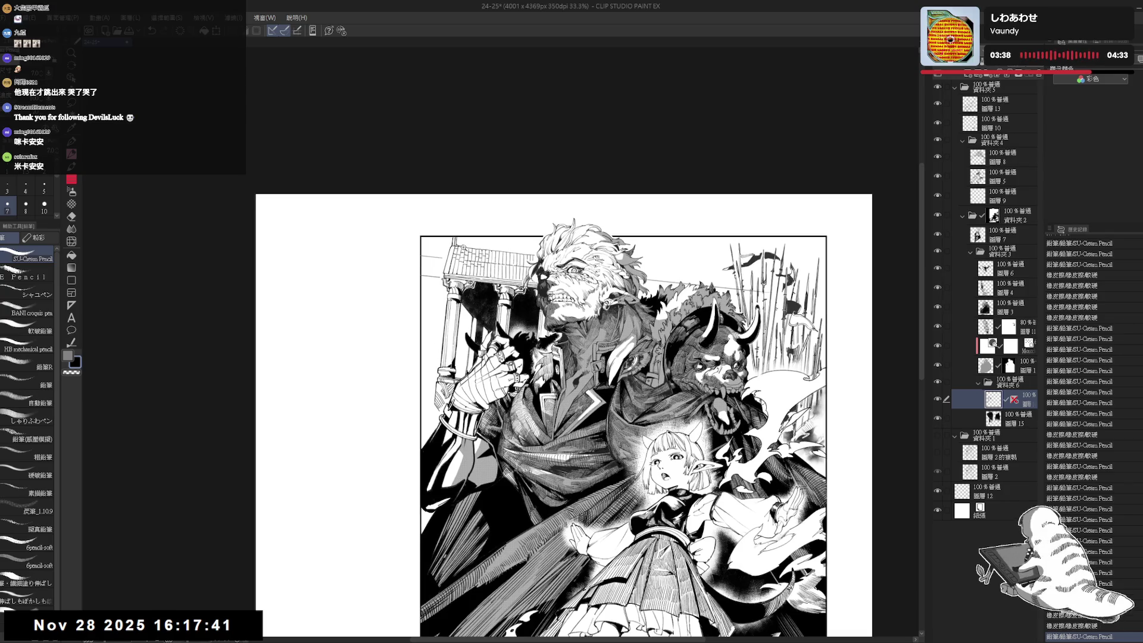
{"action": "key", "text": "e"}
{"action": "key", "text": "ctrl+y"}
{"action": "key", "text": "p"}
{"action": "left_click_drag", "start_coordinate": [493, 238], "coordinate": [492, 221]}
{"action": "scroll", "coordinate": [493, 220], "scroll_direction": "down", "scroll_amount": 1}
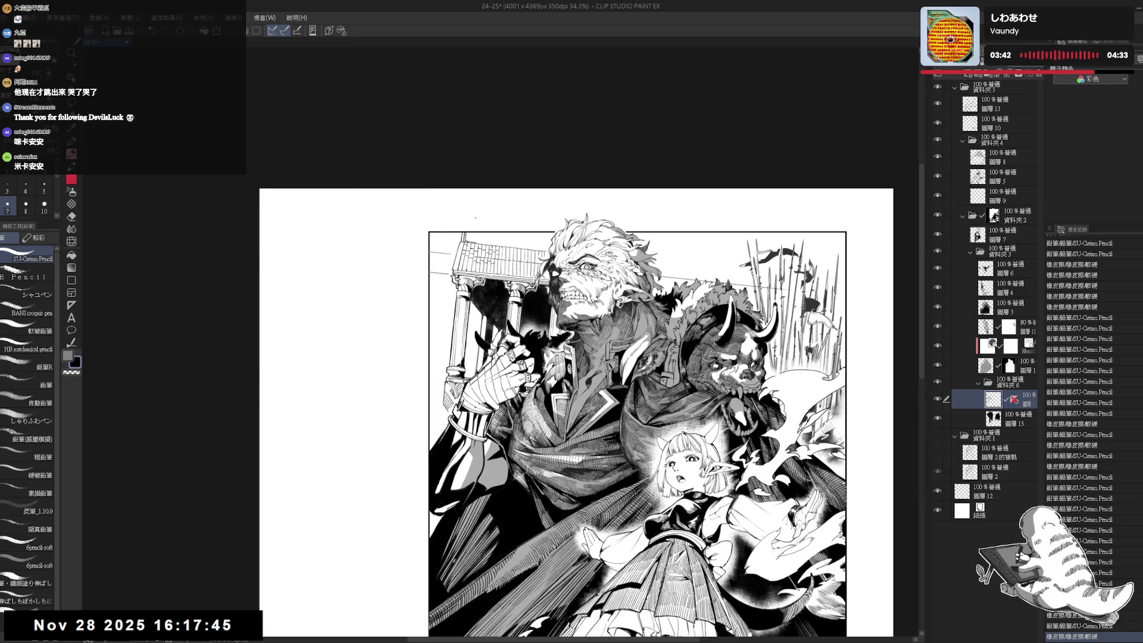
{"action": "scroll", "coordinate": [475, 218], "scroll_direction": "up", "scroll_amount": 1}
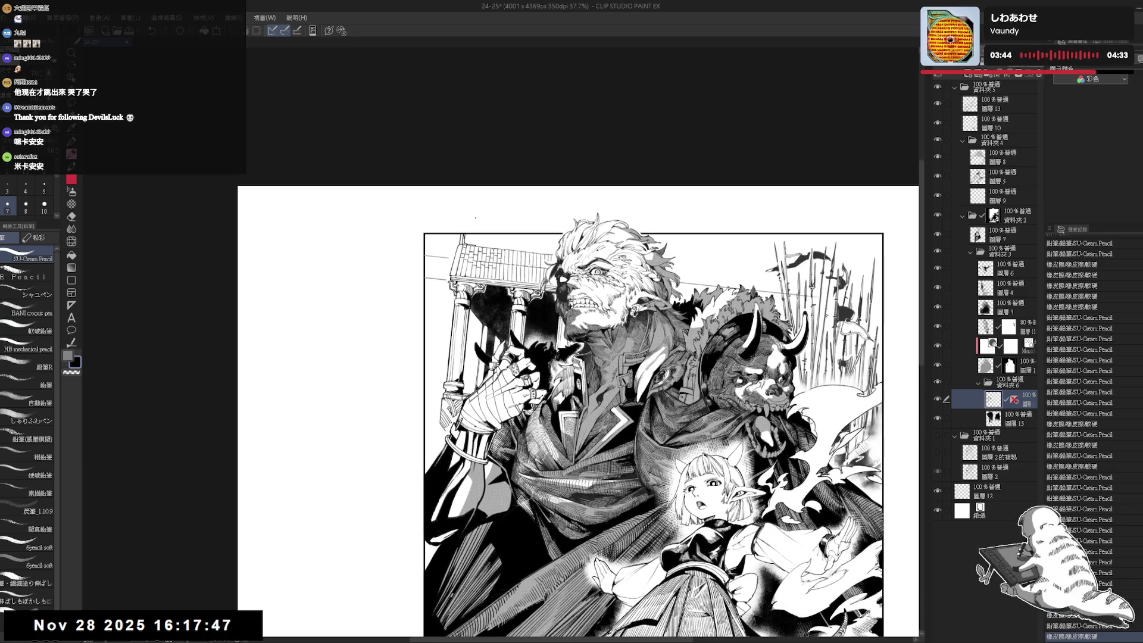
{"action": "mouse_move", "coordinate": [475, 216]}
{"action": "left_mouse_down"}
{"action": "mouse_move", "coordinate": [512, 262]}
{"action": "mouse_move", "coordinate": [452, 279]}
{"action": "mouse_move", "coordinate": [452, 294]}
{"action": "mouse_move", "coordinate": [474, 280]}
{"action": "mouse_move", "coordinate": [494, 297]}
{"action": "mouse_move", "coordinate": [483, 283]}
{"action": "left_mouse_up"}
Turn the page sideways and erase small stray marks, returning to the pencil afterwards.
{"action": "key", "text": "e"}
{"action": "key", "text": "p"}
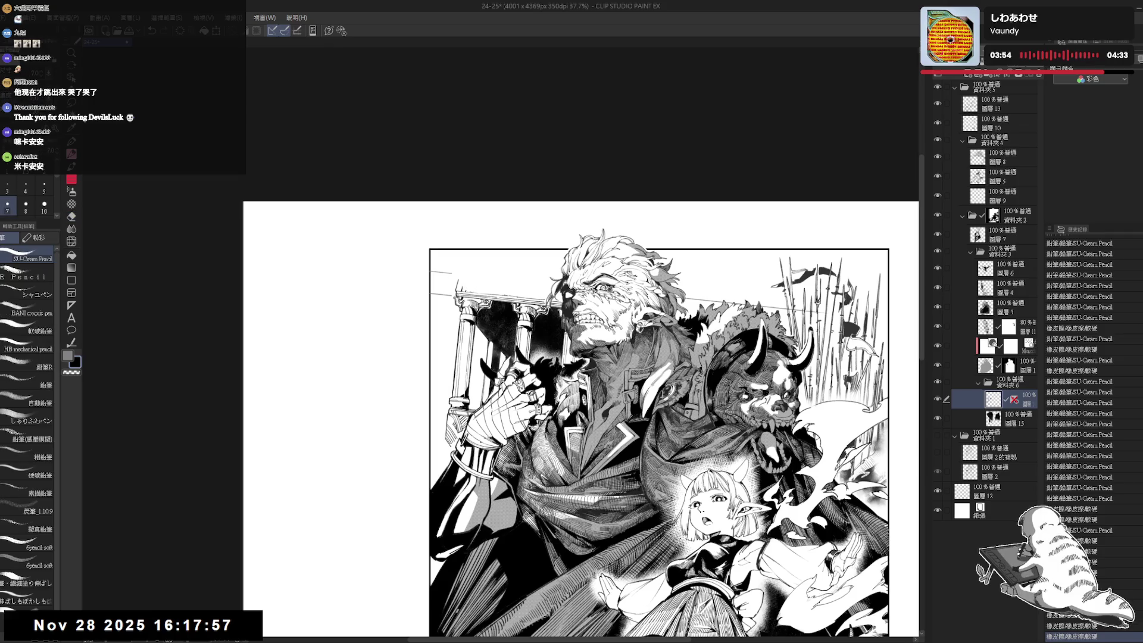
{"action": "scroll", "coordinate": [575, 419], "scroll_direction": "up", "scroll_amount": 1}
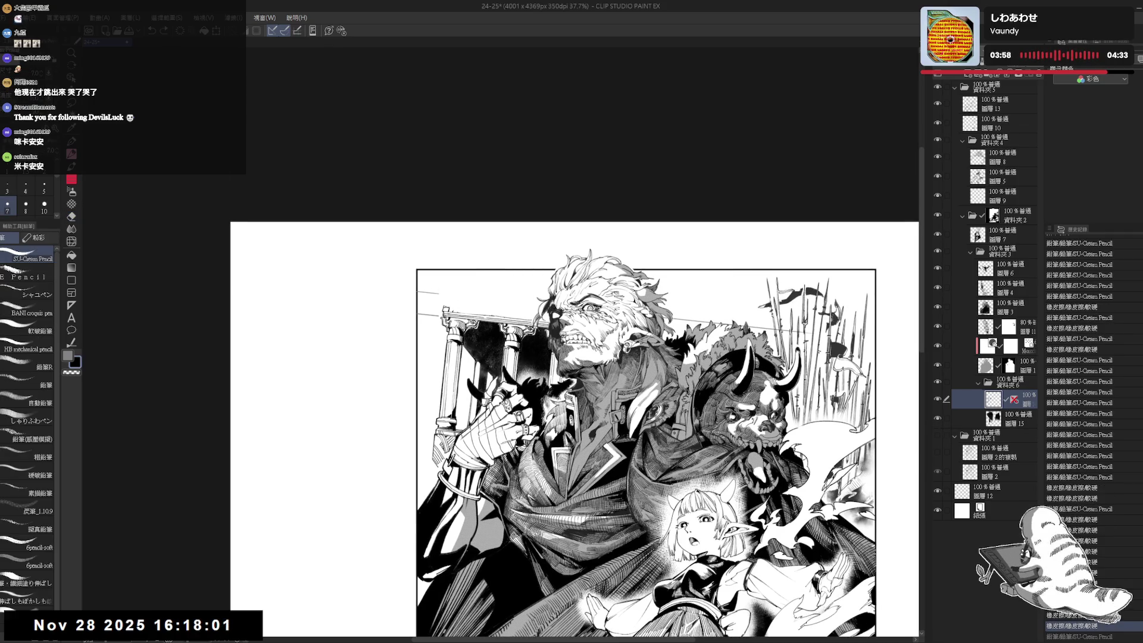
{"action": "mouse_move", "coordinate": [714, 333]}
{"action": "left_mouse_down"}
{"action": "mouse_move", "coordinate": [655, 476]}
{"action": "mouse_move", "coordinate": [536, 535]}
{"action": "left_mouse_up"}
{"action": "key", "text": "e"}
{"action": "mouse_move", "coordinate": [539, 291]}
{"action": "left_mouse_down"}
{"action": "mouse_move", "coordinate": [542, 303]}
{"action": "mouse_move", "coordinate": [523, 291]}
{"action": "left_mouse_up"}
{"action": "key", "text": "p"}
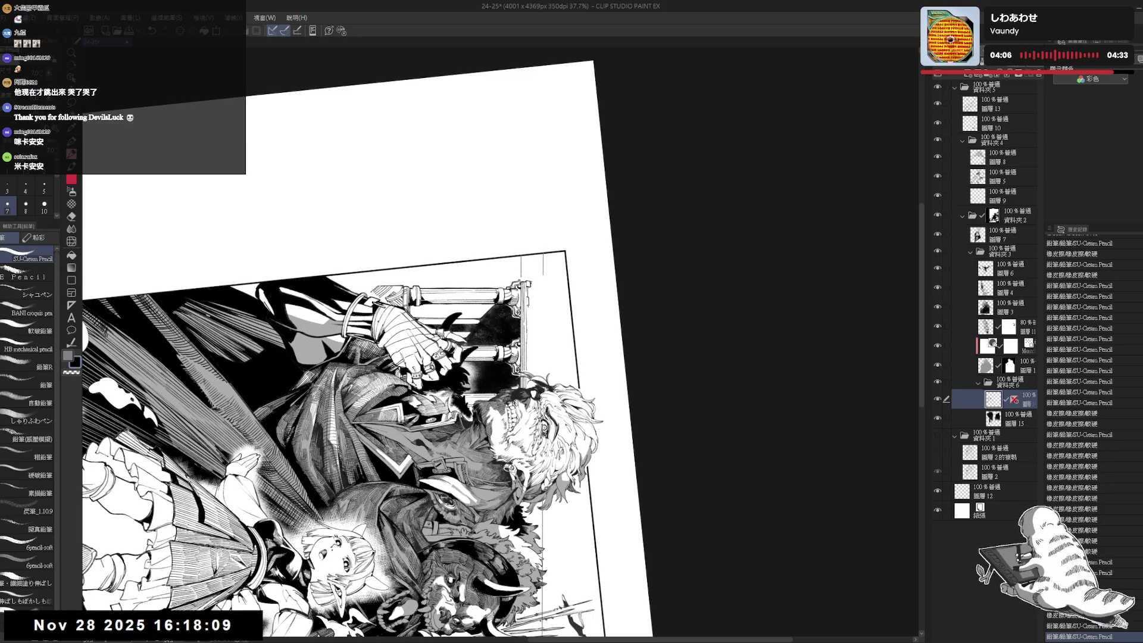
Extend the pencil line up and down the frame's left border, undoing a stray stroke.
{"action": "mouse_move", "coordinate": [535, 250]}
{"action": "left_mouse_down"}
{"action": "mouse_move", "coordinate": [619, 179]}
{"action": "mouse_move", "coordinate": [572, 167]}
{"action": "left_mouse_up"}
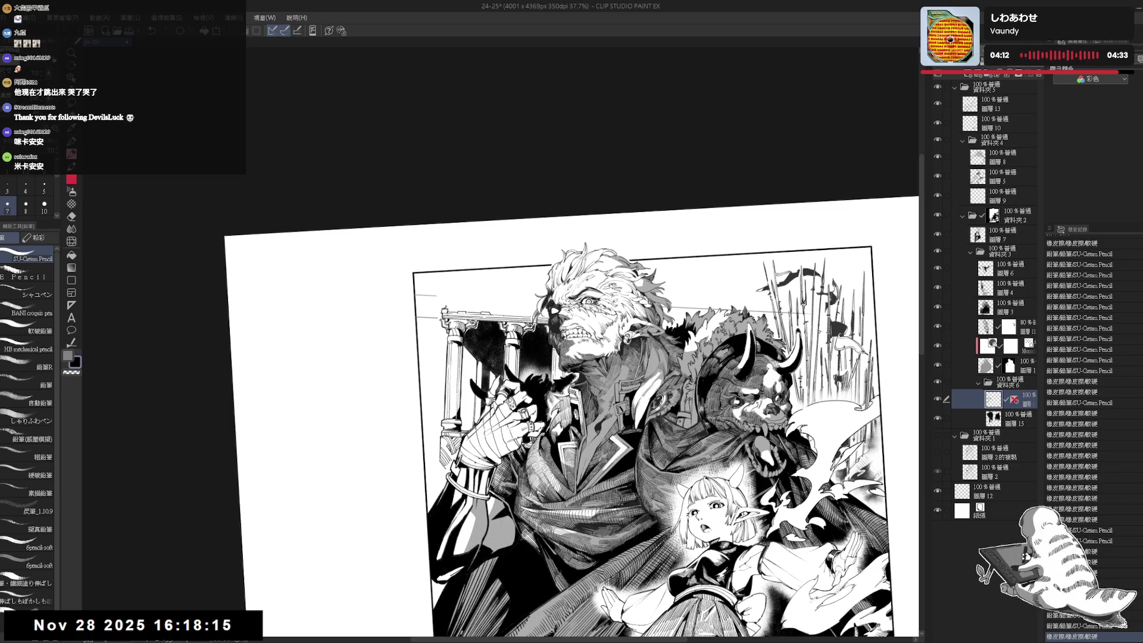
{"action": "left_click_drag", "start_coordinate": [595, 179], "coordinate": [572, 142]}
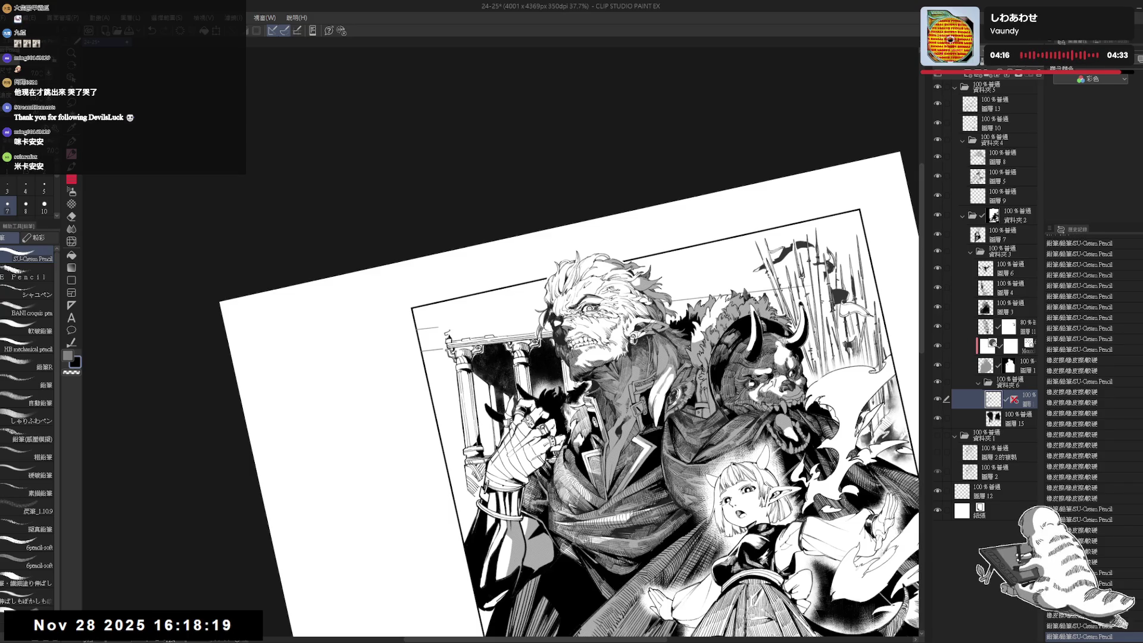
{"action": "left_click_drag", "start_coordinate": [469, 323], "coordinate": [522, 301]}
{"action": "mouse_move", "coordinate": [444, 416]}
{"action": "left_mouse_down"}
{"action": "mouse_move", "coordinate": [417, 333]}
{"action": "mouse_move", "coordinate": [429, 256]}
{"action": "left_mouse_up"}
{"action": "key", "text": "ctrl+z"}
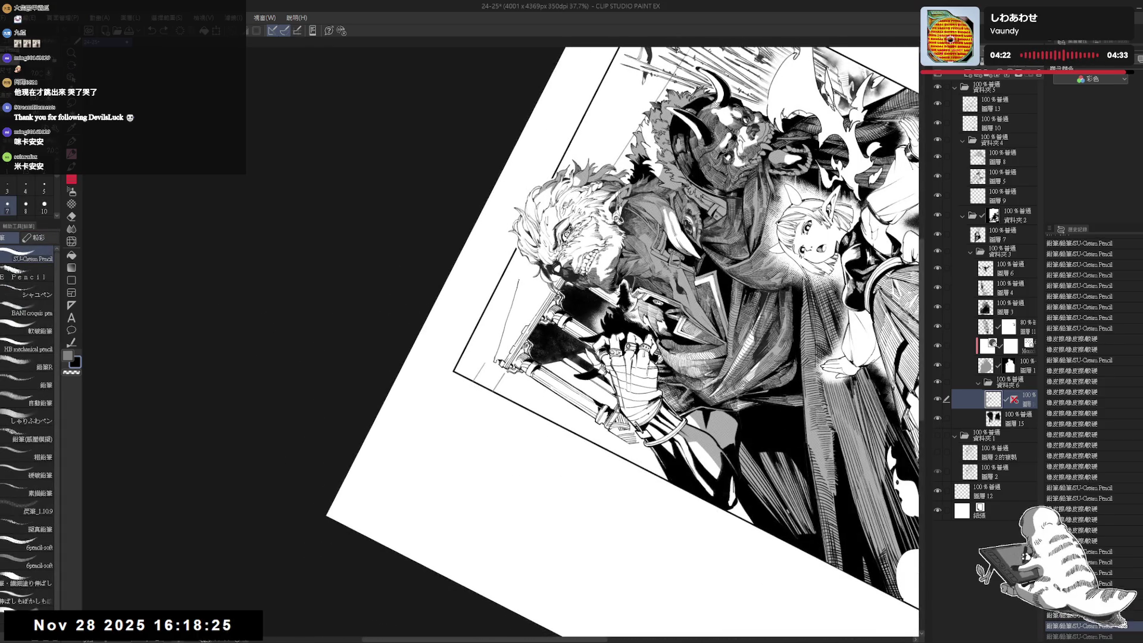
{"action": "left_click_drag", "start_coordinate": [512, 313], "coordinate": [491, 351]}
Erase the line's tip, turn the page nearly upright, and set the brush size to 8.
{"action": "key", "text": "e"}
{"action": "key", "text": "p"}
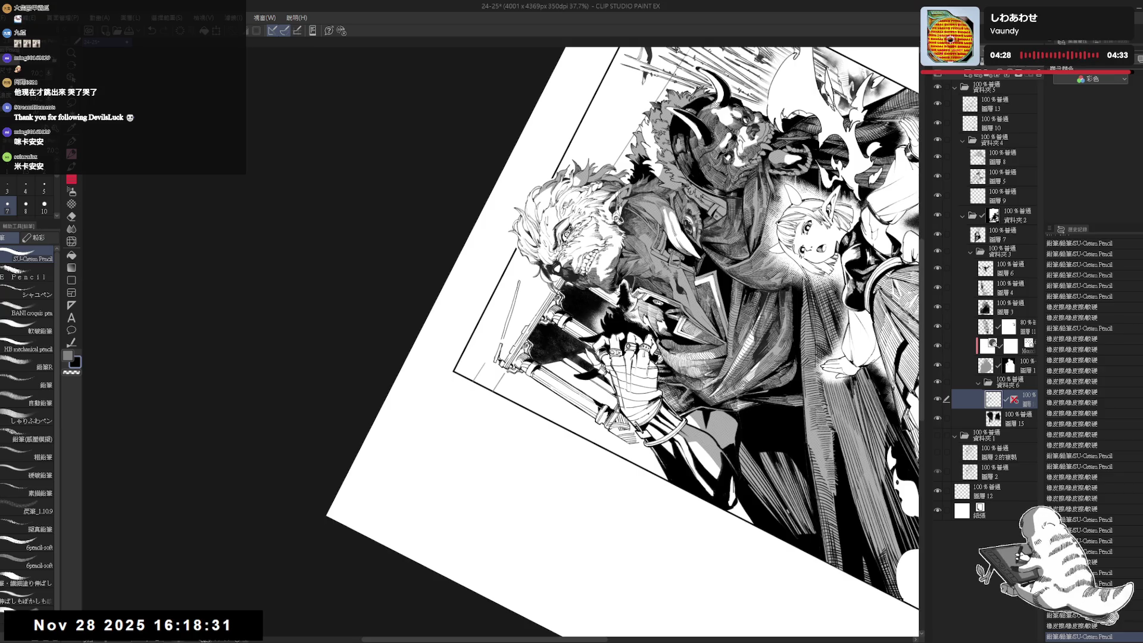
{"action": "left_click_drag", "start_coordinate": [595, 334], "coordinate": [655, 298]}
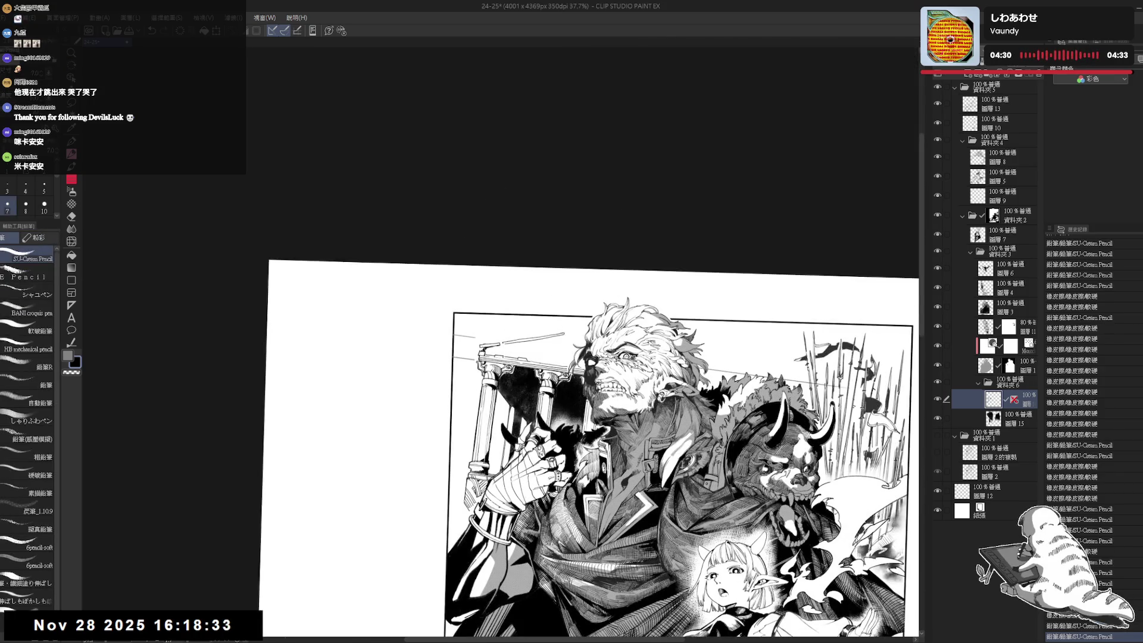
{"action": "mouse_move", "coordinate": [497, 336]}
{"action": "left_mouse_down"}
{"action": "mouse_move", "coordinate": [508, 348]}
{"action": "mouse_move", "coordinate": [529, 334]}
{"action": "left_mouse_up"}
{"action": "left_click", "coordinate": [26, 207]}
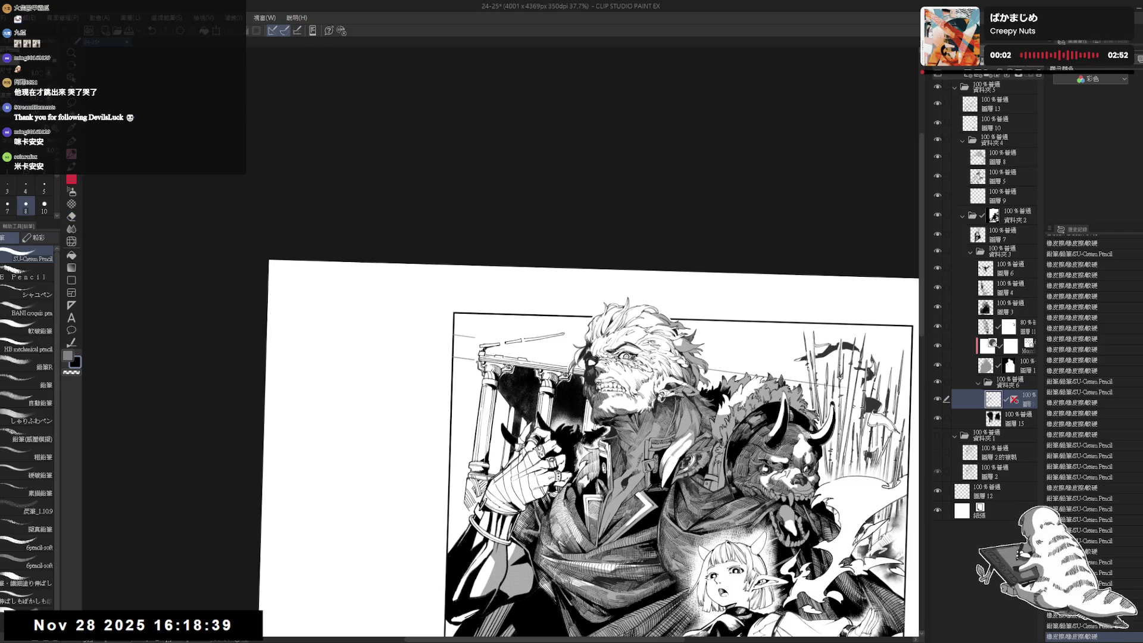
{"action": "key", "text": "space"}
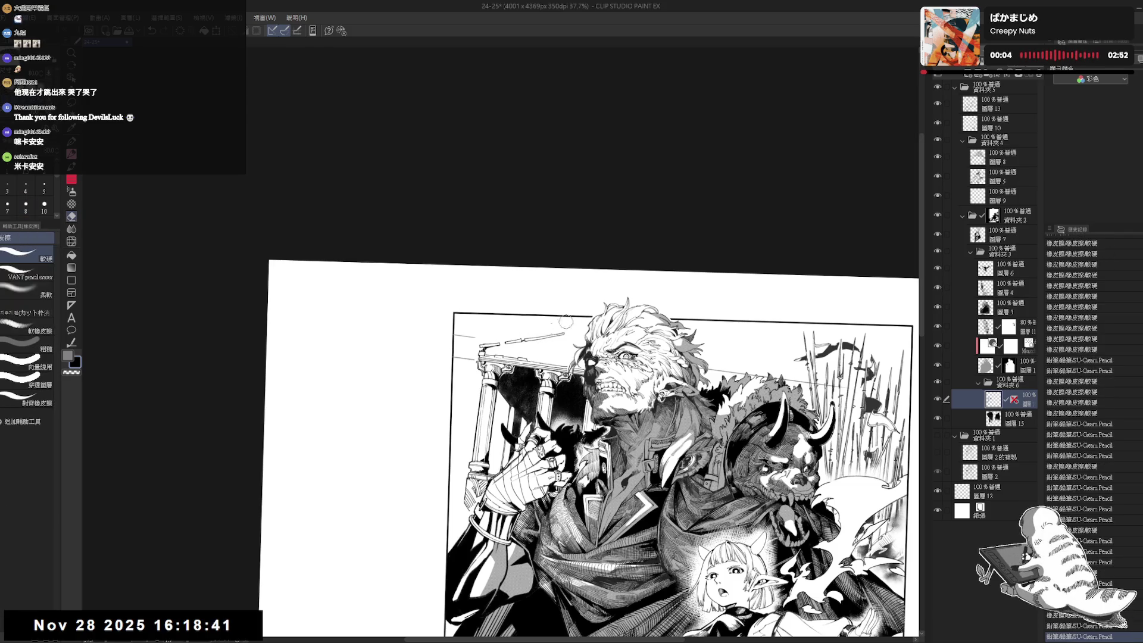
Tilt the page and draw short pencil lines beside the pillar, then show the whole page upright.
{"action": "mouse_move", "coordinate": [595, 267]}
{"action": "left_mouse_down"}
{"action": "mouse_move", "coordinate": [744, 333]}
{"action": "mouse_move", "coordinate": [774, 416]}
{"action": "left_mouse_up"}
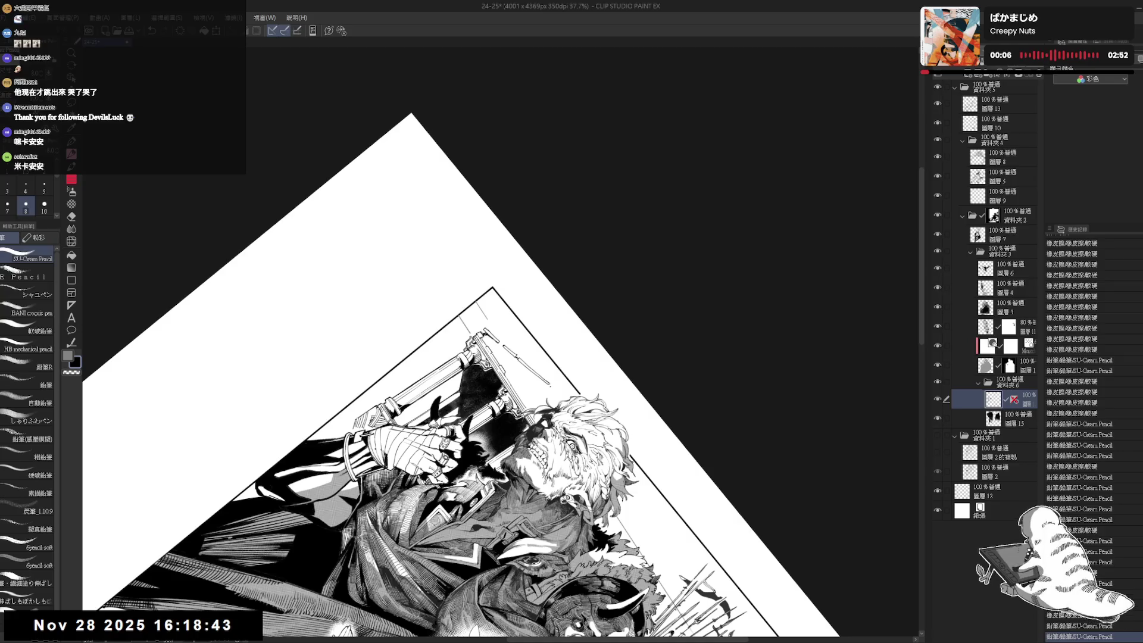
{"action": "left_click_drag", "start_coordinate": [557, 387], "coordinate": [550, 406]}
{"action": "key", "text": "ctrl+z"}
{"action": "key", "text": "ctrl+y"}
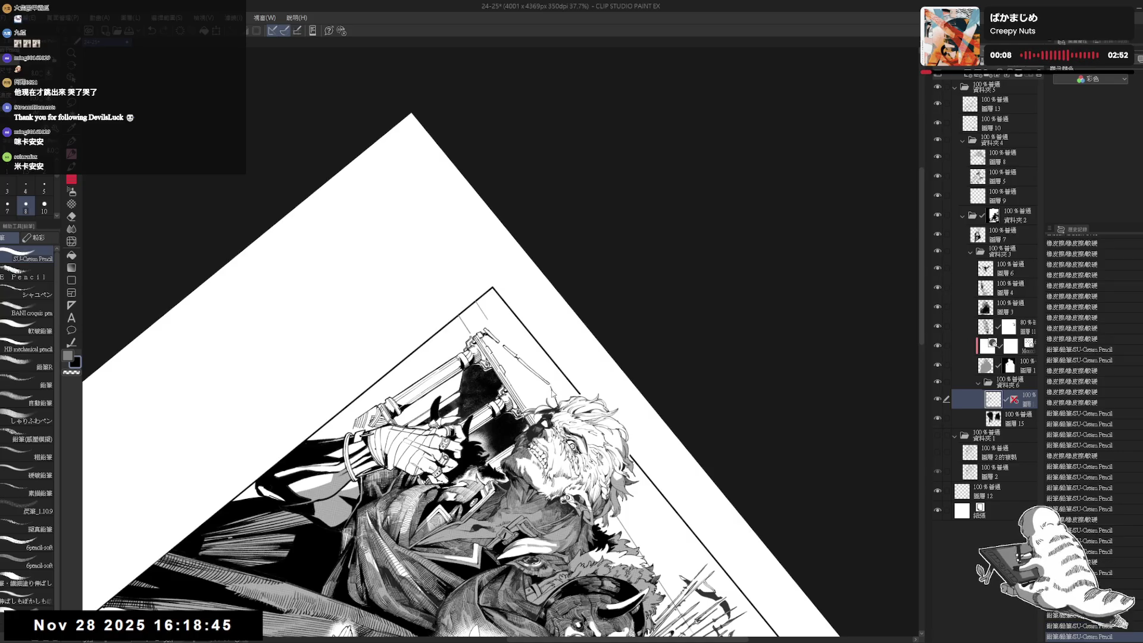
{"action": "left_click_drag", "start_coordinate": [595, 267], "coordinate": [715, 208]}
{"action": "mouse_move", "coordinate": [523, 334]}
{"action": "left_mouse_down"}
{"action": "mouse_move", "coordinate": [596, 453]}
{"action": "mouse_move", "coordinate": [526, 384]}
{"action": "left_mouse_up"}
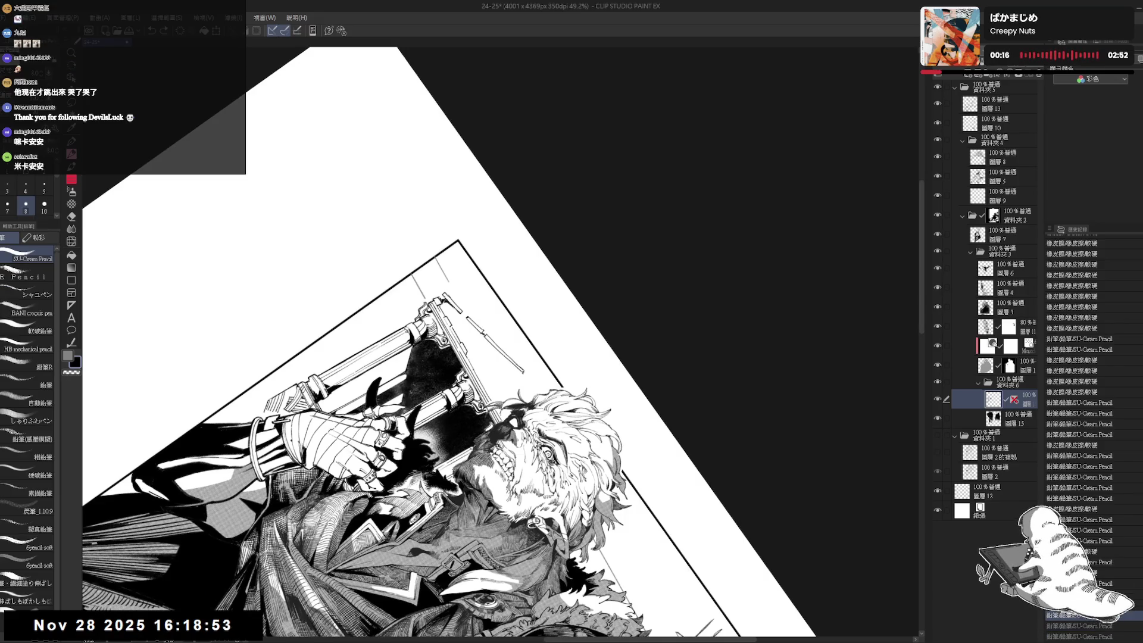
{"action": "left_click_drag", "start_coordinate": [522, 372], "coordinate": [528, 384]}
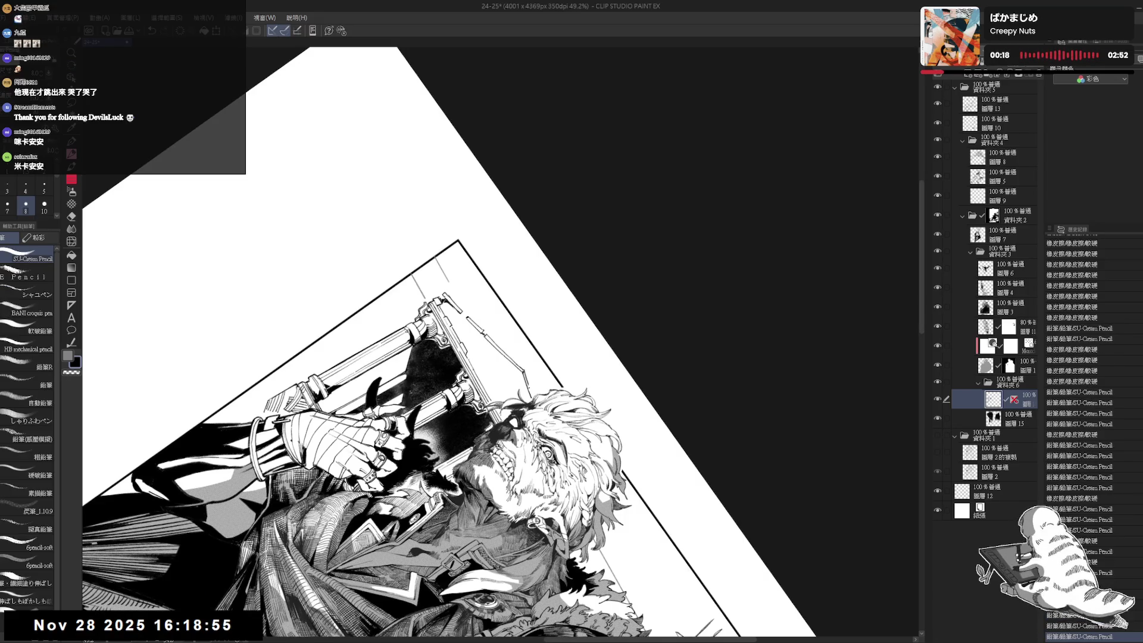
{"action": "key", "text": "ctrl+0"}
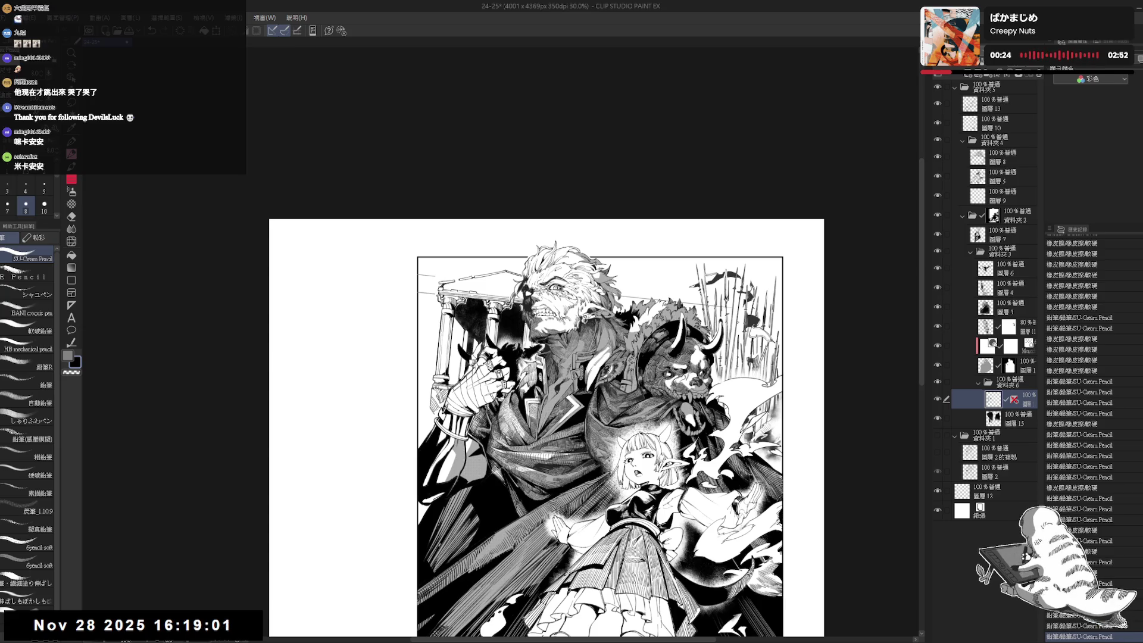
Erase small spots on the drawing and redraw tiny pencil touch-ups in their place.
{"action": "scroll", "coordinate": [505, 254], "scroll_direction": "up", "scroll_amount": 1}
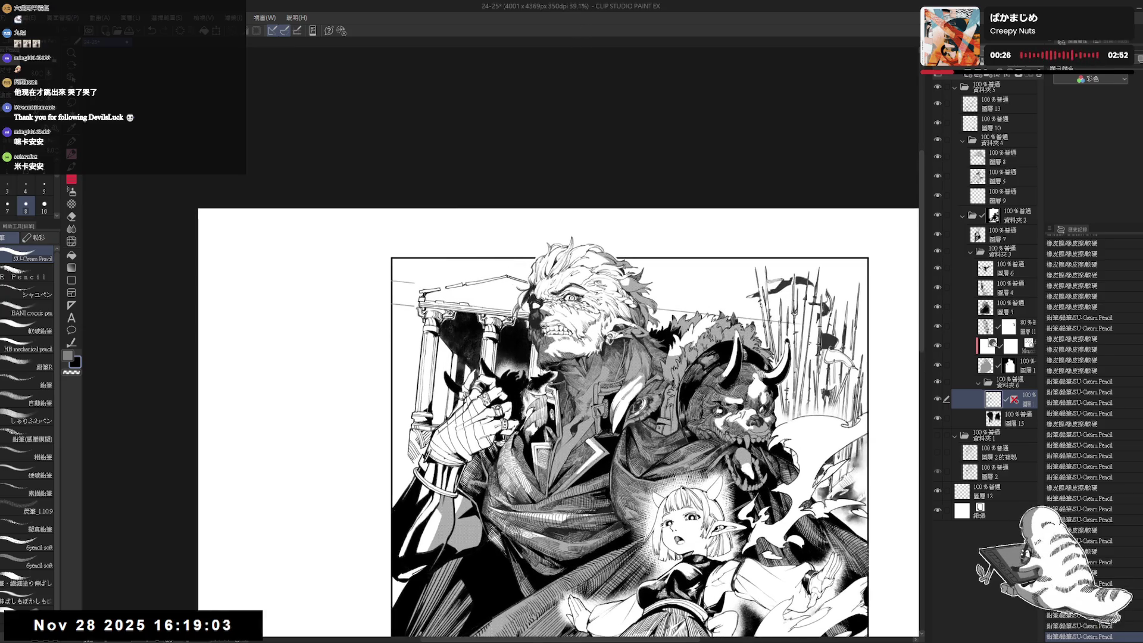
{"action": "key", "text": "e"}
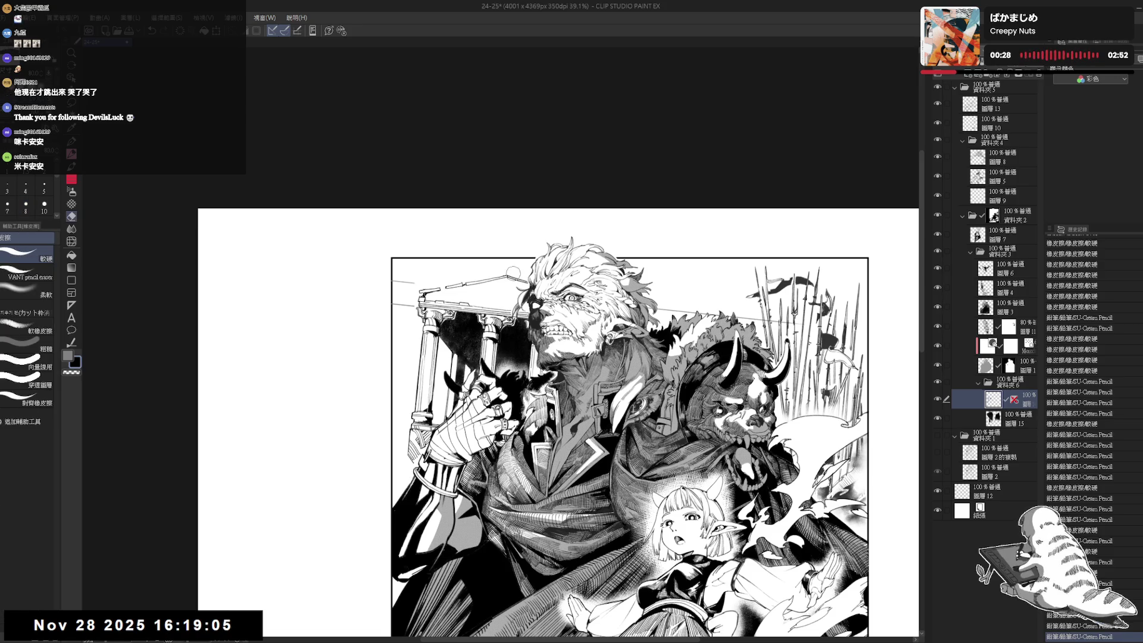
{"action": "left_click", "coordinate": [509, 277]}
{"action": "left_click", "coordinate": [509, 277]}
{"action": "key", "text": "p"}
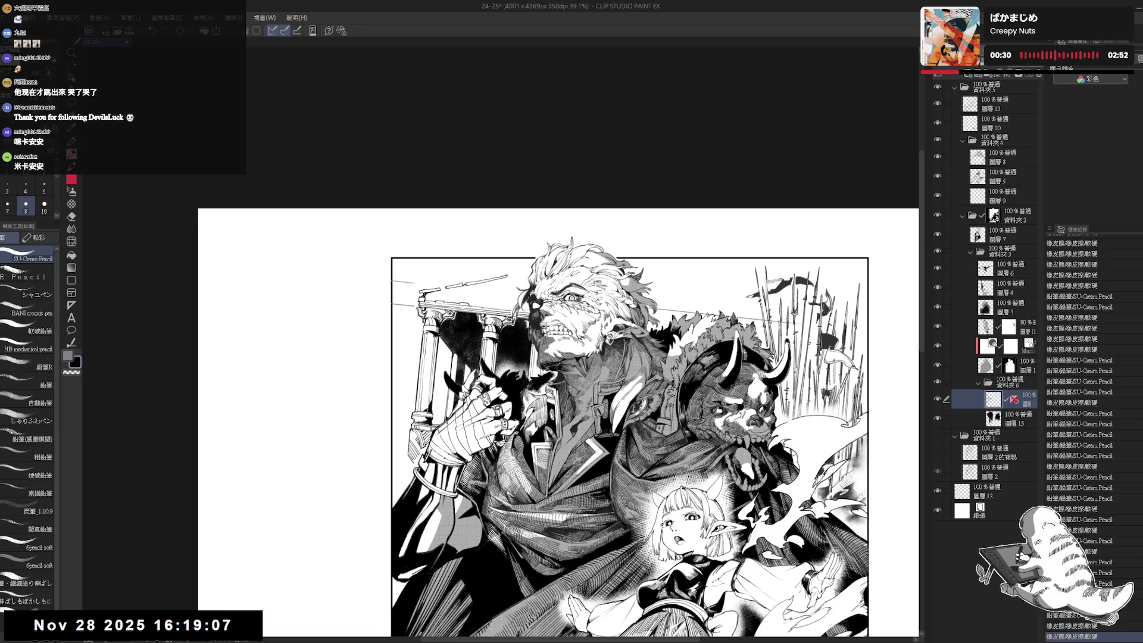
{"action": "left_click", "coordinate": [510, 277]}
{"action": "left_click", "coordinate": [509, 277]}
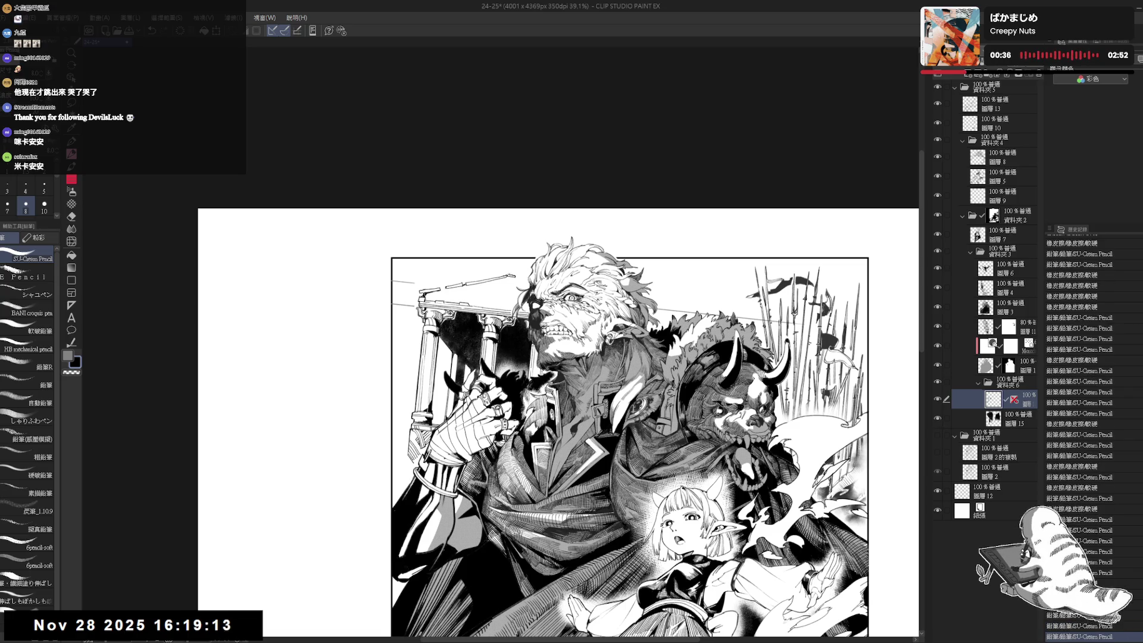
{"action": "left_click_drag", "start_coordinate": [558, 424], "coordinate": [563, 435]}
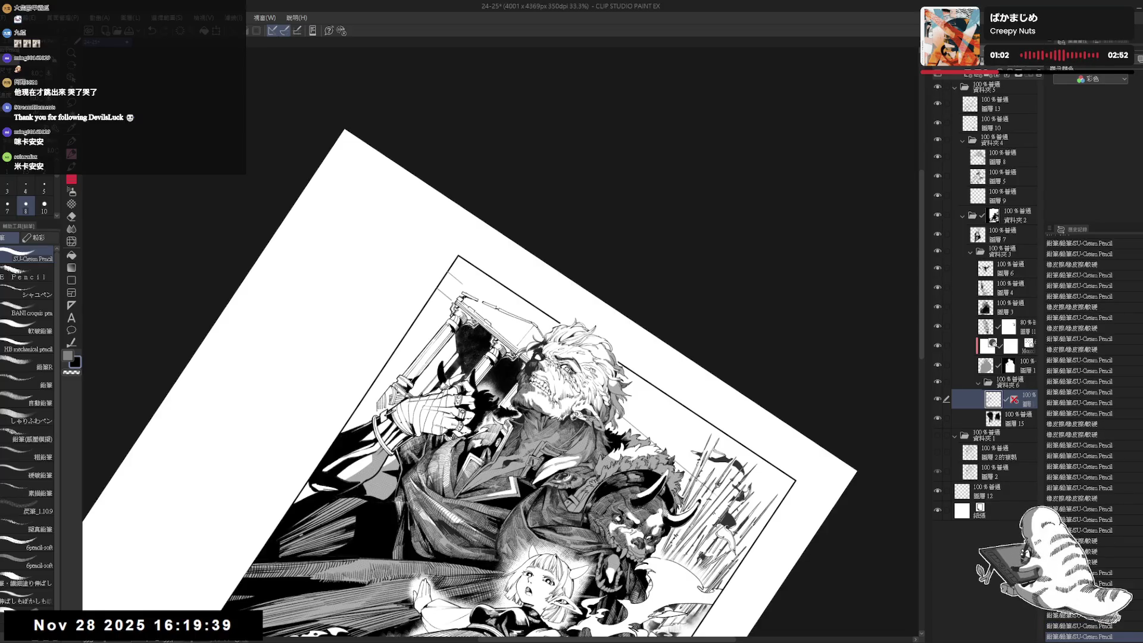
Straighten onto the warrior, tilt the page, and draw a small pencil stroke, kept after undo/redo.
{"action": "key", "text": "ctrl+@"}
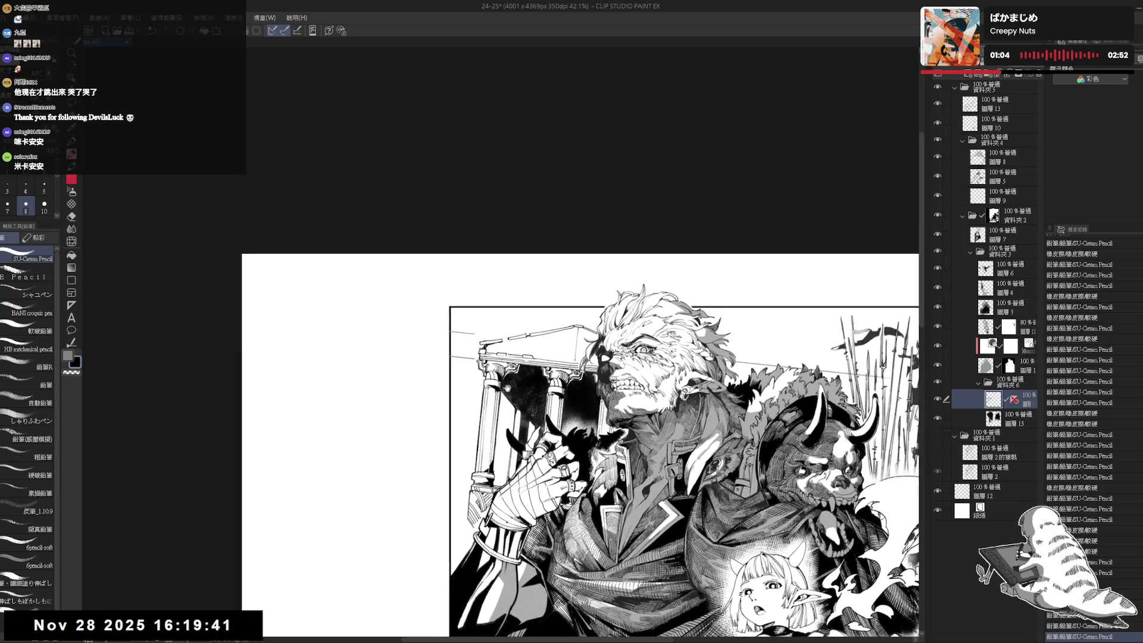
{"action": "key", "text": "minus"}
{"action": "key", "text": "minus"}
{"action": "key", "text": "minus"}
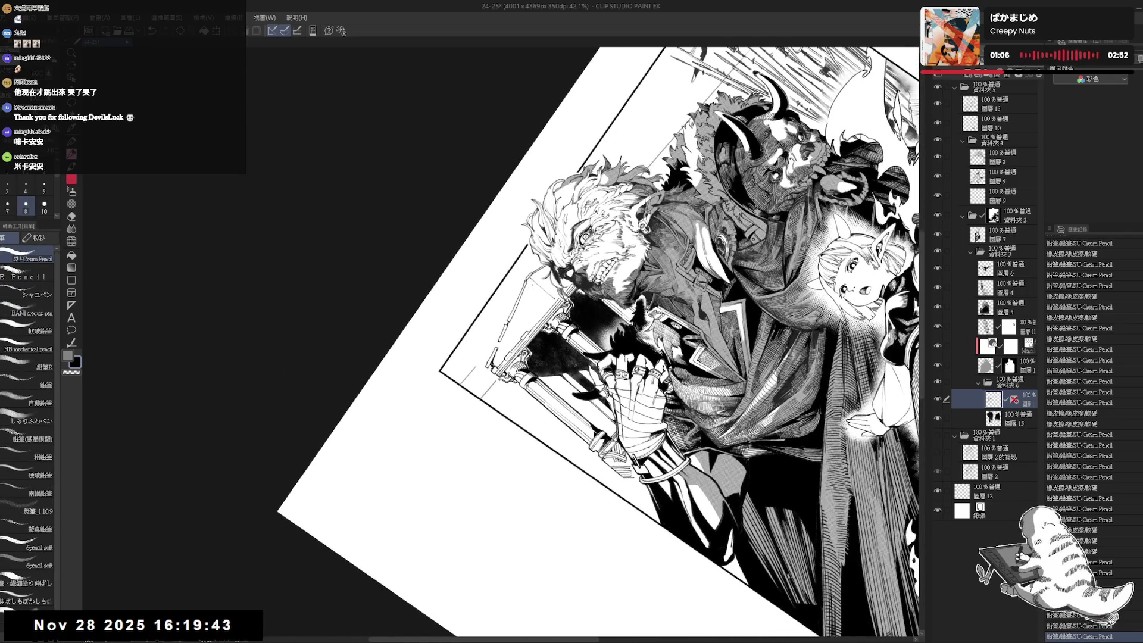
{"action": "left_click_drag", "start_coordinate": [519, 307], "coordinate": [518, 322]}
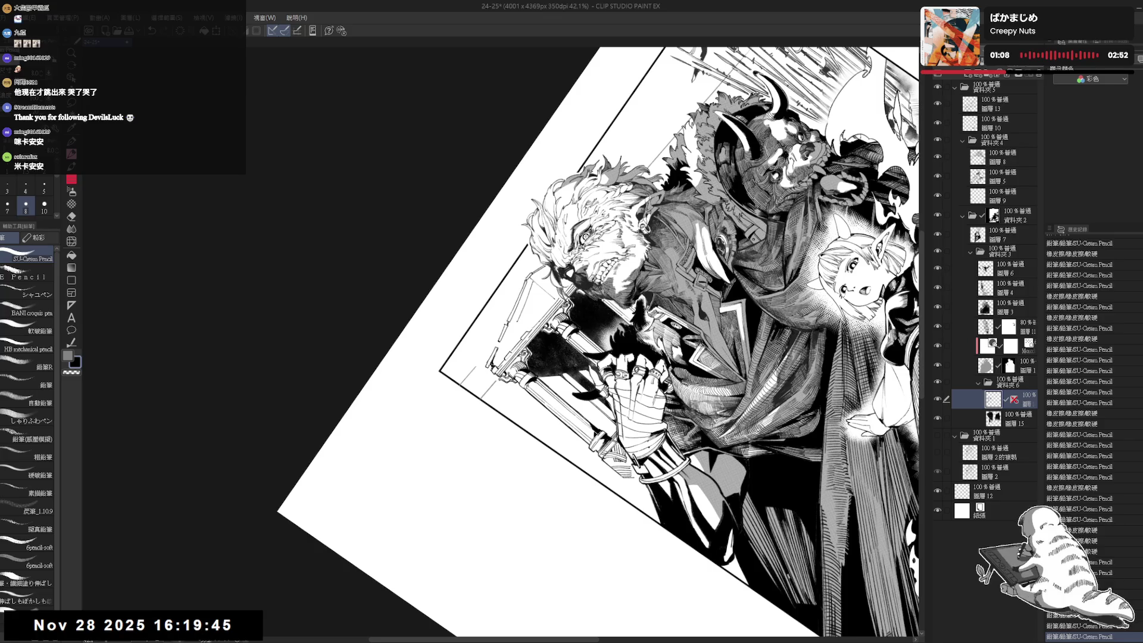
{"action": "key", "text": "ctrl+z"}
{"action": "key", "text": "ctrl+y"}
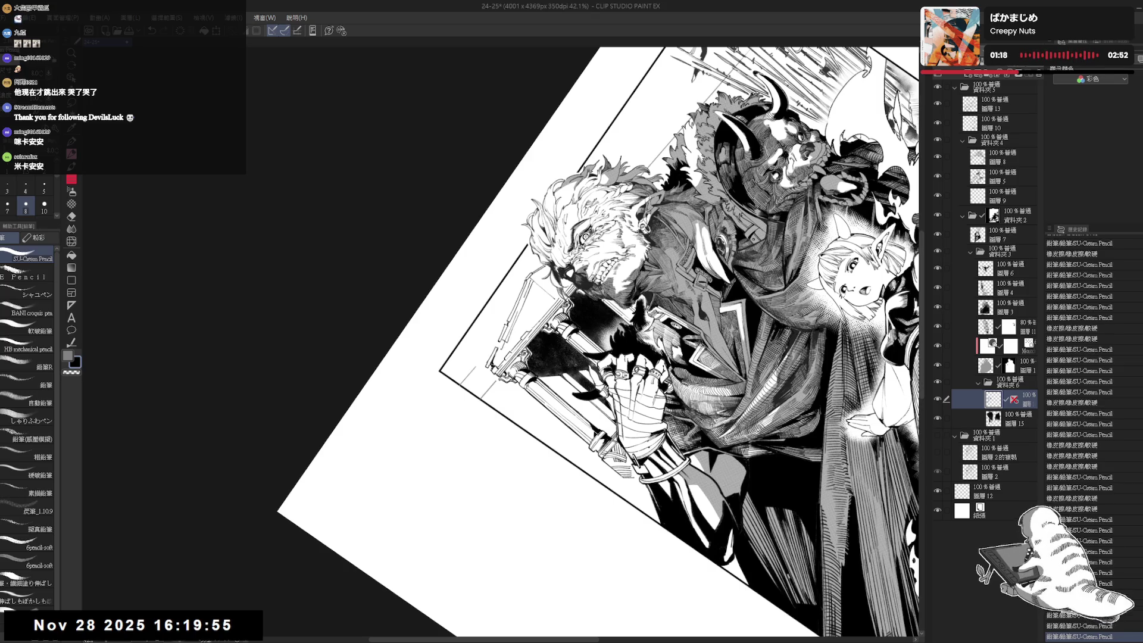
{"action": "key", "text": "r"}
{"action": "mouse_move", "coordinate": [774, 333]}
{"action": "left_mouse_down"}
{"action": "mouse_move", "coordinate": [742, 231]}
{"action": "mouse_move", "coordinate": [773, 318]}
{"action": "left_mouse_up"}
Rotate the page about 38° counterclockwise and add a tiny pencil stroke near the pillar.
{"action": "key", "text": "e"}
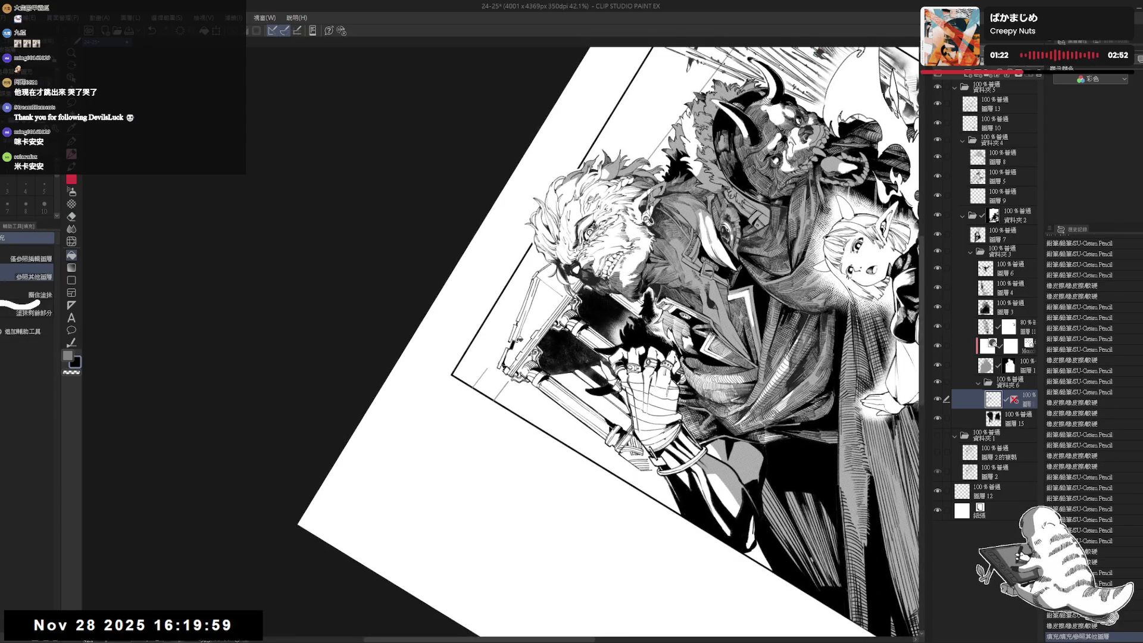
{"action": "key", "text": "p"}
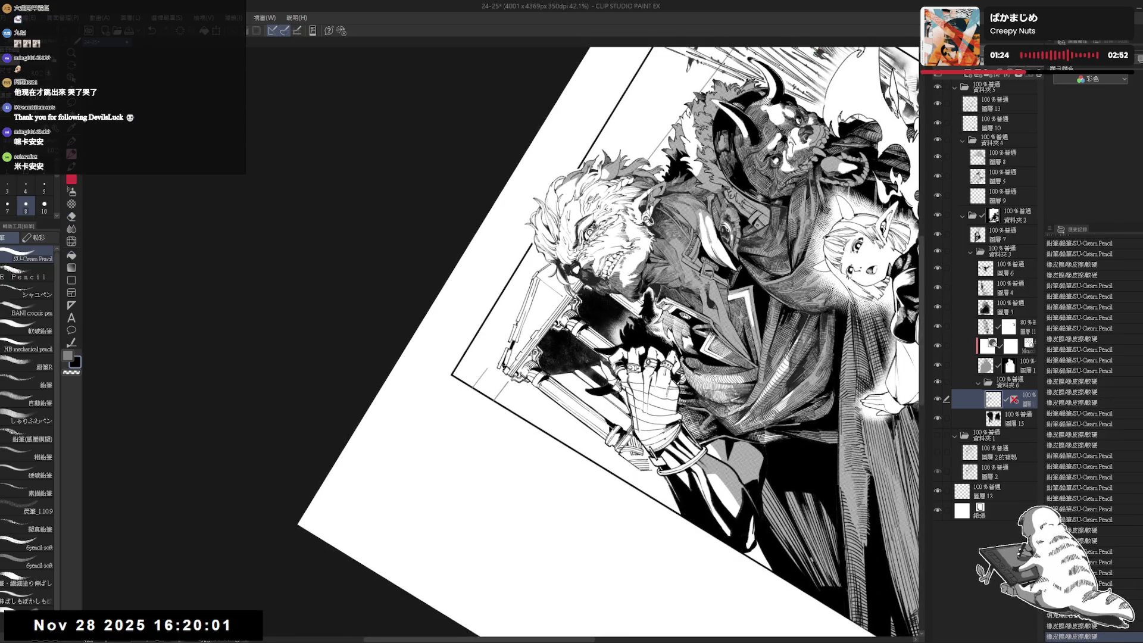
{"action": "key", "text": "ctrl+at"}
{"action": "key", "text": "minus"}
{"action": "key", "text": "minus"}
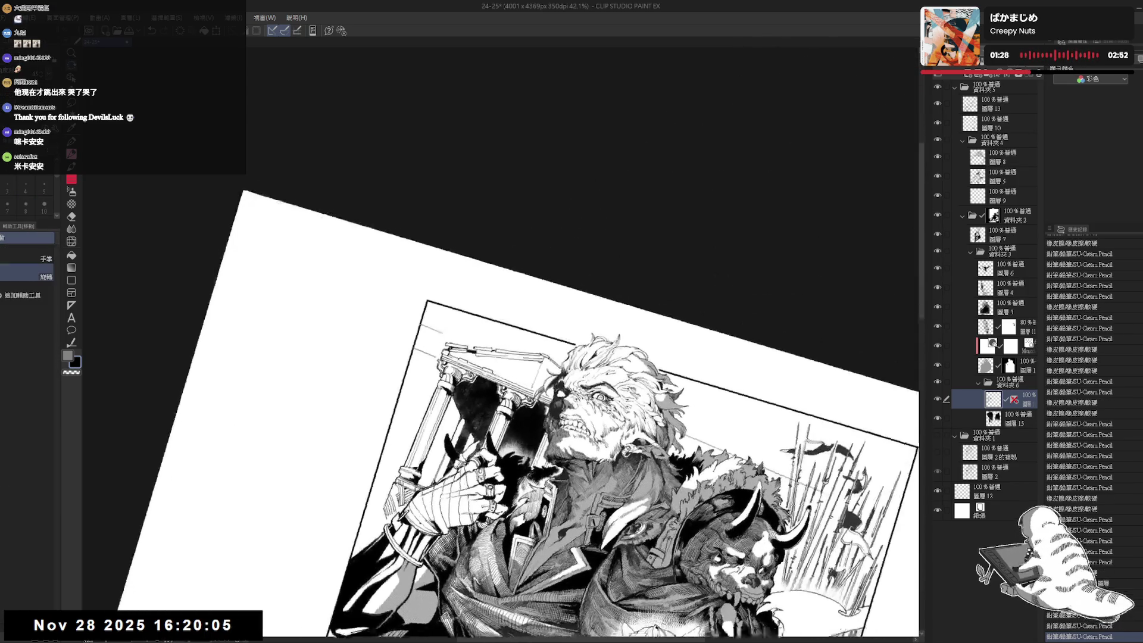
{"action": "left_click_drag", "start_coordinate": [527, 383], "coordinate": [530, 391]}
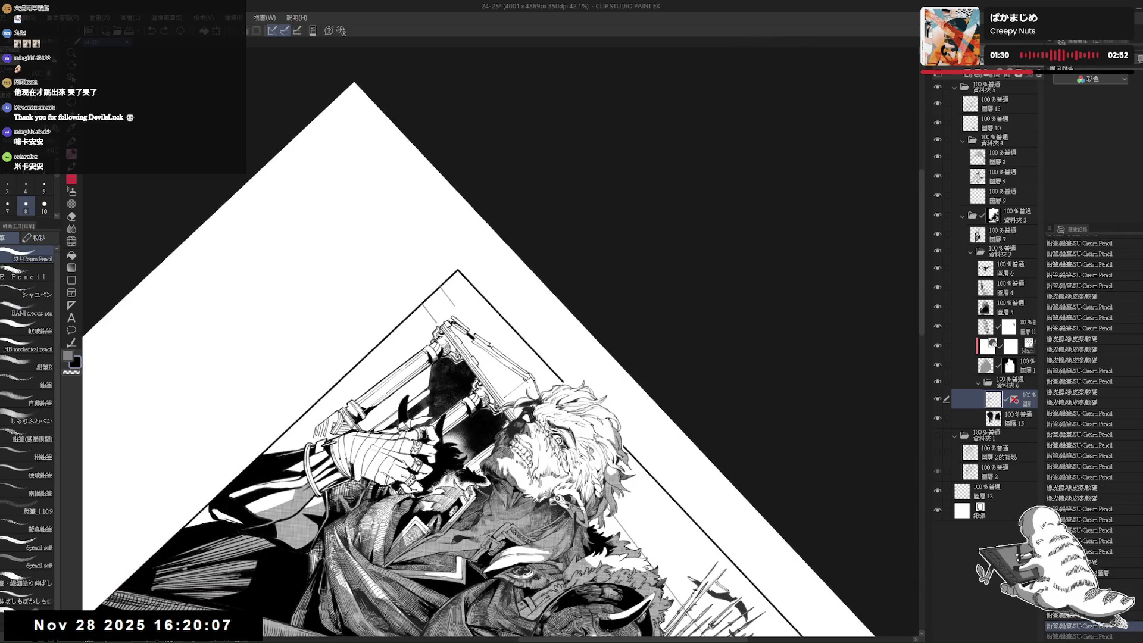
{"action": "key", "text": "minus"}
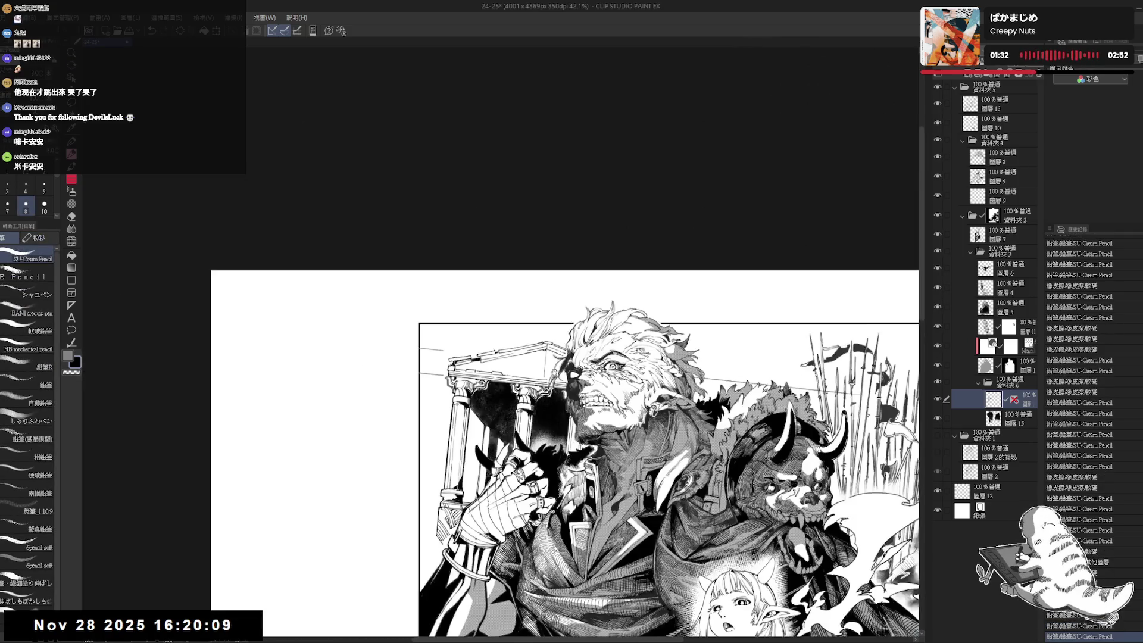
{"action": "key", "text": "minus"}
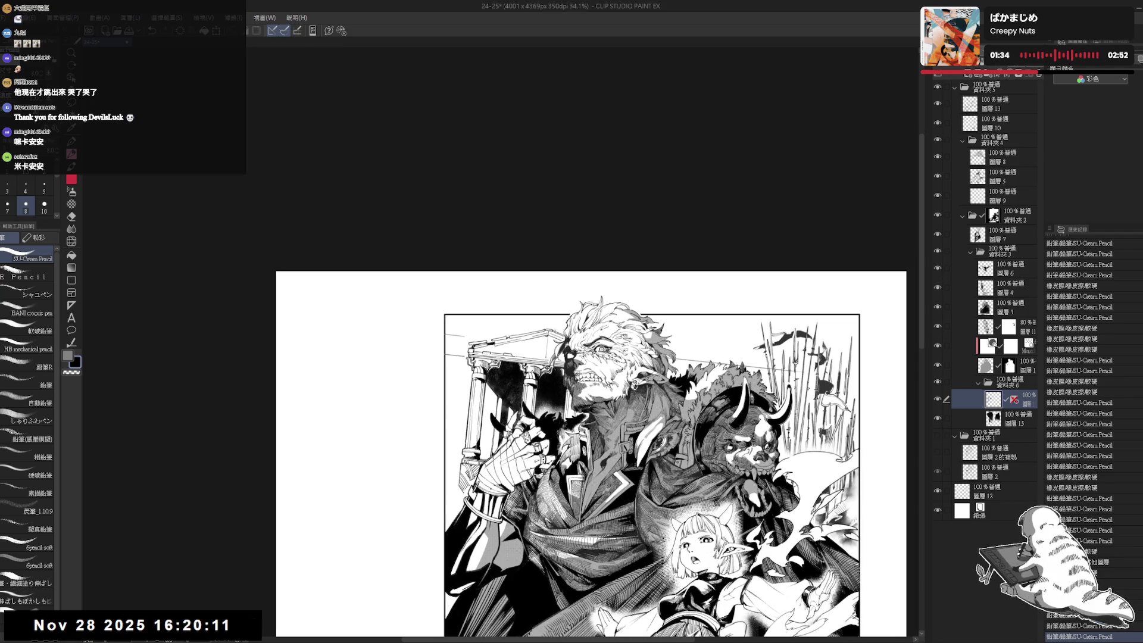
{"action": "scroll", "coordinate": [503, 346], "scroll_direction": "up", "scroll_amount": 2}
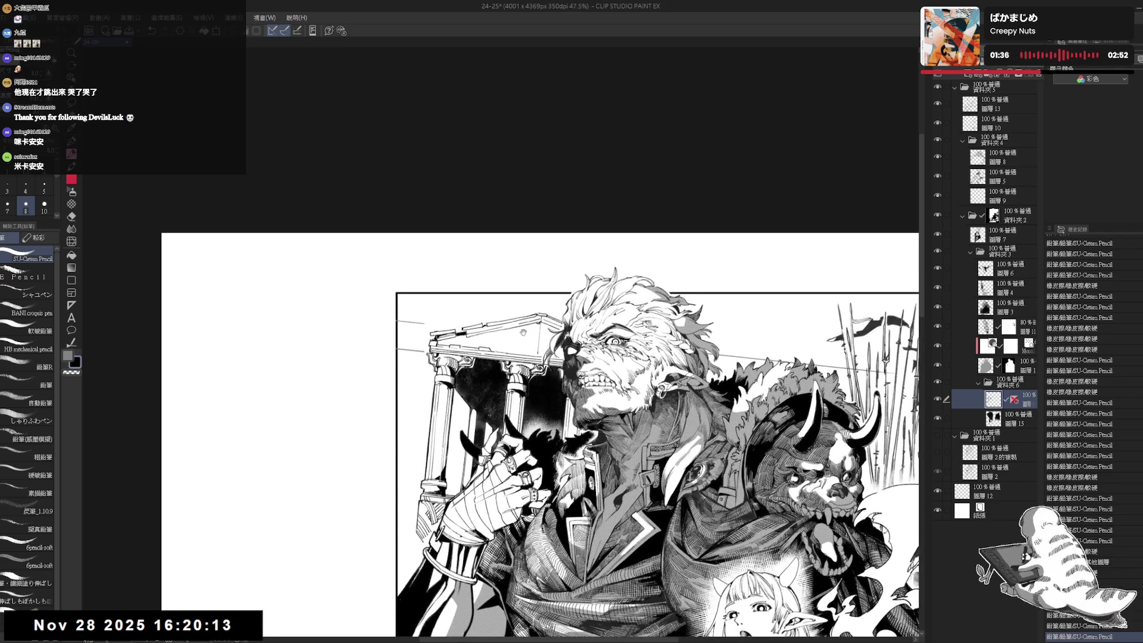
{"action": "mouse_move", "coordinate": [536, 346]}
{"action": "left_mouse_down"}
{"action": "mouse_move", "coordinate": [530, 381]}
{"action": "mouse_move", "coordinate": [465, 400]}
{"action": "left_mouse_up"}
Rotate the page about 70° clockwise, add two small pencil strokes, then turn it nearly upright.
{"action": "key", "text": "e"}
{"action": "key", "text": "r"}
{"action": "key", "text": "p"}
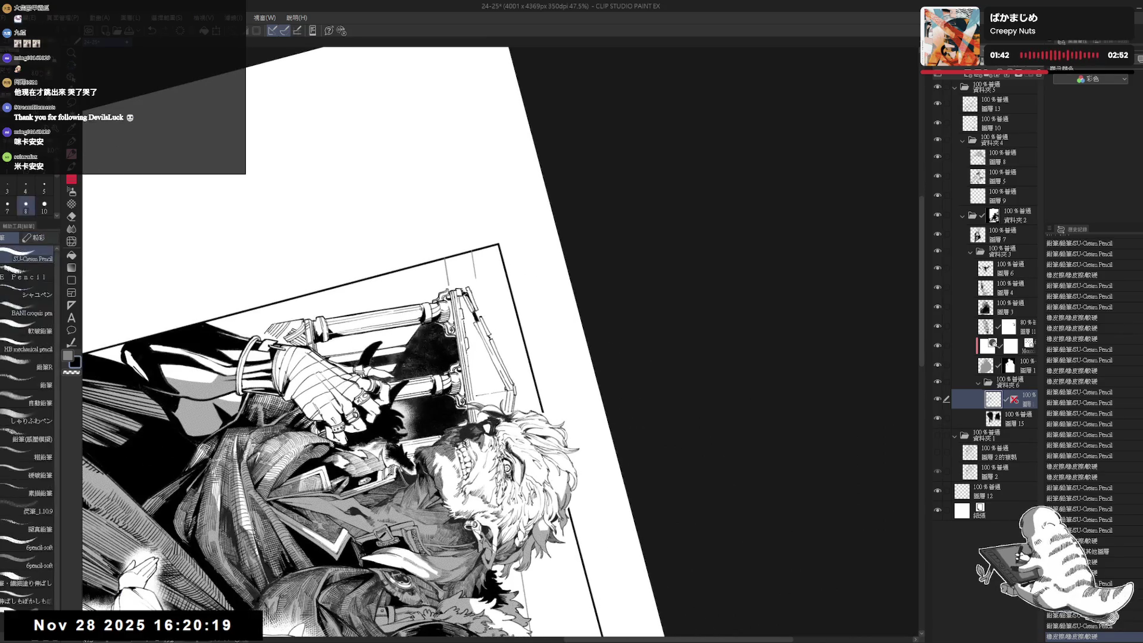
{"action": "left_click_drag", "start_coordinate": [465, 329], "coordinate": [463, 291]}
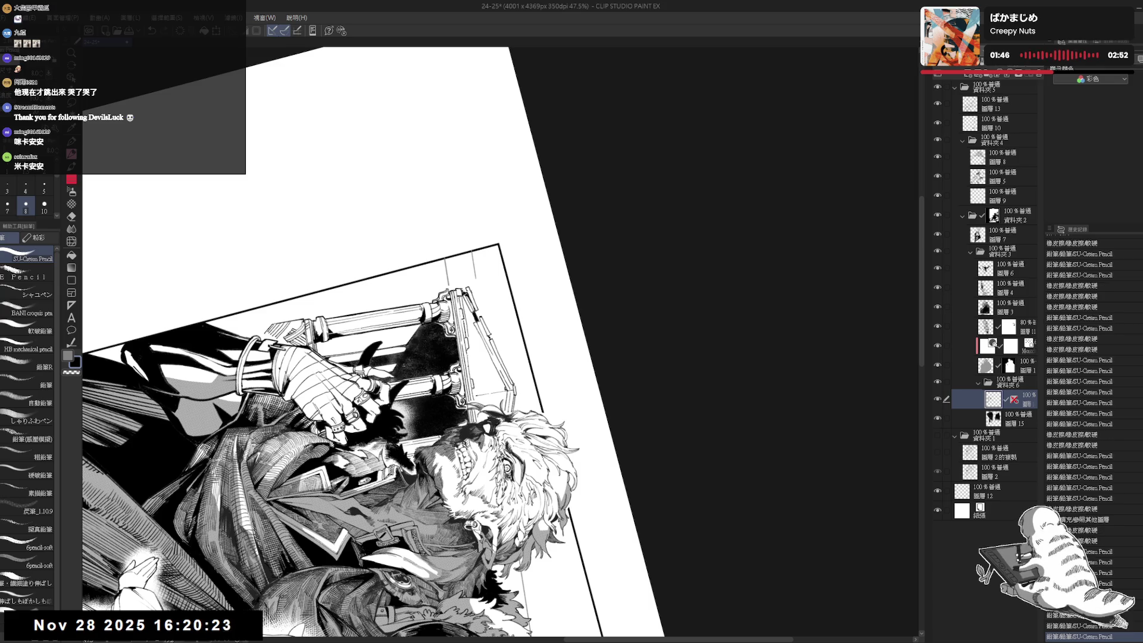
{"action": "left_click_drag", "start_coordinate": [470, 363], "coordinate": [467, 322]}
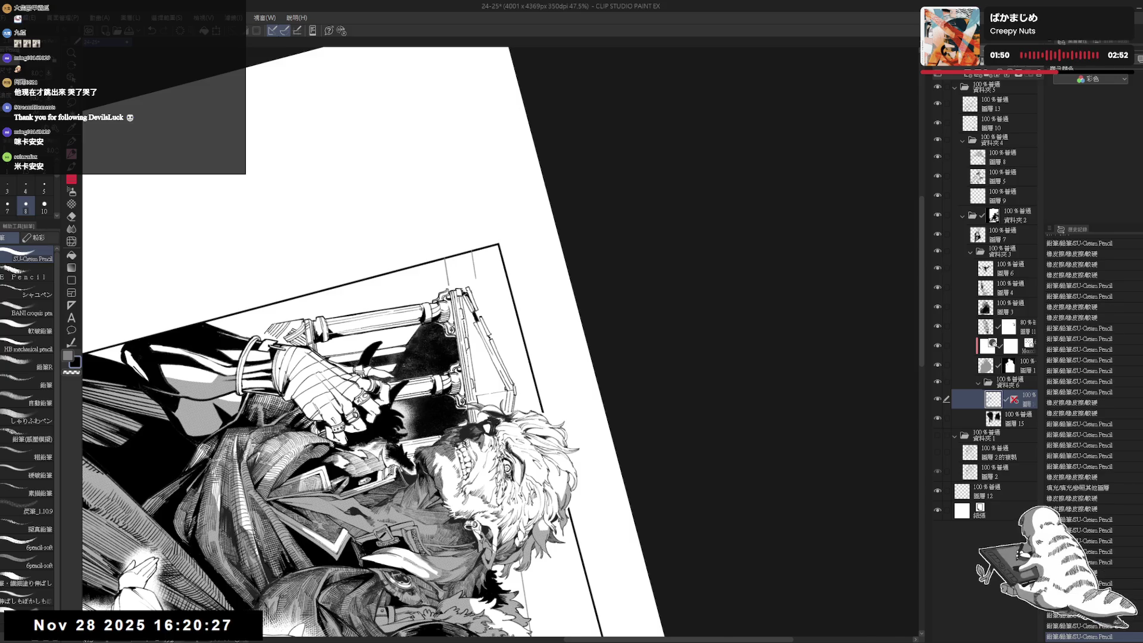
{"action": "key", "text": "ctrl+@"}
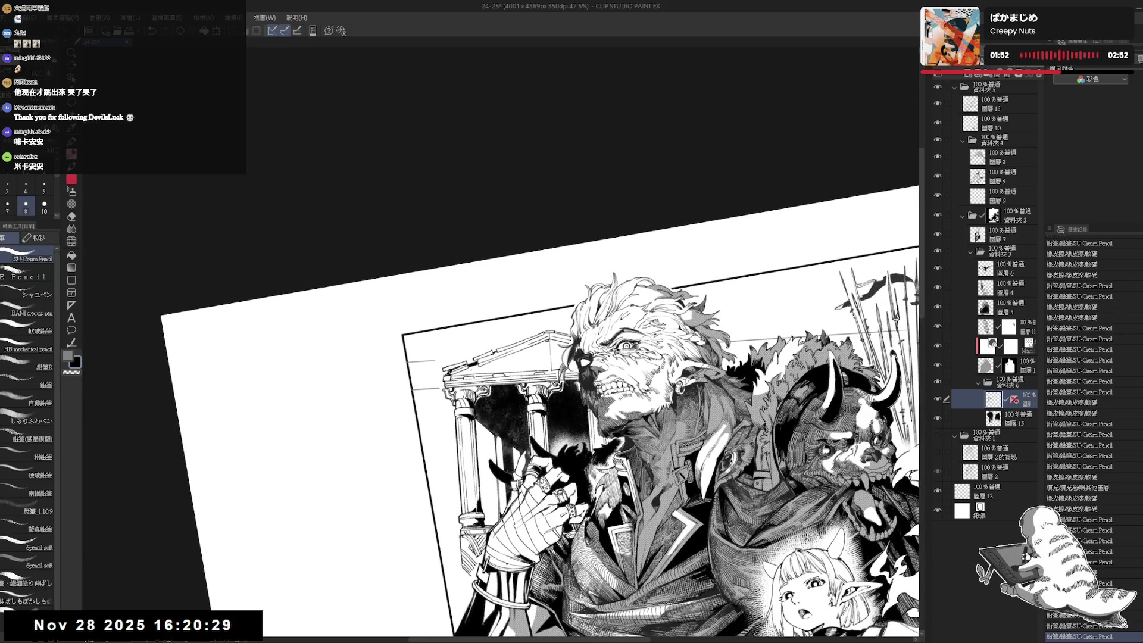
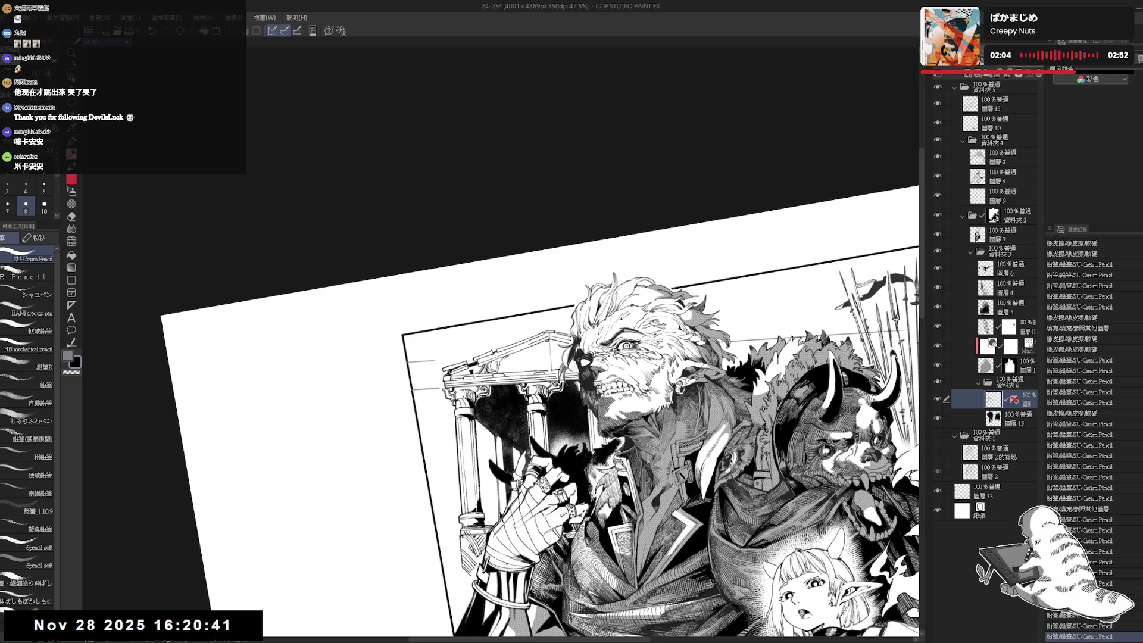
Add a short pencil stroke and tilt the canvas to a comfortable drawing angle.
{"action": "left_click_drag", "start_coordinate": [506, 355], "coordinate": [505, 371]}
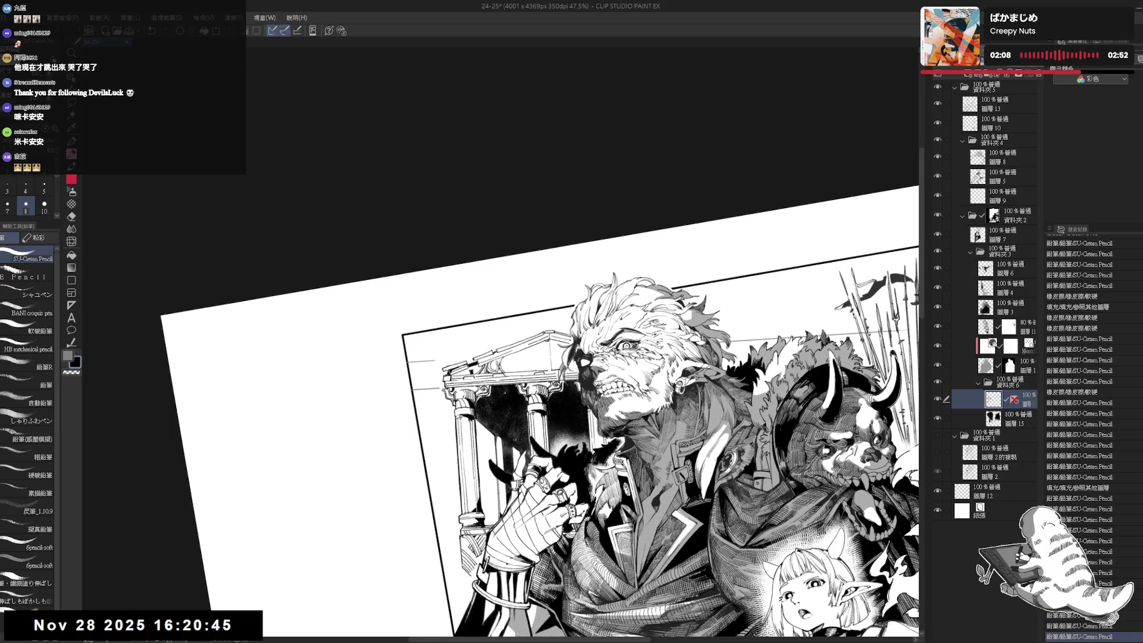
{"action": "key", "text": "ctrl+at"}
{"action": "key", "text": "minus"}
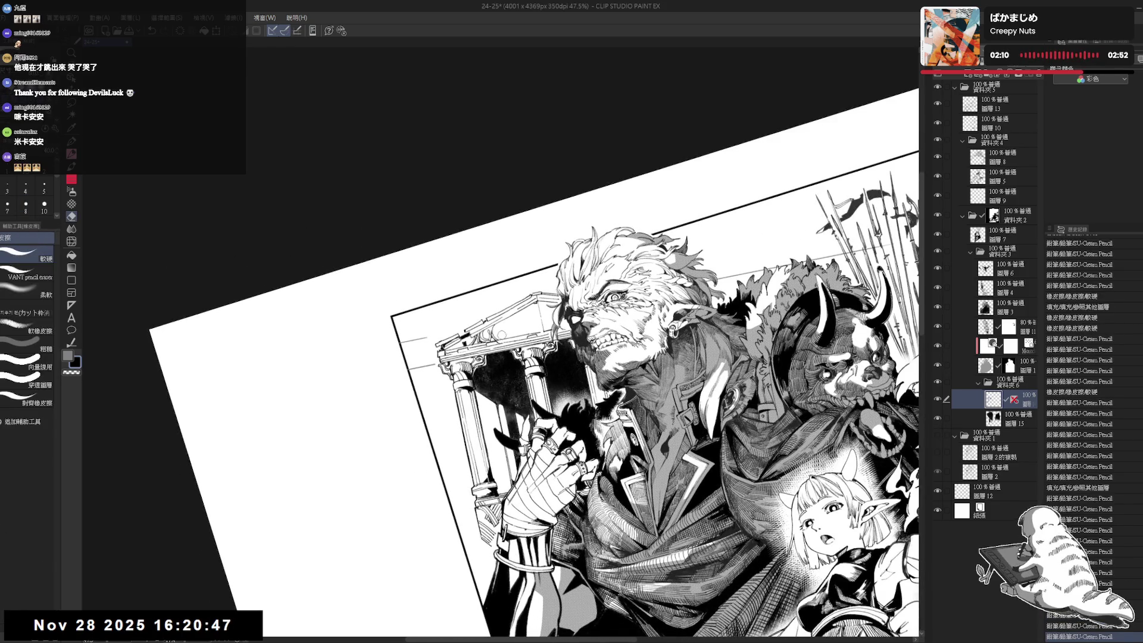
{"action": "key", "text": "ctrl+at"}
{"action": "key", "text": "minus"}
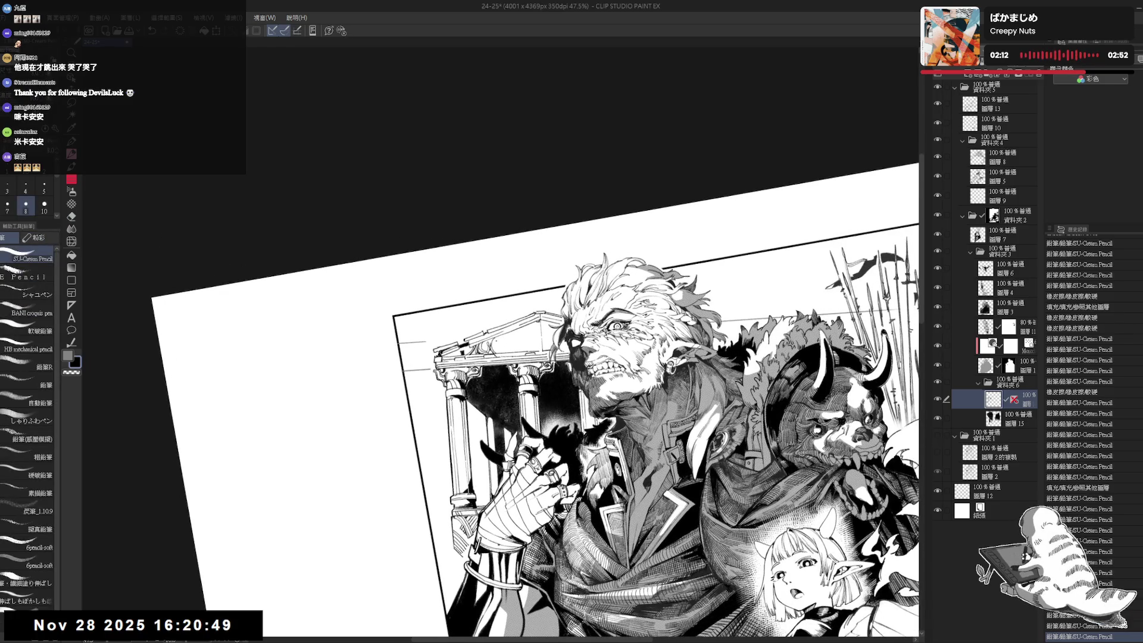
Fill a small gap with black and add short pencil marks around it.
{"action": "left_click", "coordinate": [499, 343]}
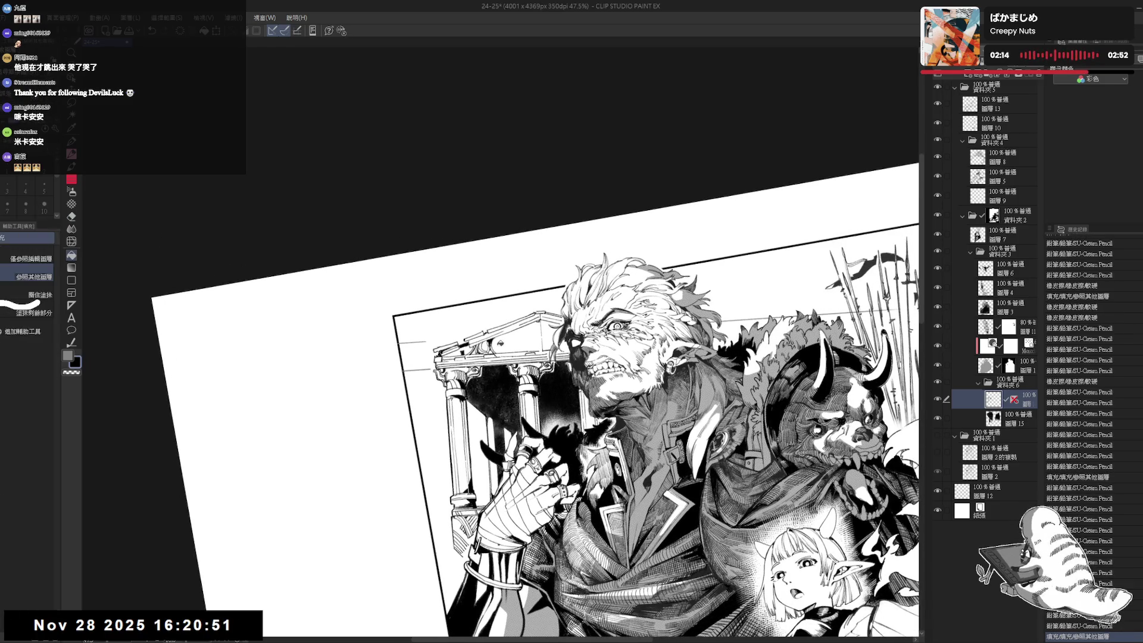
{"action": "left_click", "coordinate": [499, 343]}
{"action": "left_click", "coordinate": [498, 343]}
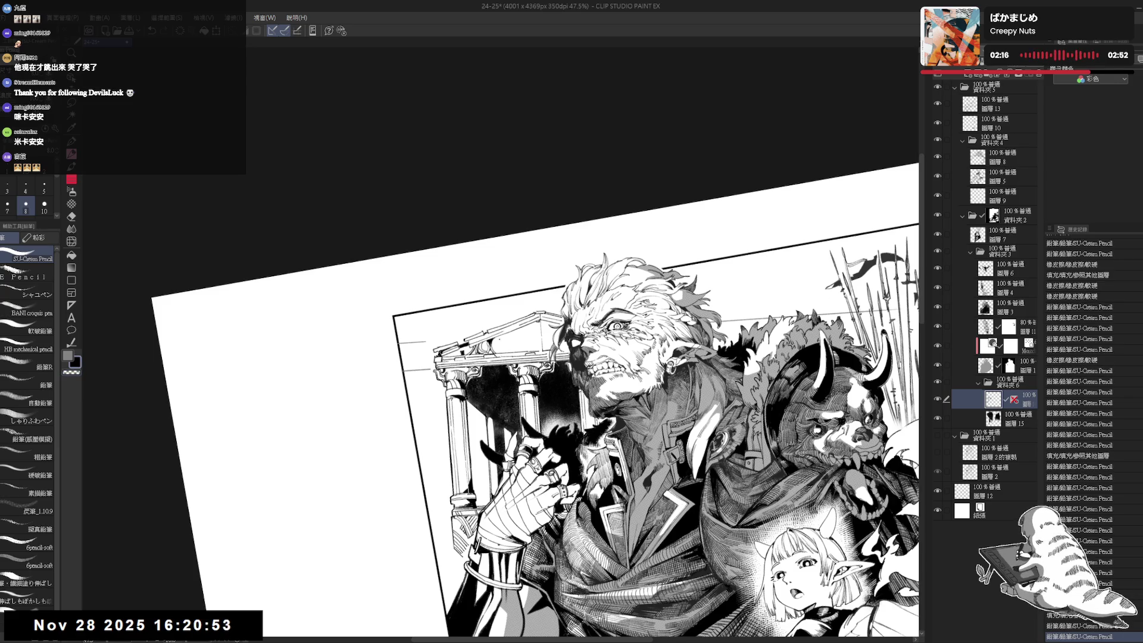
{"action": "left_click", "coordinate": [501, 340]}
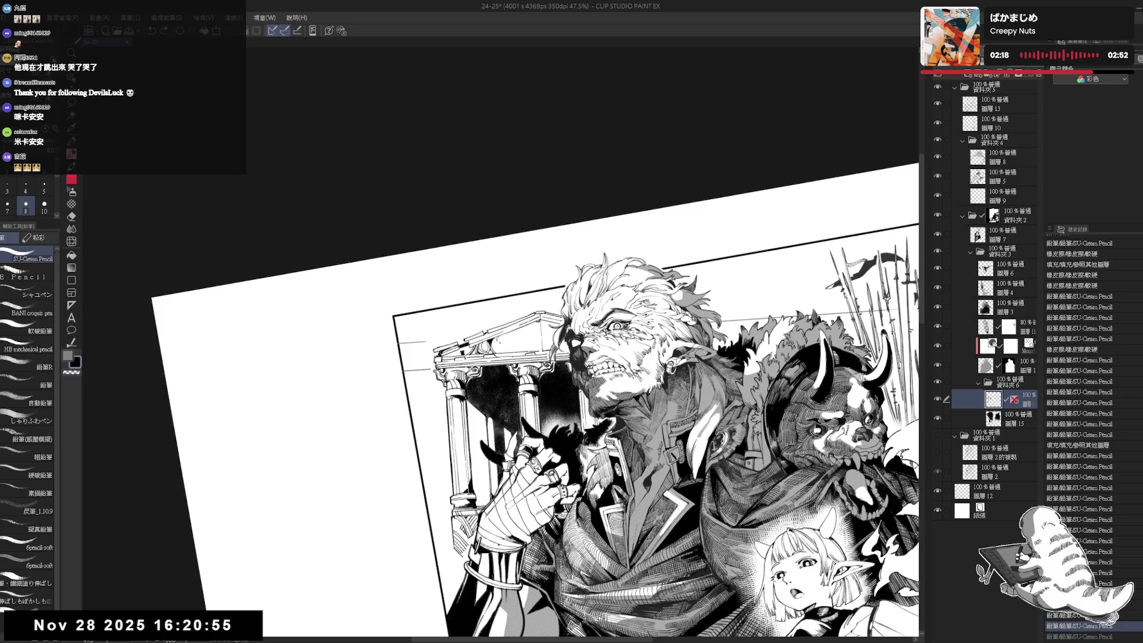
{"action": "left_click", "coordinate": [500, 342]}
{"action": "left_click", "coordinate": [500, 341]}
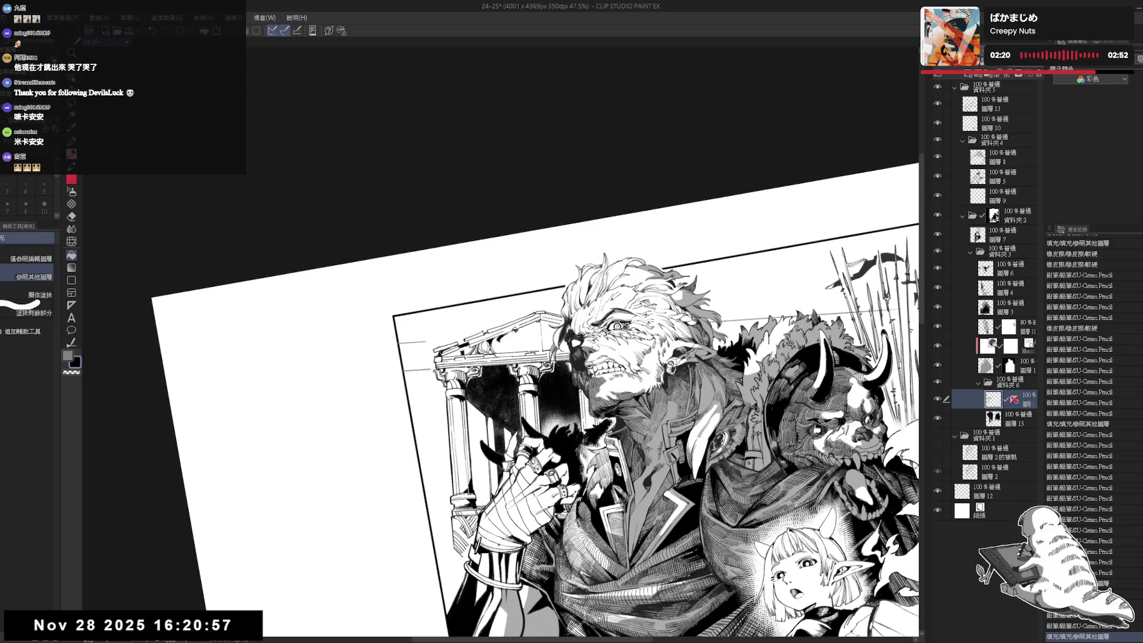
{"action": "left_click", "coordinate": [500, 342]}
Add short pencil hatching strokes in the same area.
{"action": "left_click", "coordinate": [500, 341]}
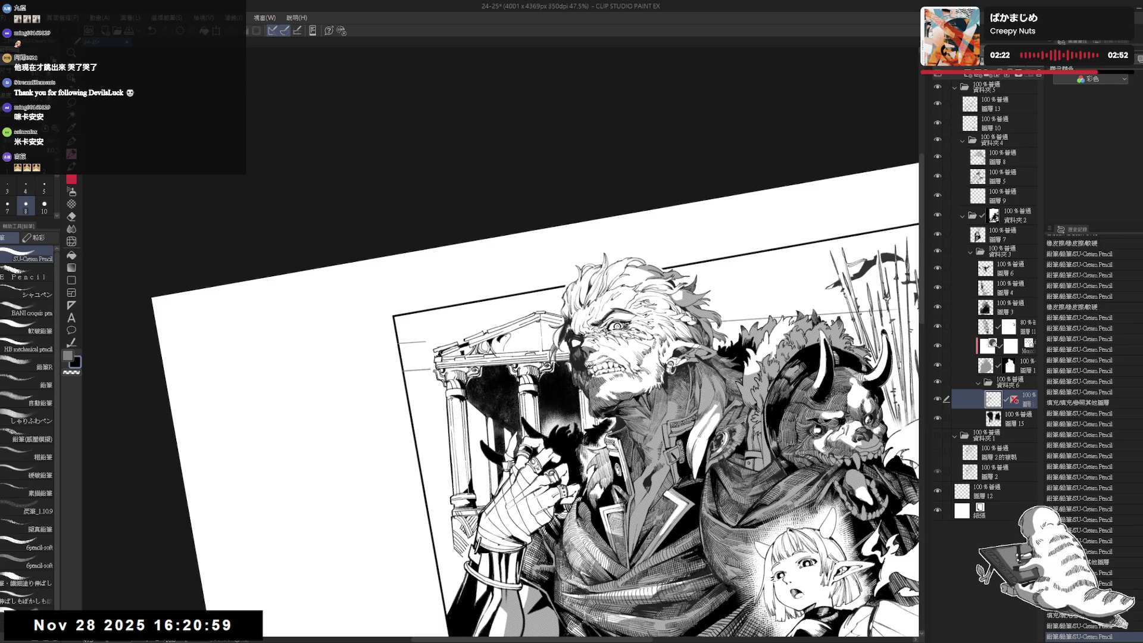
{"action": "left_click", "coordinate": [500, 342]}
{"action": "left_click", "coordinate": [500, 341]}
{"action": "left_click", "coordinate": [500, 342]}
{"action": "left_click", "coordinate": [500, 341]}
{"action": "left_click", "coordinate": [500, 342]}
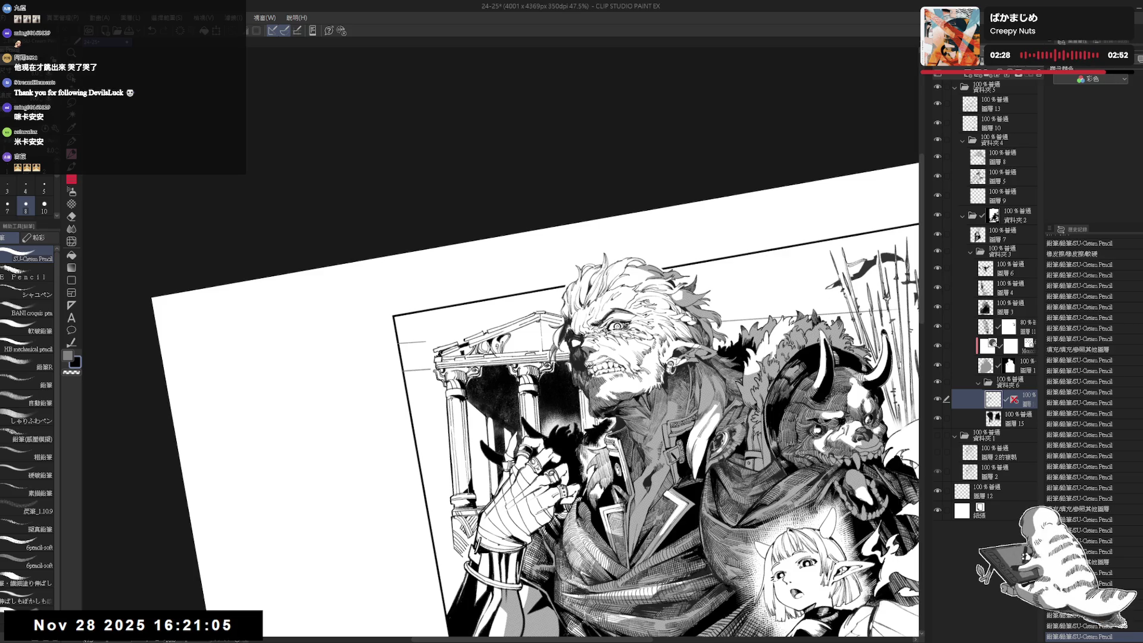
{"action": "left_click", "coordinate": [500, 341]}
Add a series of short pencil strokes slightly further right.
{"action": "left_click", "coordinate": [511, 336]}
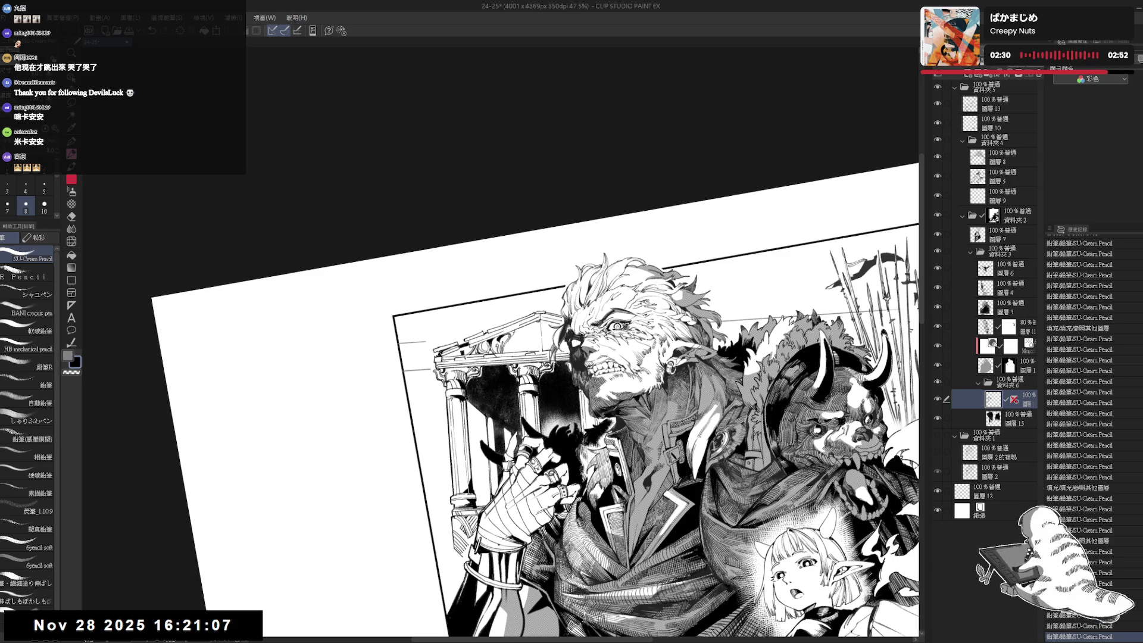
{"action": "left_click", "coordinate": [511, 335]}
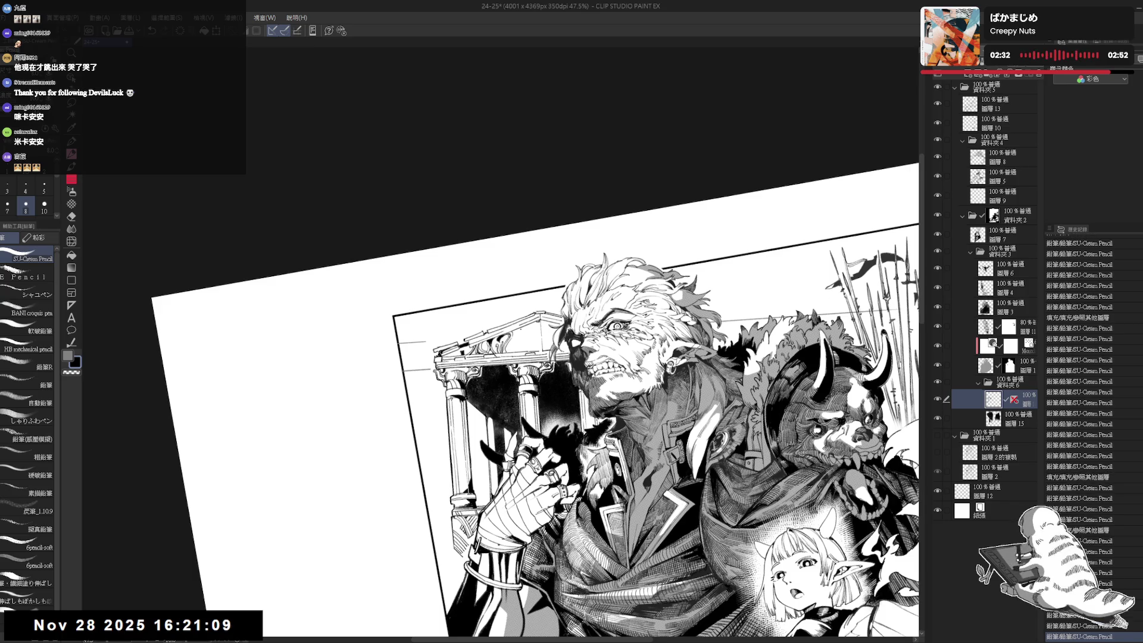
{"action": "left_click", "coordinate": [511, 336]}
{"action": "left_click", "coordinate": [511, 335]}
{"action": "left_click", "coordinate": [511, 335]}
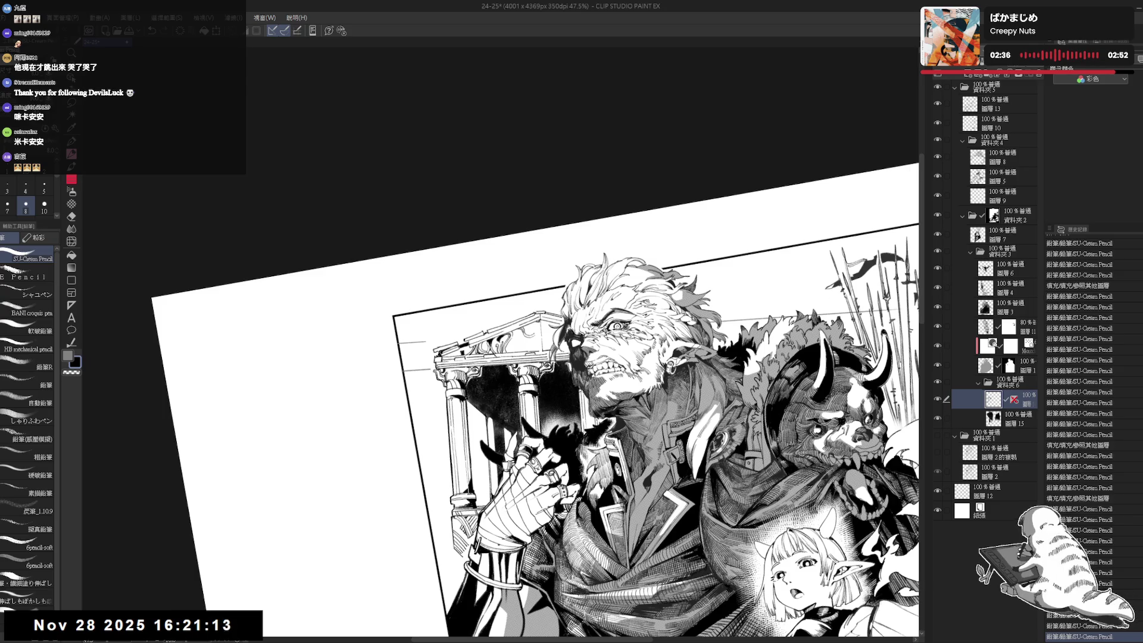
{"action": "left_click", "coordinate": [510, 336]}
{"action": "left_click", "coordinate": [511, 335]}
Fill a small enclosed area with black, then add more short pencil strokes.
{"action": "key", "text": "g"}
{"action": "left_click", "coordinate": [511, 336]}
{"action": "key", "text": "p"}
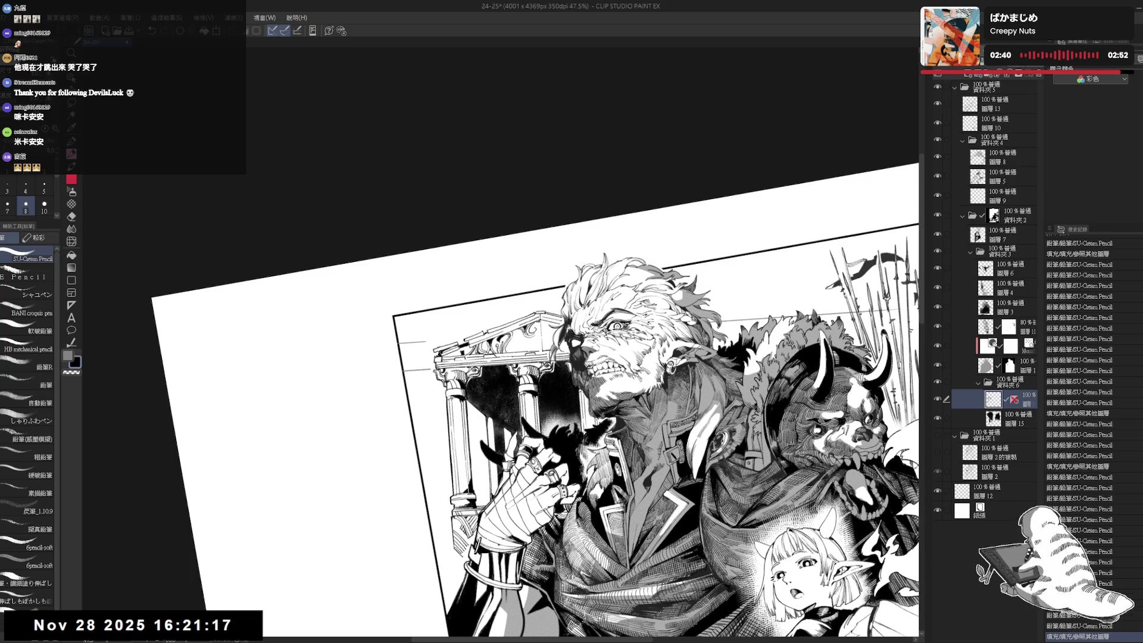
{"action": "left_click", "coordinate": [511, 336]}
{"action": "left_click", "coordinate": [511, 335]}
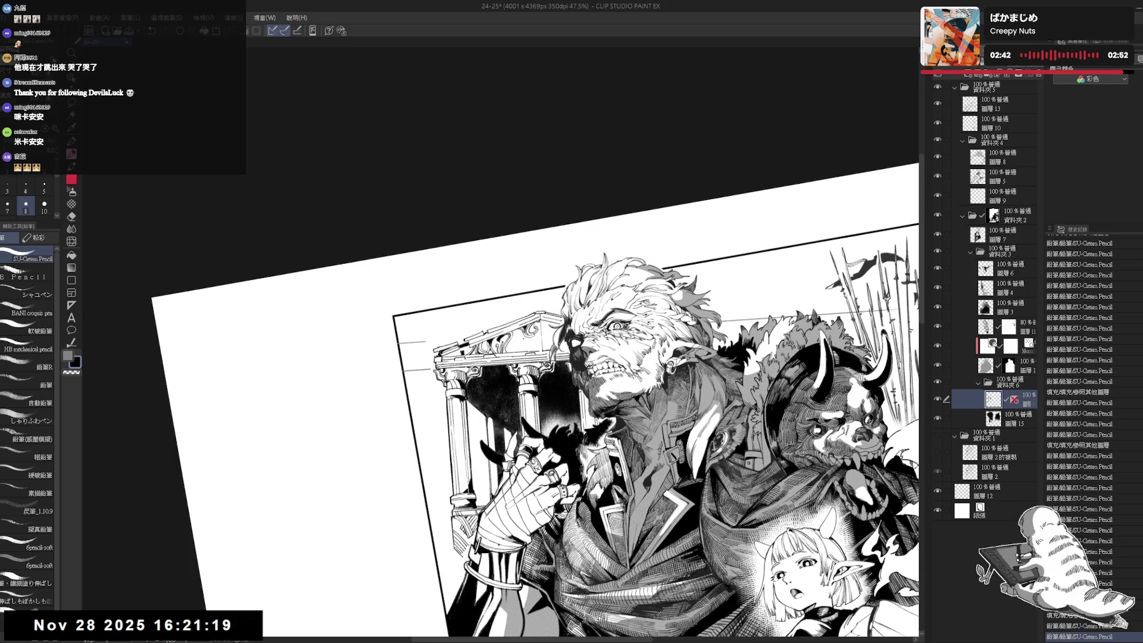
{"action": "left_click", "coordinate": [510, 335]}
Erase a small spot and add more short pencil strokes nearby.
{"action": "left_click", "coordinate": [527, 342]}
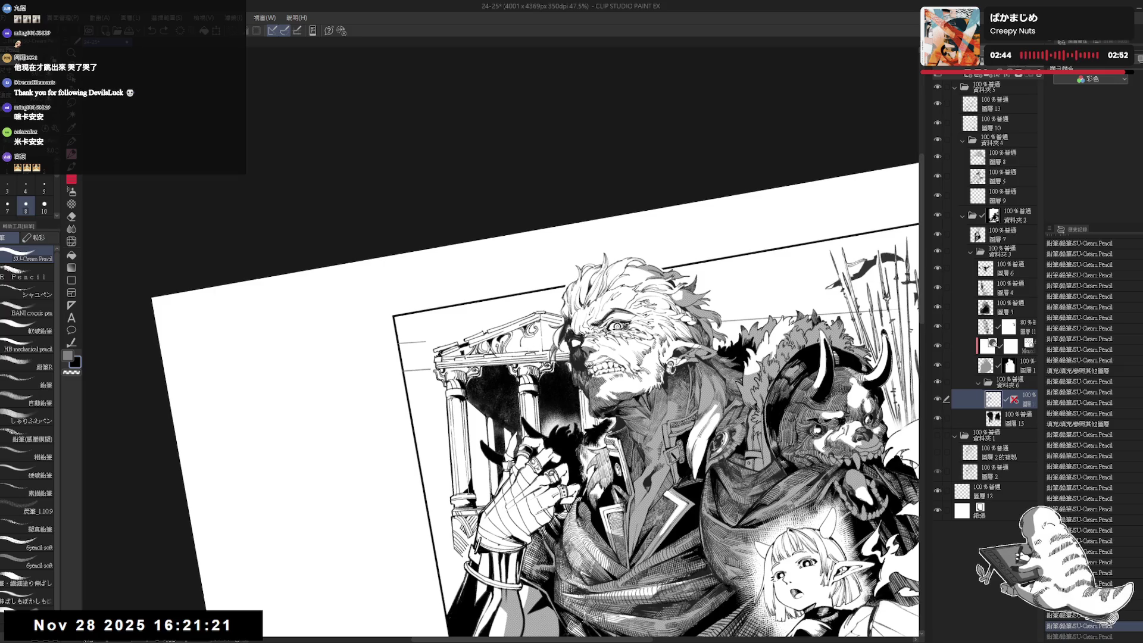
{"action": "left_click", "coordinate": [510, 336]}
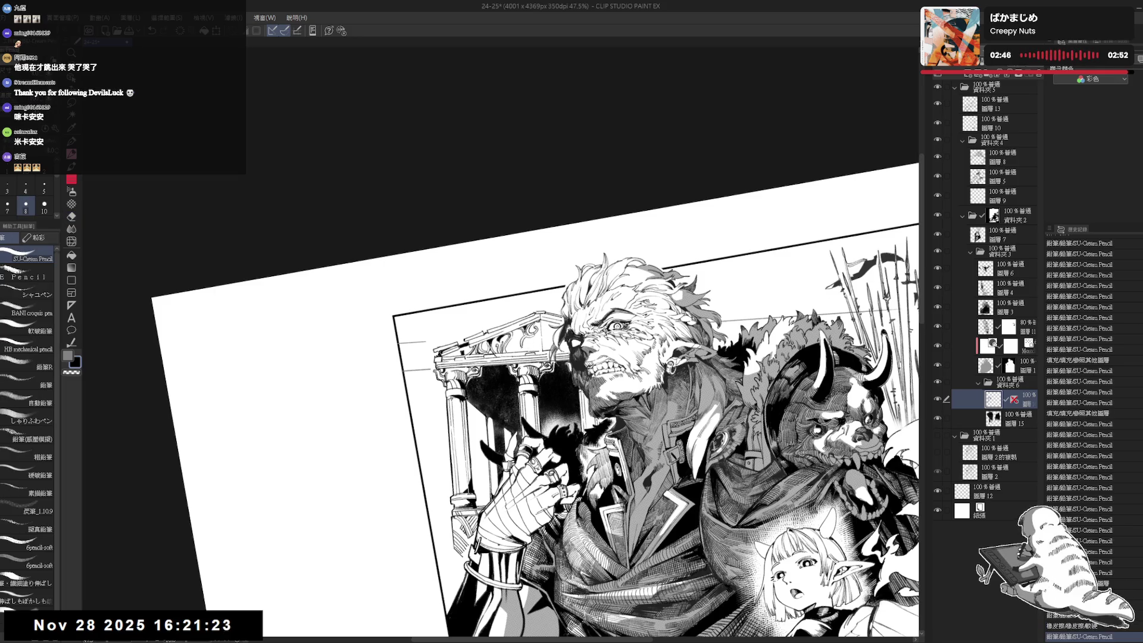
{"action": "left_click", "coordinate": [511, 335]}
{"action": "left_click", "coordinate": [511, 336]}
{"action": "left_click", "coordinate": [511, 336]}
{"action": "left_click", "coordinate": [511, 336]}
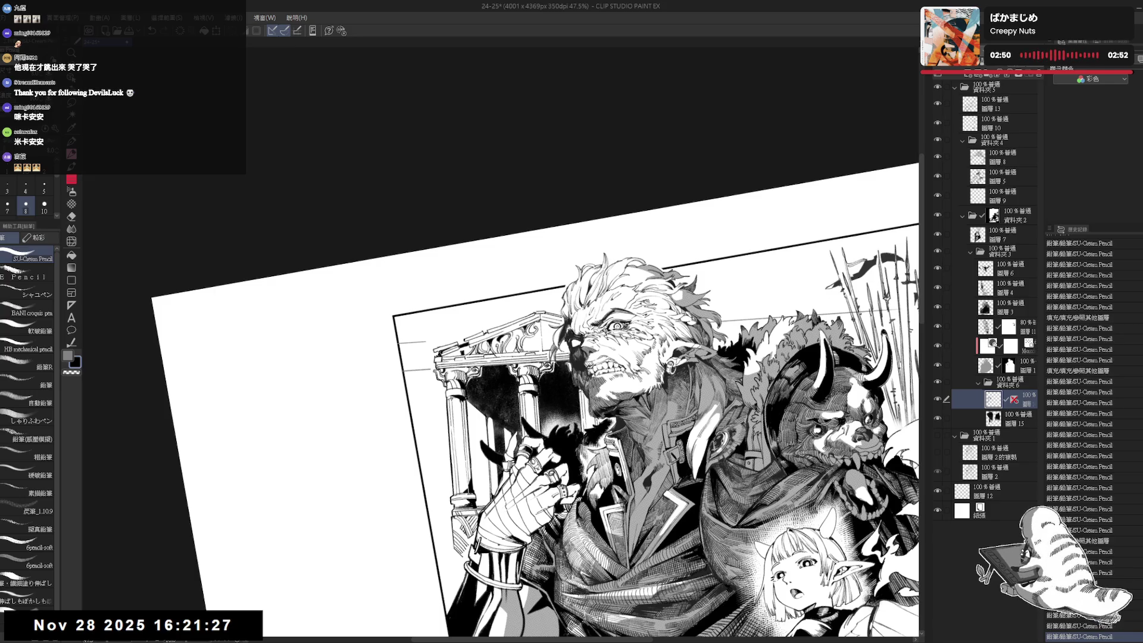
{"action": "left_click", "coordinate": [510, 335]}
Fill another small enclosed area with black and turn the canvas upright.
{"action": "key", "text": "g"}
{"action": "left_click", "coordinate": [544, 340]}
{"action": "key", "text": "ctrl+0"}
Draw a small dark pencil stroke on the warrior's cloak.
{"action": "scroll", "coordinate": [492, 201], "scroll_direction": "down", "scroll_amount": 2}
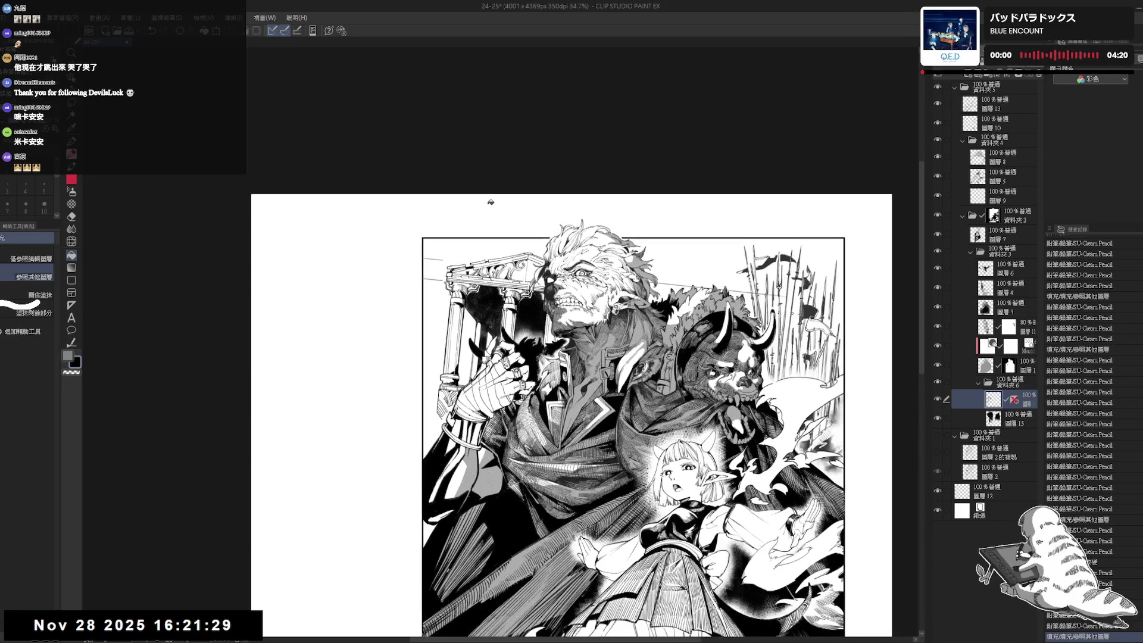
{"action": "scroll", "coordinate": [498, 278], "scroll_direction": "up", "scroll_amount": 2}
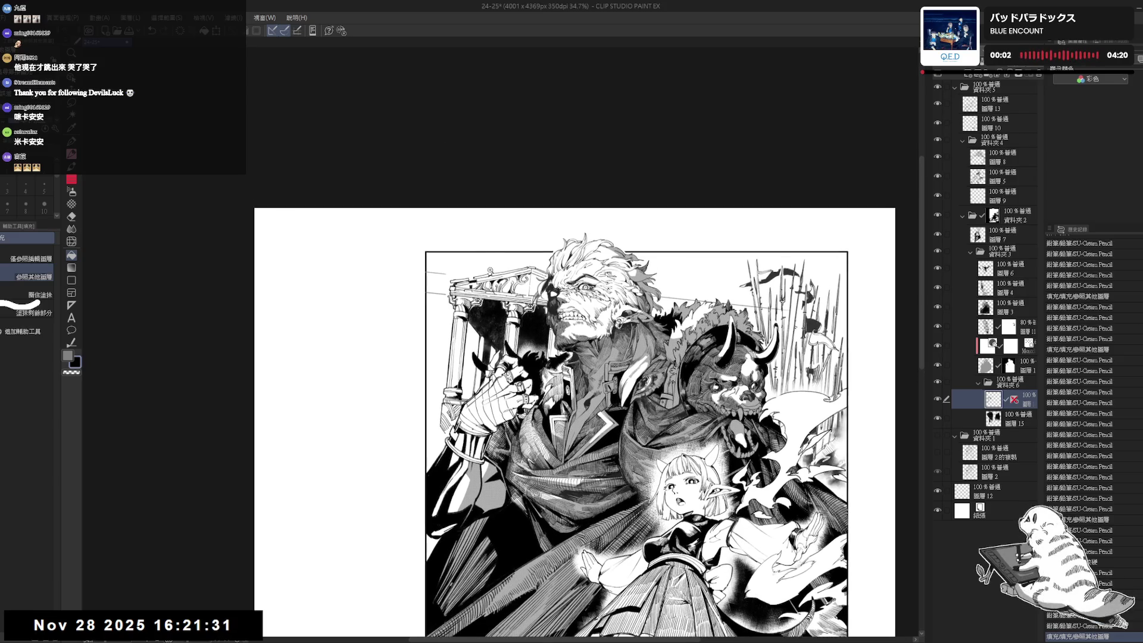
{"action": "key", "text": "e"}
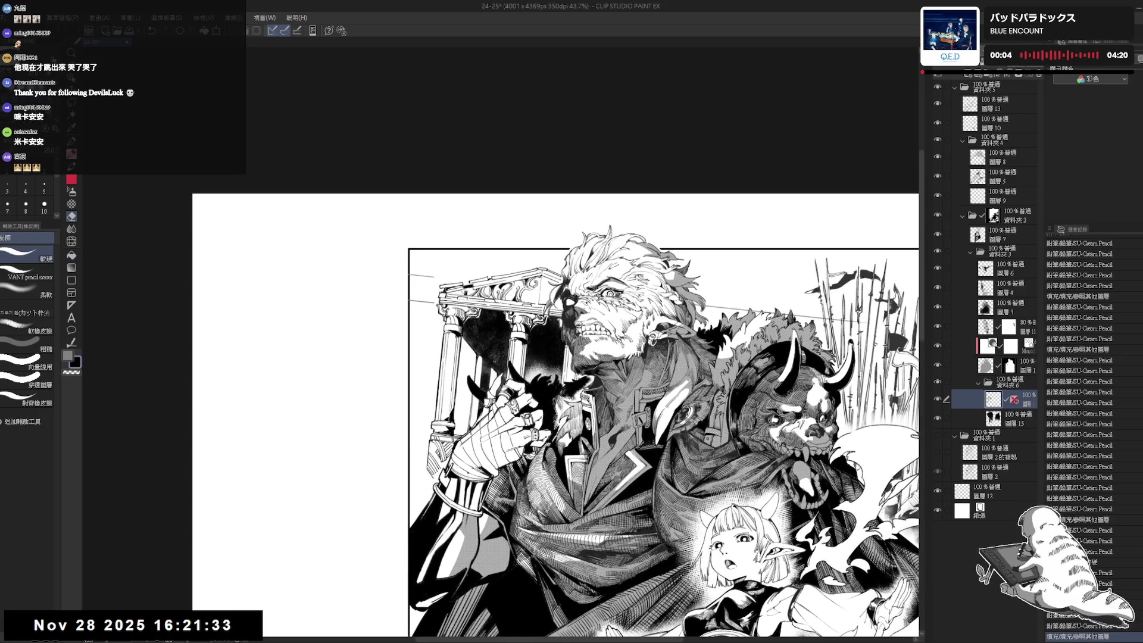
{"action": "key", "text": "p"}
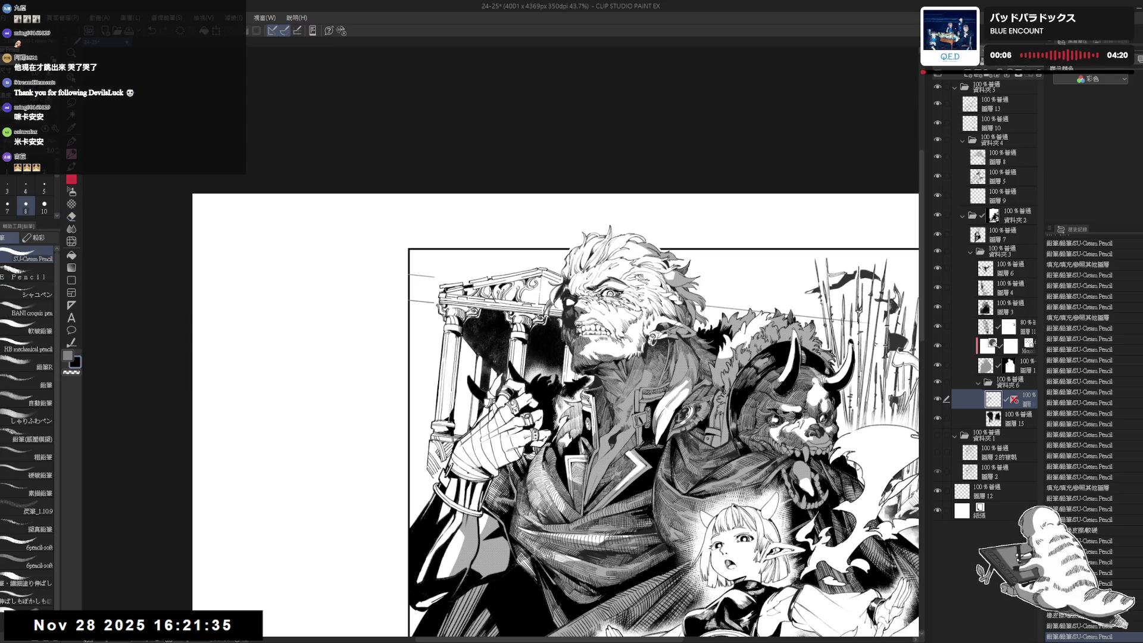
{"action": "left_click_drag", "start_coordinate": [511, 293], "coordinate": [507, 300]}
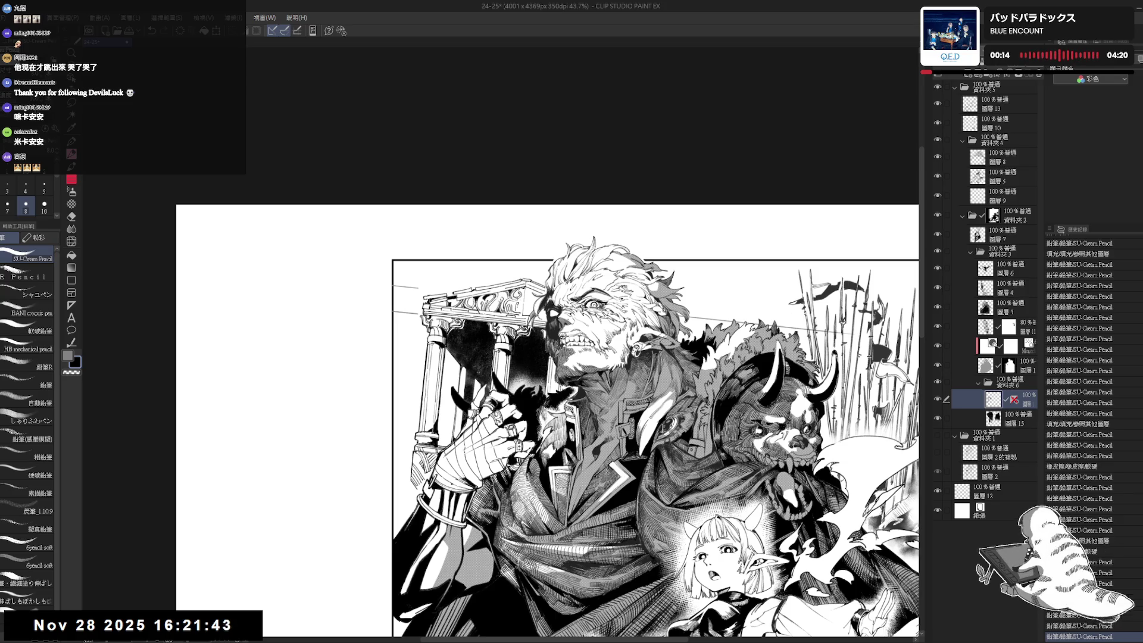
{"action": "left_click_drag", "start_coordinate": [522, 289], "coordinate": [523, 311]}
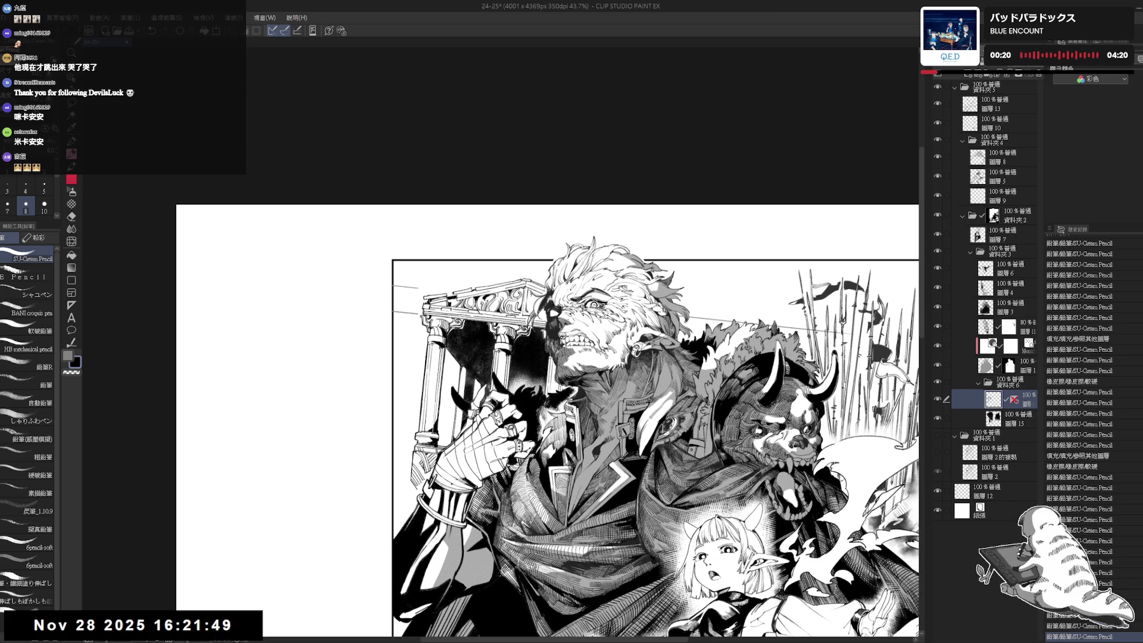
Recentre the view on the page and erase a small bit of line.
{"action": "scroll", "coordinate": [549, 410], "scroll_direction": "down", "scroll_amount": 1}
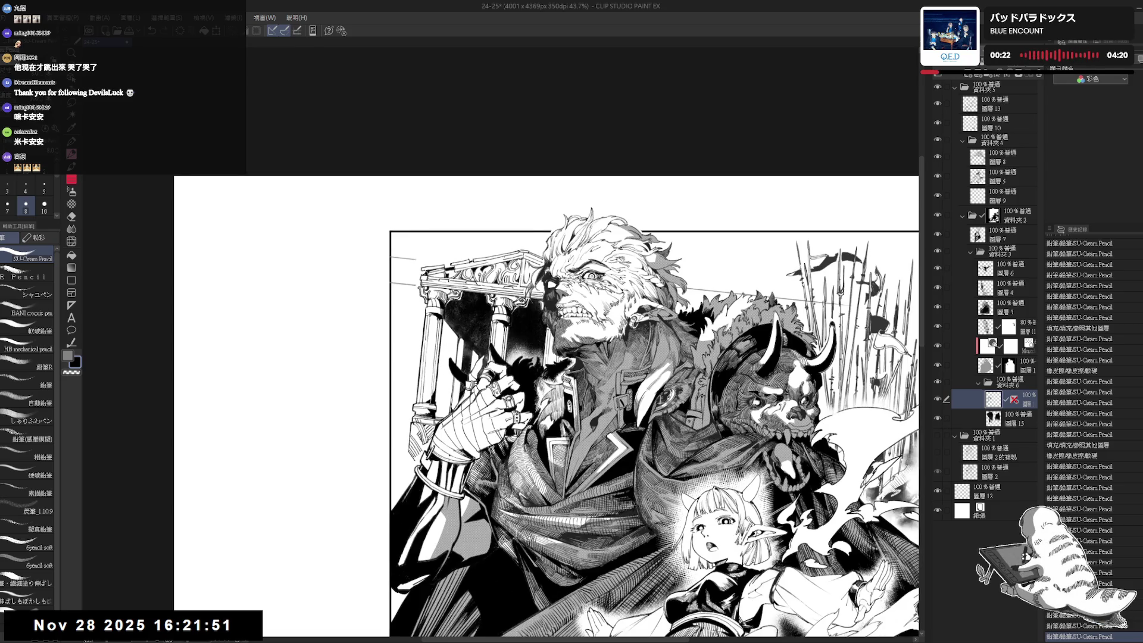
{"action": "scroll", "coordinate": [506, 259], "scroll_direction": "down", "scroll_amount": 1}
{"action": "left_click_drag", "start_coordinate": [408, 254], "coordinate": [463, 294]}
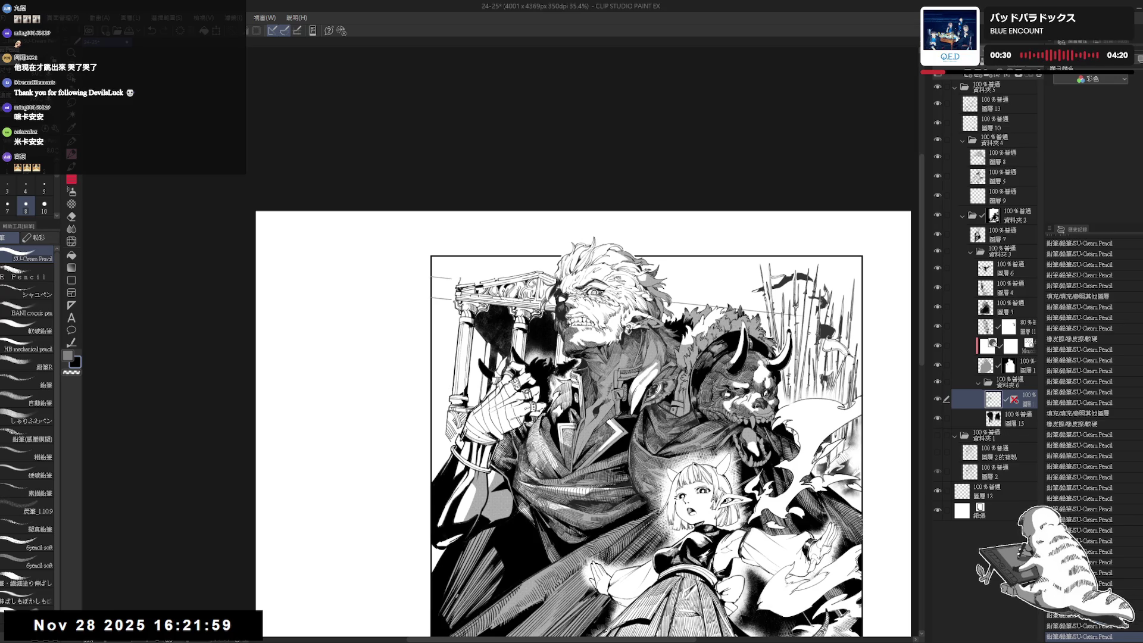
{"action": "left_click_drag", "start_coordinate": [463, 294], "coordinate": [462, 279]}
{"action": "key", "text": "e"}
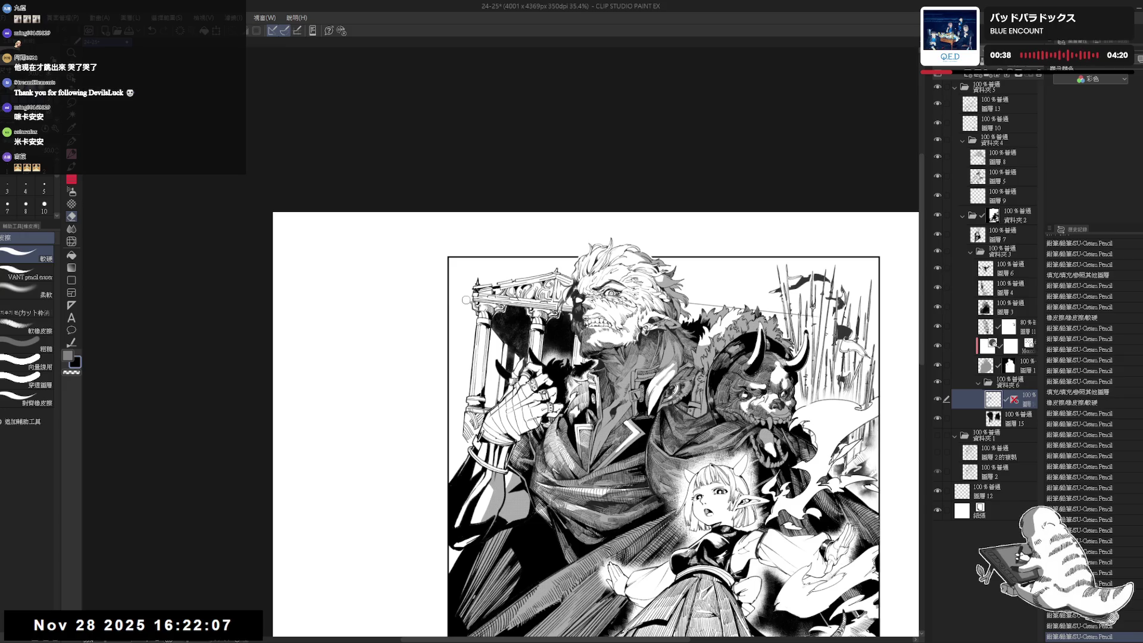
{"action": "left_click", "coordinate": [465, 300]}
{"action": "key", "text": "p"}
{"action": "left_click_drag", "start_coordinate": [465, 300], "coordinate": [331, 271]}
{"action": "mouse_move", "coordinate": [328, 426]}
{"action": "left_mouse_down"}
{"action": "mouse_move", "coordinate": [343, 419]}
{"action": "mouse_move", "coordinate": [277, 415]}
{"action": "left_mouse_up"}
Erase another small bit of line and a stray mark.
{"action": "key", "text": "e"}
{"action": "left_click", "coordinate": [503, 288]}
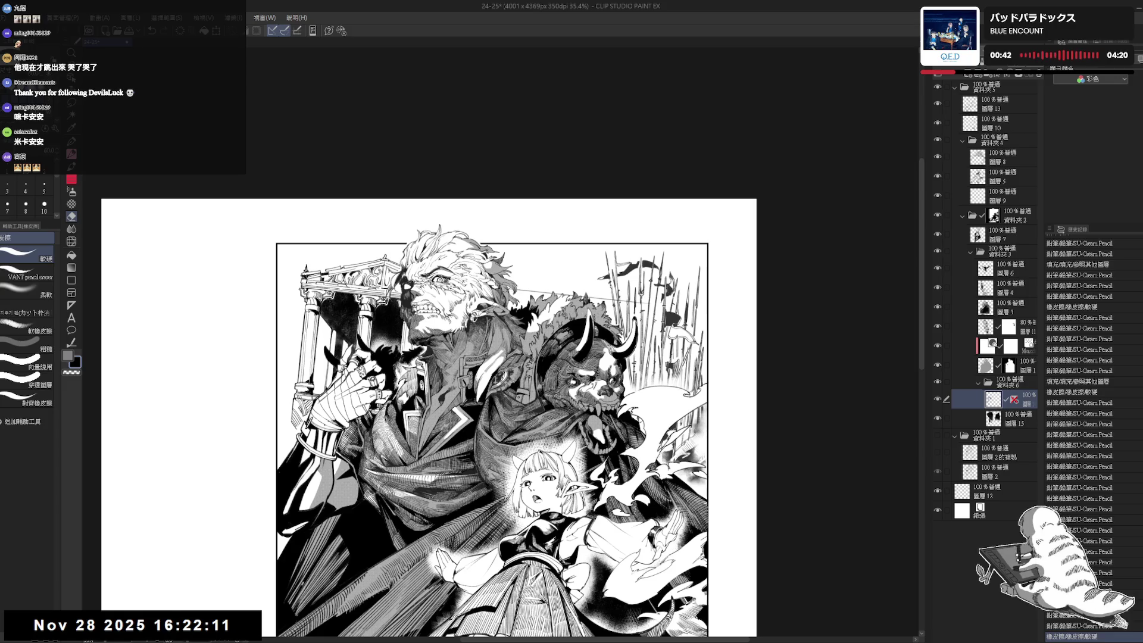
{"action": "key", "text": "p"}
{"action": "left_click_drag", "start_coordinate": [296, 342], "coordinate": [393, 335]}
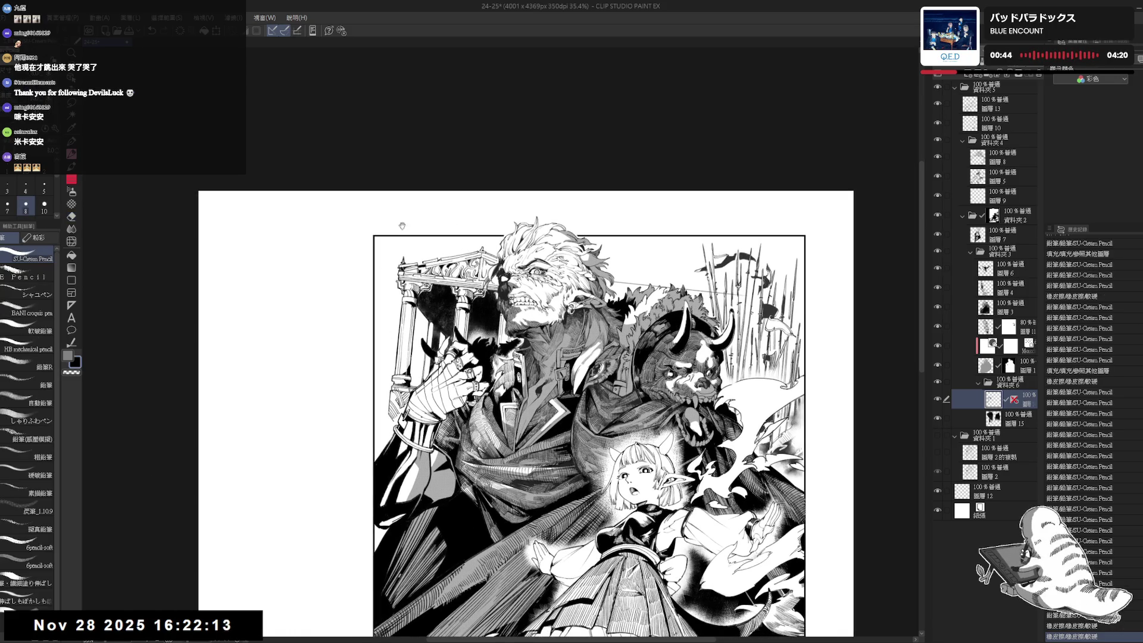
{"action": "left_click_drag", "start_coordinate": [470, 331], "coordinate": [467, 329]}
{"action": "key", "text": "e"}
{"action": "left_click_drag", "start_coordinate": [390, 336], "coordinate": [396, 342]}
{"action": "key", "text": "p"}
Add a pencil stroke near the top of the artwork and create new layer 圖層 16.
{"action": "left_click_drag", "start_coordinate": [490, 233], "coordinate": [480, 224]}
{"action": "mouse_move", "coordinate": [587, 278]}
{"action": "left_mouse_down"}
{"action": "mouse_move", "coordinate": [579, 287]}
{"action": "mouse_move", "coordinate": [607, 284]}
{"action": "left_mouse_up"}
{"action": "left_click_drag", "start_coordinate": [600, 234], "coordinate": [595, 274]}
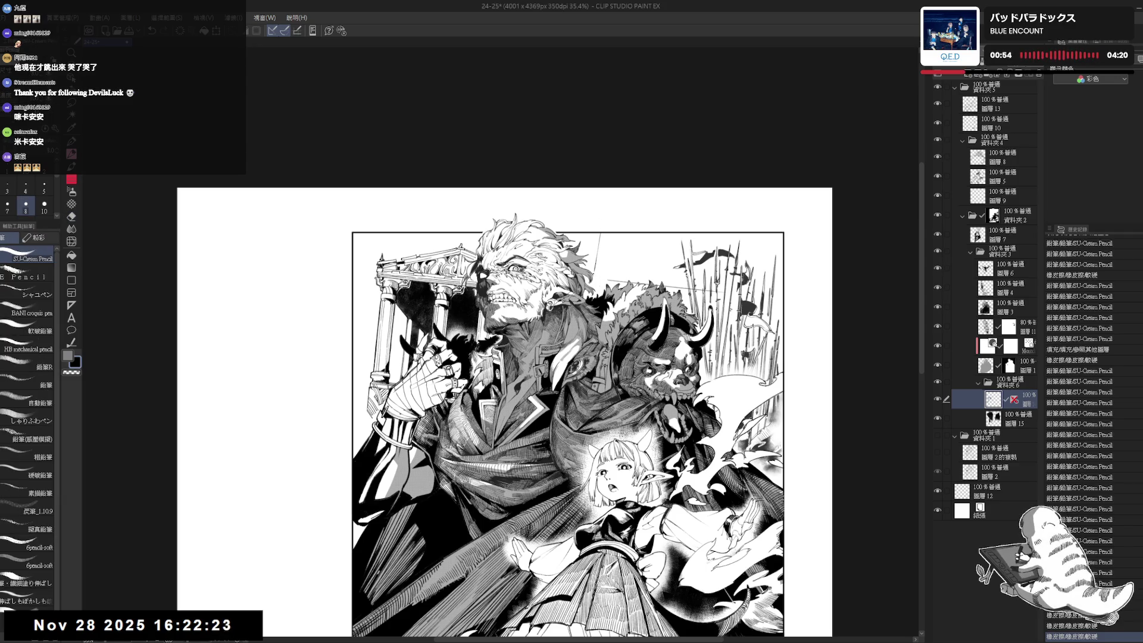
{"action": "scroll", "coordinate": [660, 262], "scroll_direction": "up", "scroll_amount": 2}
{"action": "left_click", "coordinate": [976, 75]}
Reposition the new layer in the stack and sketch a thin line above the panel border.
{"action": "mouse_move", "coordinate": [1006, 399]}
{"action": "left_mouse_down"}
{"action": "mouse_move", "coordinate": [1015, 435]}
{"action": "mouse_move", "coordinate": [1005, 443]}
{"action": "left_mouse_up"}
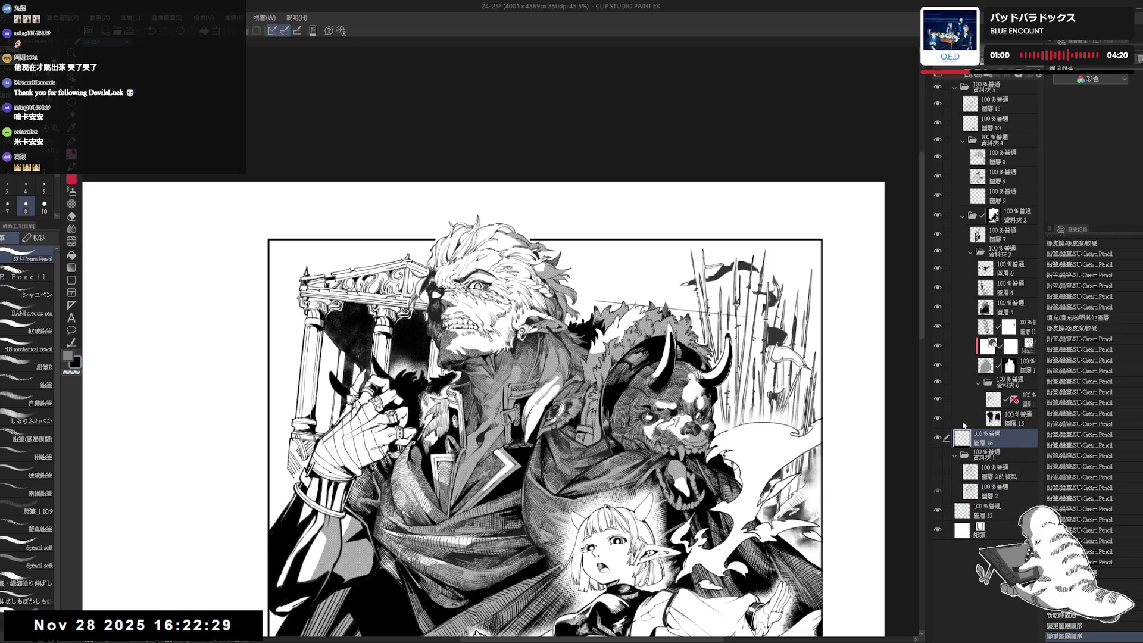
{"action": "left_click_drag", "start_coordinate": [597, 203], "coordinate": [575, 285]}
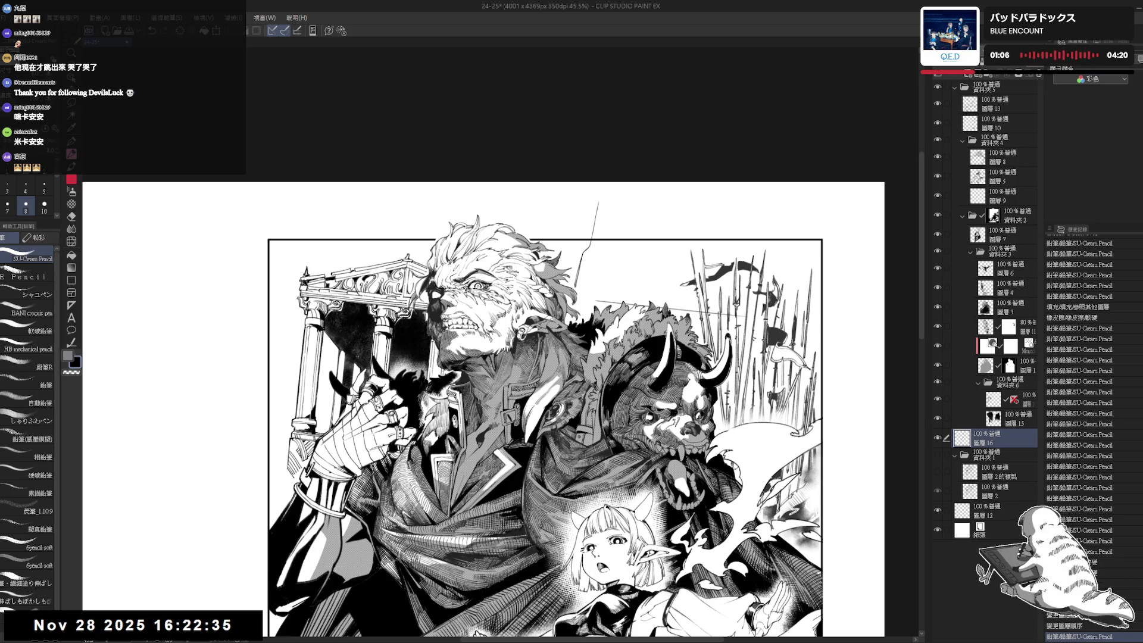
{"action": "key", "text": "e"}
{"action": "left_click_drag", "start_coordinate": [599, 200], "coordinate": [599, 265]}
{"action": "key", "text": "p"}
Draw a vertical spire-edge line above the frame, undoing a stray cross stroke.
{"action": "key", "text": "e"}
{"action": "left_click_drag", "start_coordinate": [602, 205], "coordinate": [588, 246]}
{"action": "key", "text": "p"}
{"action": "scroll", "coordinate": [588, 246], "scroll_direction": "up", "scroll_amount": 2}
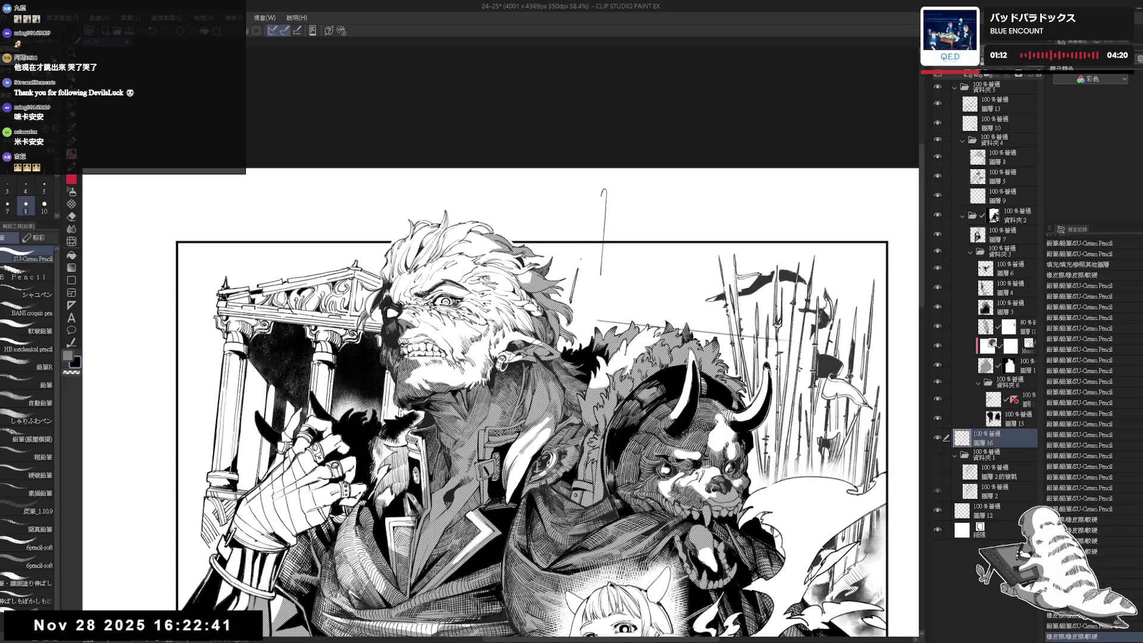
{"action": "left_click_drag", "start_coordinate": [580, 260], "coordinate": [603, 253]}
{"action": "key", "text": "ctrl+z"}
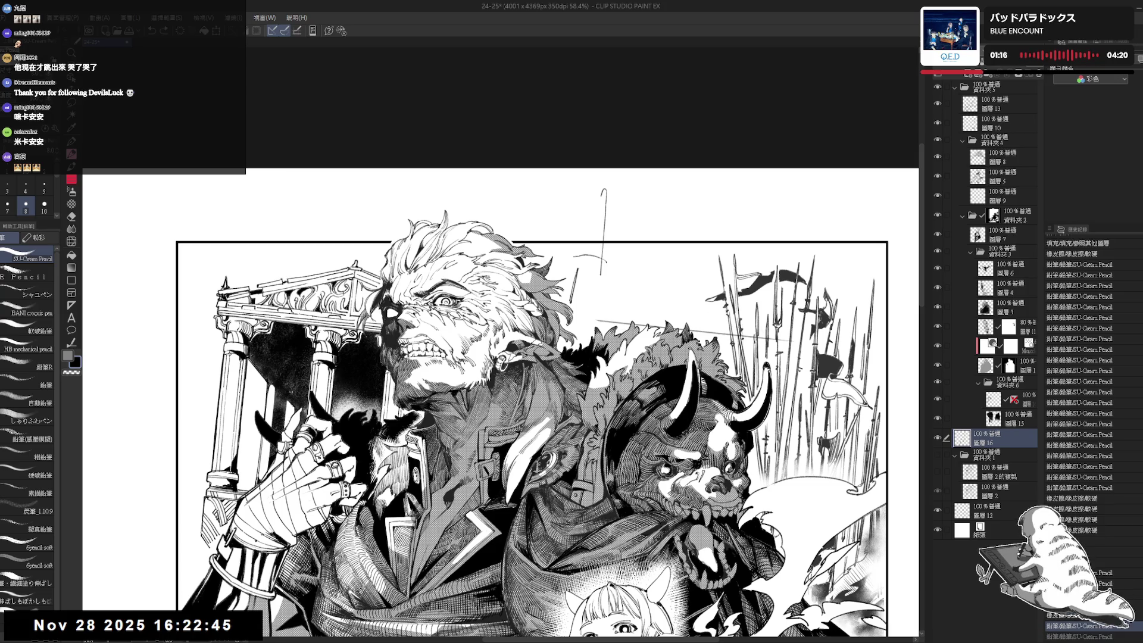
Erase the top and other parts of the spire sketch lines.
{"action": "key", "text": "e"}
{"action": "mouse_move", "coordinate": [608, 262]}
{"action": "left_mouse_down"}
{"action": "mouse_move", "coordinate": [592, 274]}
{"action": "mouse_move", "coordinate": [570, 260]}
{"action": "mouse_move", "coordinate": [586, 274]}
{"action": "left_mouse_up"}
{"action": "key", "text": "p"}
{"action": "key", "text": "e"}
{"action": "mouse_move", "coordinate": [598, 213]}
{"action": "left_mouse_down"}
{"action": "mouse_move", "coordinate": [586, 224]}
{"action": "mouse_move", "coordinate": [586, 298]}
{"action": "left_mouse_up"}
{"action": "key", "text": "p"}
{"action": "key", "text": "e"}
{"action": "key", "text": "p"}
Redraw two vertical spire lines and add strokes to the pointed tip.
{"action": "left_click_drag", "start_coordinate": [591, 238], "coordinate": [590, 262]}
{"action": "mouse_move", "coordinate": [594, 218]}
{"action": "left_mouse_down"}
{"action": "mouse_move", "coordinate": [597, 286]}
{"action": "mouse_move", "coordinate": [577, 274]}
{"action": "left_mouse_up"}
{"action": "left_click", "coordinate": [583, 235]}
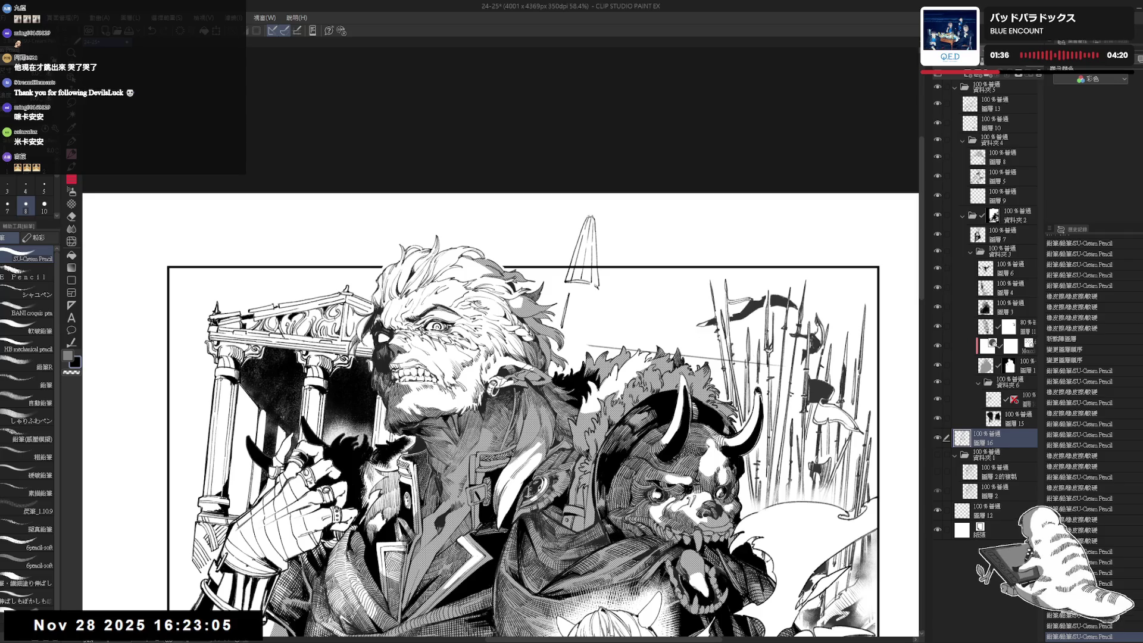
{"action": "left_click_drag", "start_coordinate": [586, 226], "coordinate": [578, 274]}
{"action": "left_click_drag", "start_coordinate": [476, 358], "coordinate": [473, 352]}
Trim the spire tip with the eraser.
{"action": "key", "text": "e"}
{"action": "mouse_move", "coordinate": [562, 271]}
{"action": "left_mouse_down"}
{"action": "mouse_move", "coordinate": [566, 284]}
{"action": "mouse_move", "coordinate": [586, 277]}
{"action": "mouse_move", "coordinate": [596, 289]}
{"action": "left_mouse_up"}
{"action": "key", "text": "p"}
{"action": "key", "text": "e"}
Refine the spire with alternating pencil and eraser touches, undoing a small mark.
{"action": "key", "text": "p"}
{"action": "key", "text": "e"}
{"action": "key", "text": "p"}
{"action": "key", "text": "e"}
{"action": "key", "text": "p"}
{"action": "key", "text": "ctrl+z"}
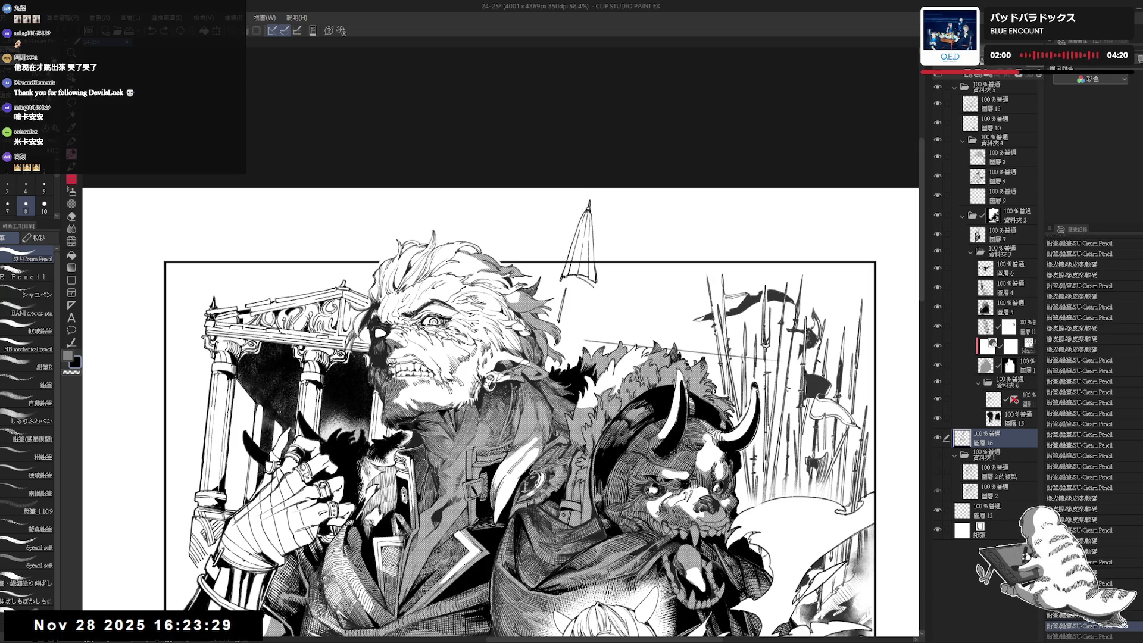
Fill a small area near the spire tip with black.
{"action": "key", "text": "g"}
{"action": "left_click", "coordinate": [586, 273]}
{"action": "mouse_move", "coordinate": [579, 278]}
{"action": "left_mouse_down"}
{"action": "mouse_move", "coordinate": [549, 285]}
{"action": "mouse_move", "coordinate": [563, 306]}
{"action": "mouse_move", "coordinate": [567, 291]}
{"action": "mouse_move", "coordinate": [580, 293]}
{"action": "mouse_move", "coordinate": [561, 306]}
{"action": "mouse_move", "coordinate": [585, 306]}
{"action": "left_mouse_up"}
{"action": "key", "text": "e"}
{"action": "key", "text": "p"}
Continue shaping the windowed tower body, undoing a stray pencil stroke.
{"action": "key", "text": "e"}
{"action": "key", "text": "p"}
{"action": "key", "text": "e"}
{"action": "key", "text": "p"}
{"action": "key", "text": "e"}
{"action": "key", "text": "p"}
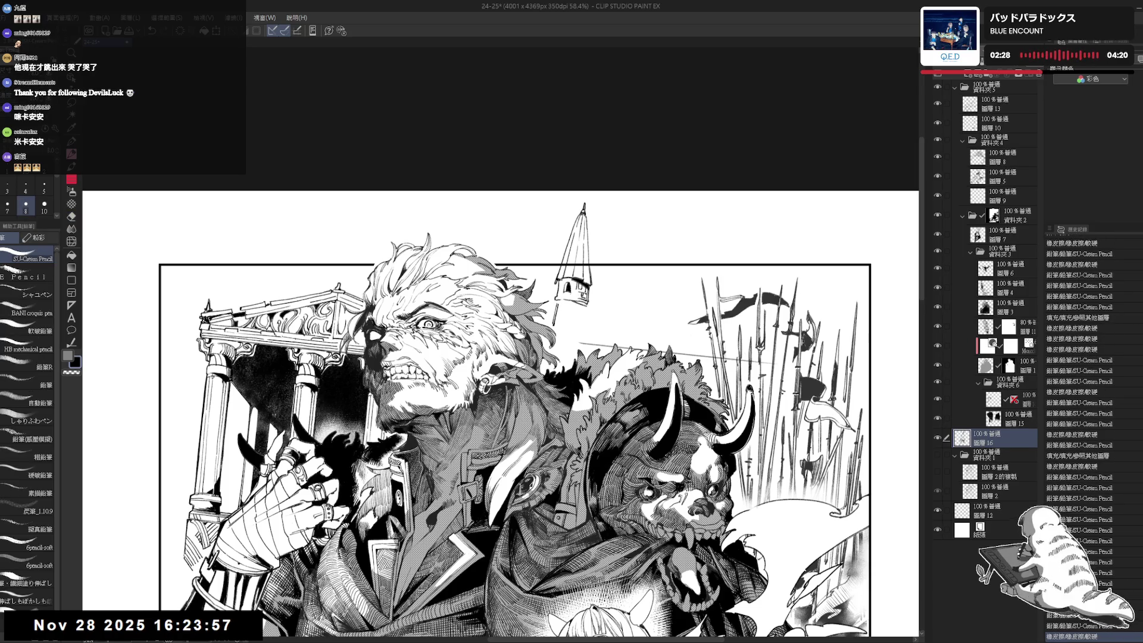
{"action": "key", "text": "ctrl+z"}
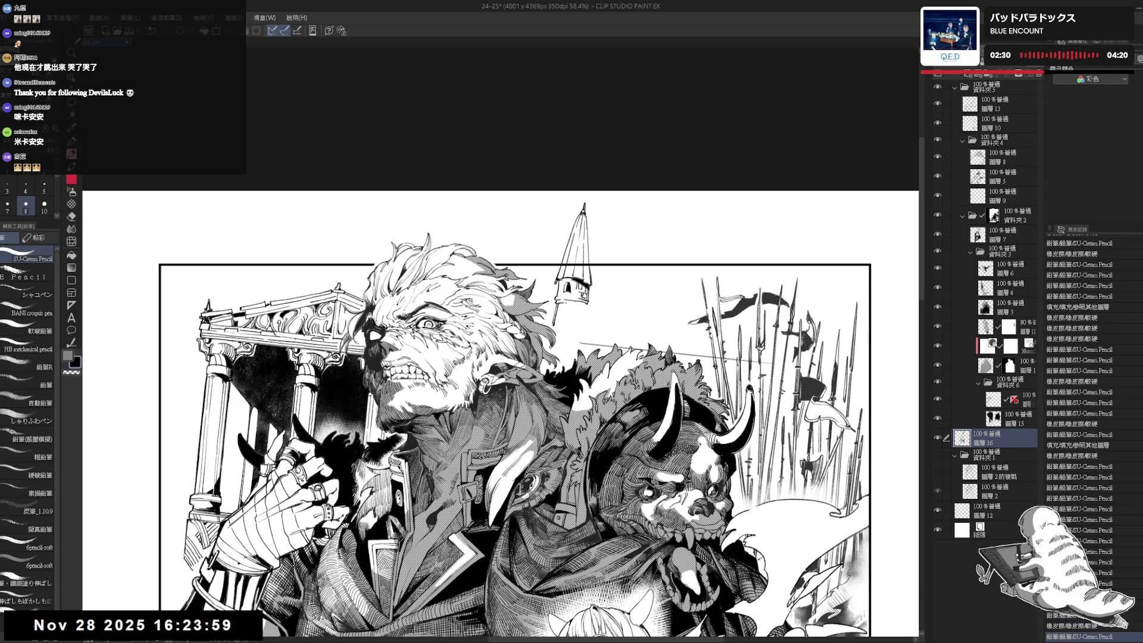
{"action": "mouse_move", "coordinate": [573, 283]}
{"action": "left_mouse_down"}
{"action": "mouse_move", "coordinate": [581, 305]}
{"action": "mouse_move", "coordinate": [563, 310]}
{"action": "mouse_move", "coordinate": [585, 317]}
{"action": "mouse_move", "coordinate": [573, 310]}
{"action": "left_mouse_up"}
Make a last eraser touch, then zoom out and rotate the canvas steeply.
{"action": "key", "text": "e"}
{"action": "key", "text": "p"}
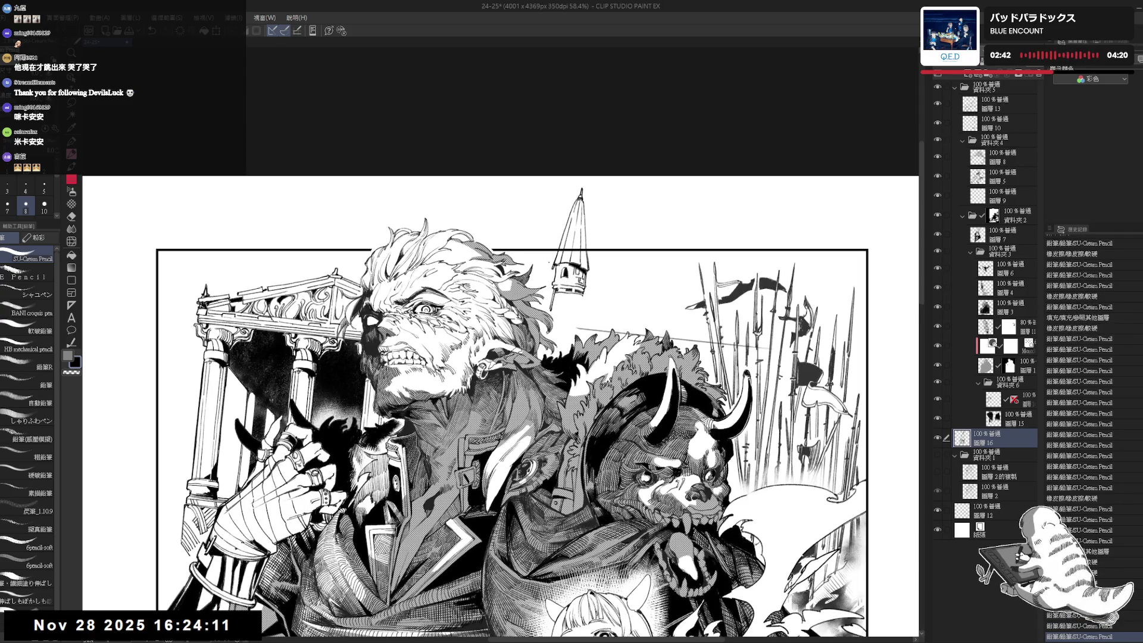
{"action": "key", "text": "ctrl+minus"}
{"action": "key", "text": "ctrl+plus"}
{"action": "key", "text": "r"}
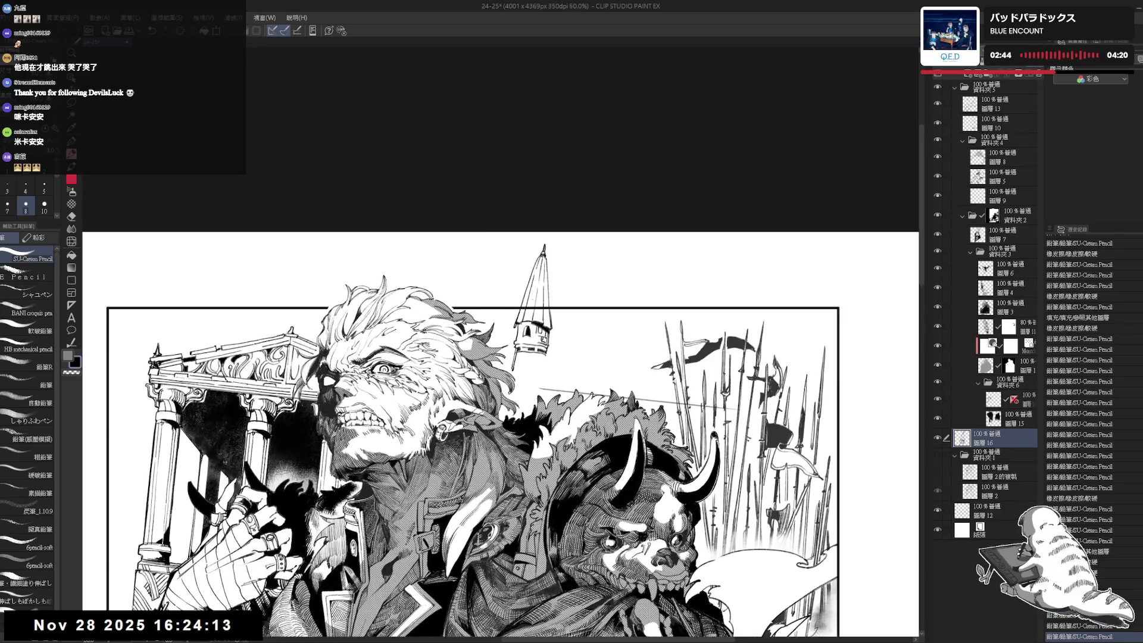
{"action": "key", "text": "p"}
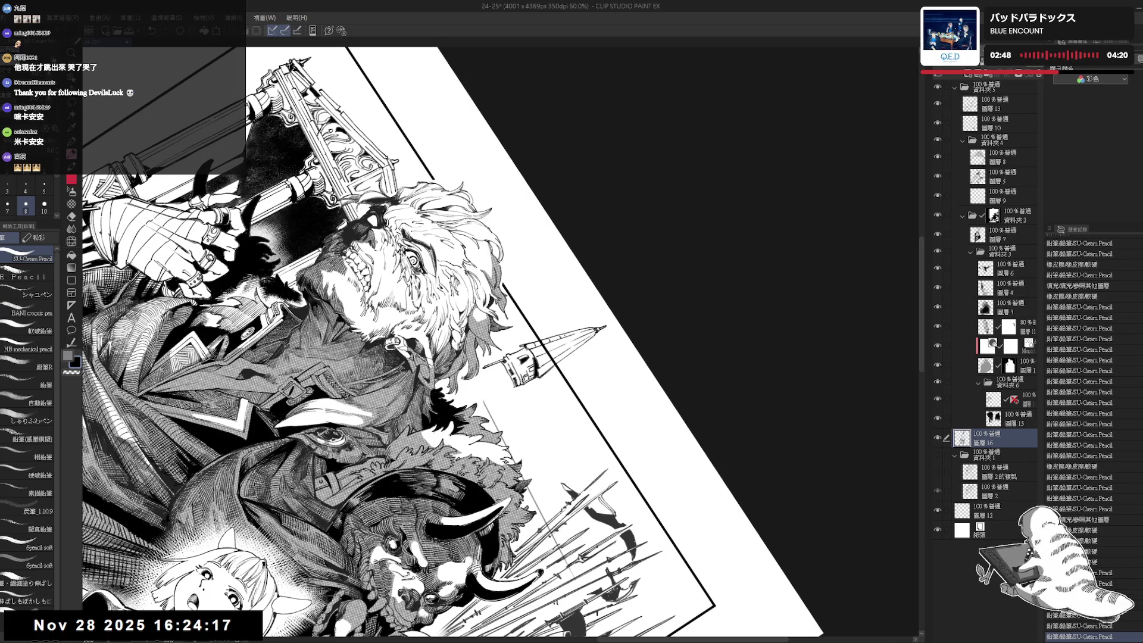
Level the canvas view and fill three areas of the spire's roof and body with black.
{"action": "key", "text": "r"}
{"action": "left_click_drag", "start_coordinate": [595, 417], "coordinate": [655, 238]}
{"action": "key", "text": "p"}
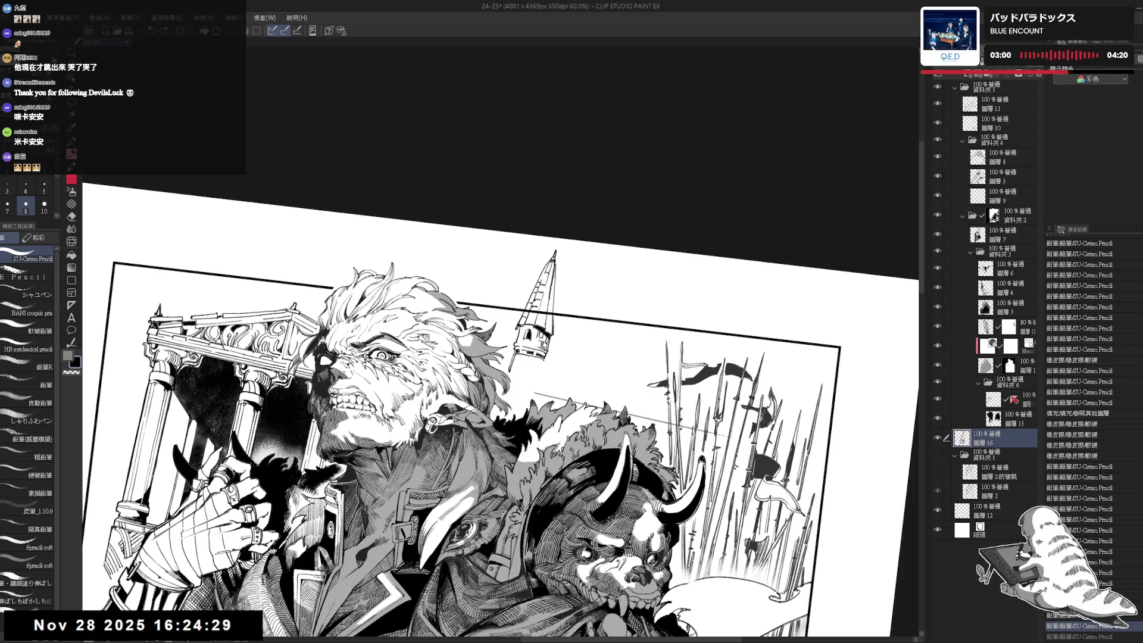
{"action": "key", "text": "g"}
{"action": "left_click", "coordinate": [554, 314]}
{"action": "left_click", "coordinate": [552, 331]}
{"action": "left_click", "coordinate": [551, 323]}
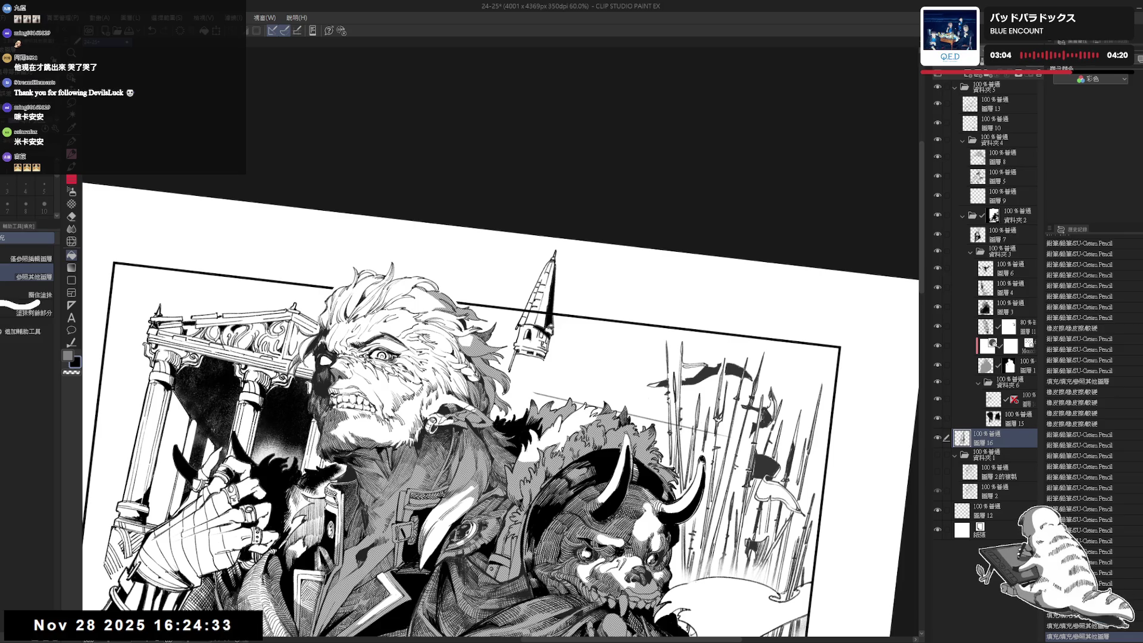
Tilt the canvas to line up with the spire and draw firm pencil lines along its edges.
{"action": "key", "text": "p"}
{"action": "left_click", "coordinate": [71, 372]}
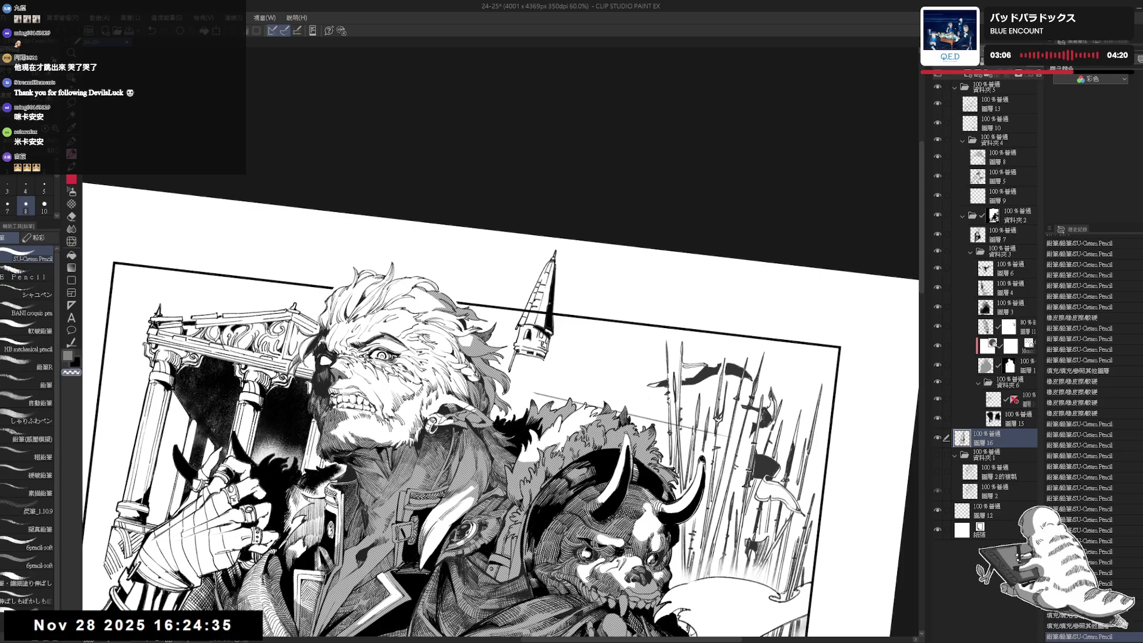
{"action": "key", "text": "ctrl+y"}
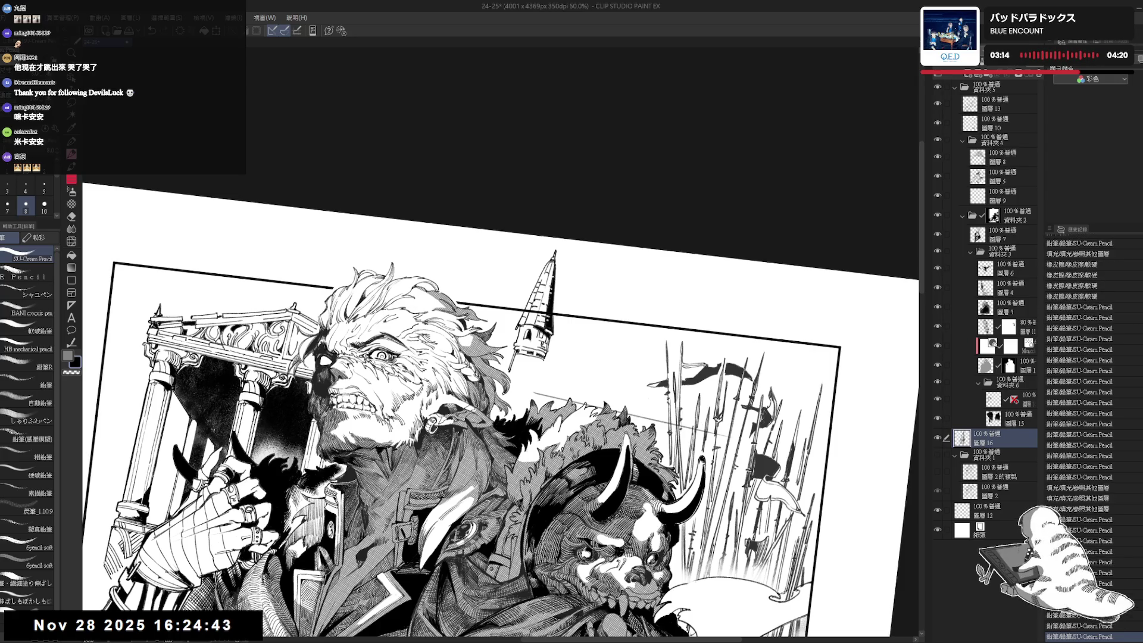
{"action": "key", "text": "minus"}
{"action": "key", "text": "minus"}
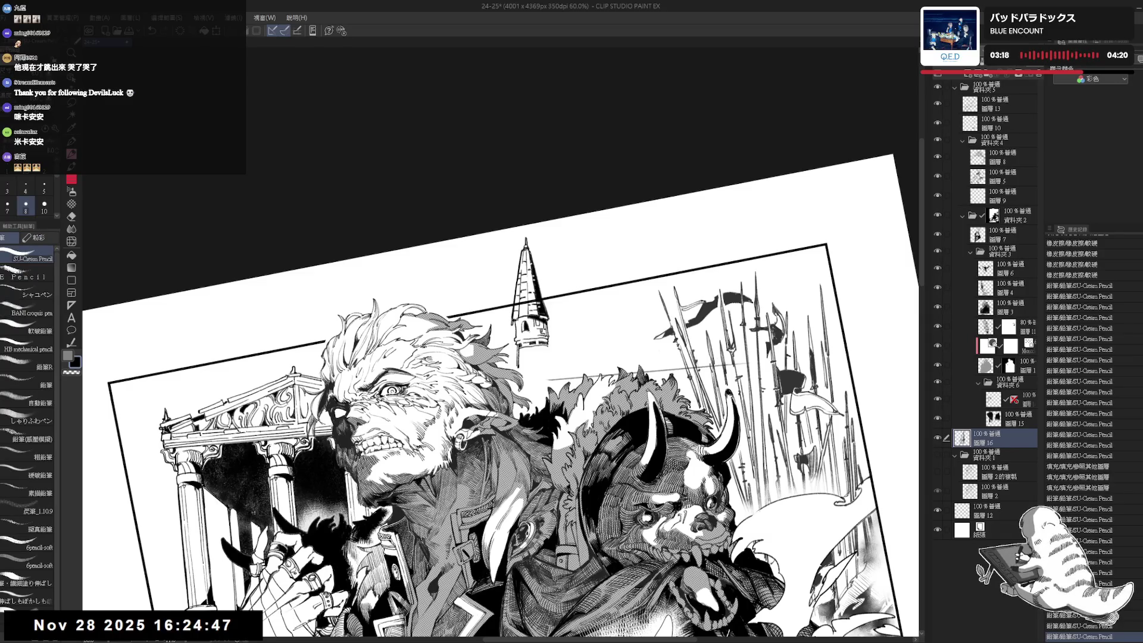
{"action": "key", "text": "asciicircum"}
{"action": "key", "text": "asciicircum"}
{"action": "left_click_drag", "start_coordinate": [566, 271], "coordinate": [556, 329]}
{"action": "left_click_drag", "start_coordinate": [567, 270], "coordinate": [565, 280]}
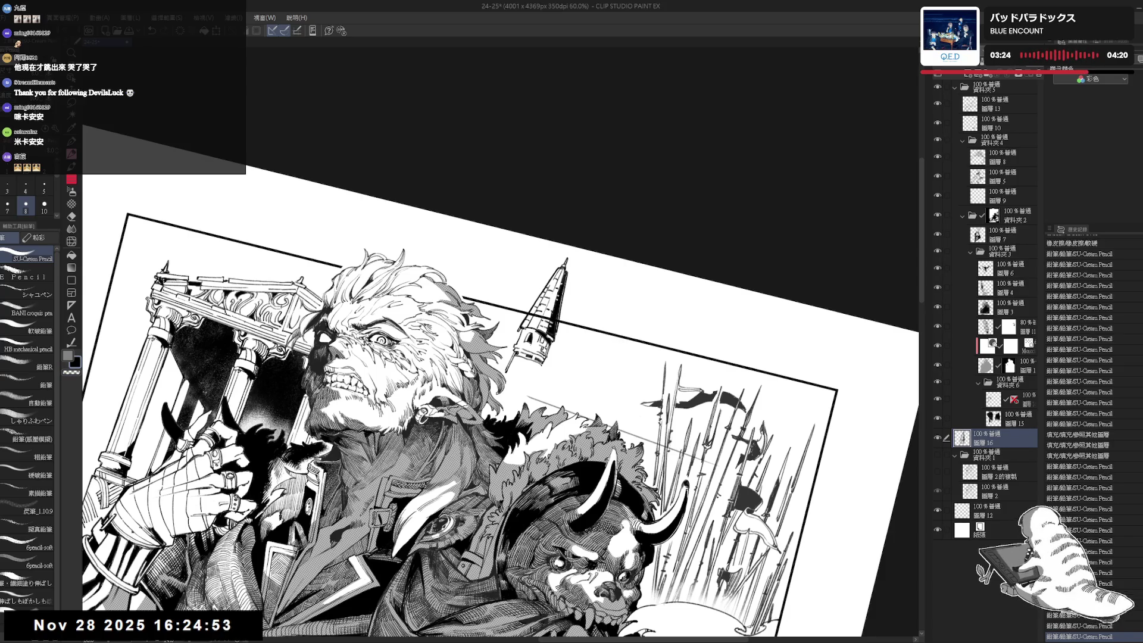
{"action": "key", "text": "ctrl+at"}
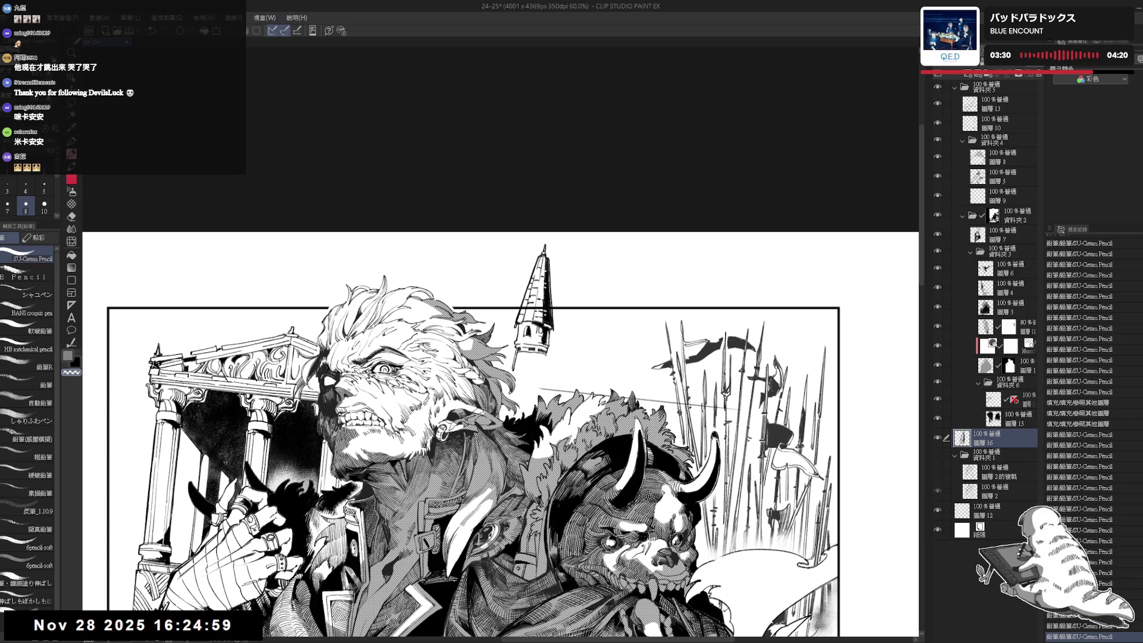
Add a dark vertical stroke on the tower body.
{"action": "left_click_drag", "start_coordinate": [533, 433], "coordinate": [536, 293]}
{"action": "scroll", "coordinate": [536, 294], "scroll_direction": "down", "scroll_amount": 1}
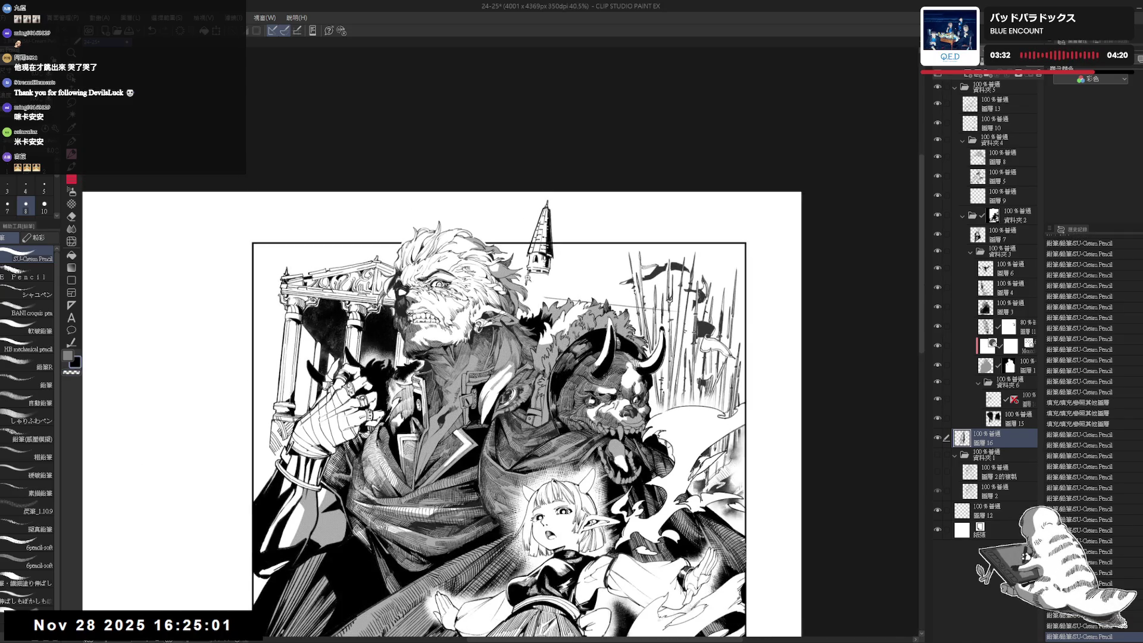
{"action": "scroll", "coordinate": [528, 242], "scroll_direction": "up", "scroll_amount": 1}
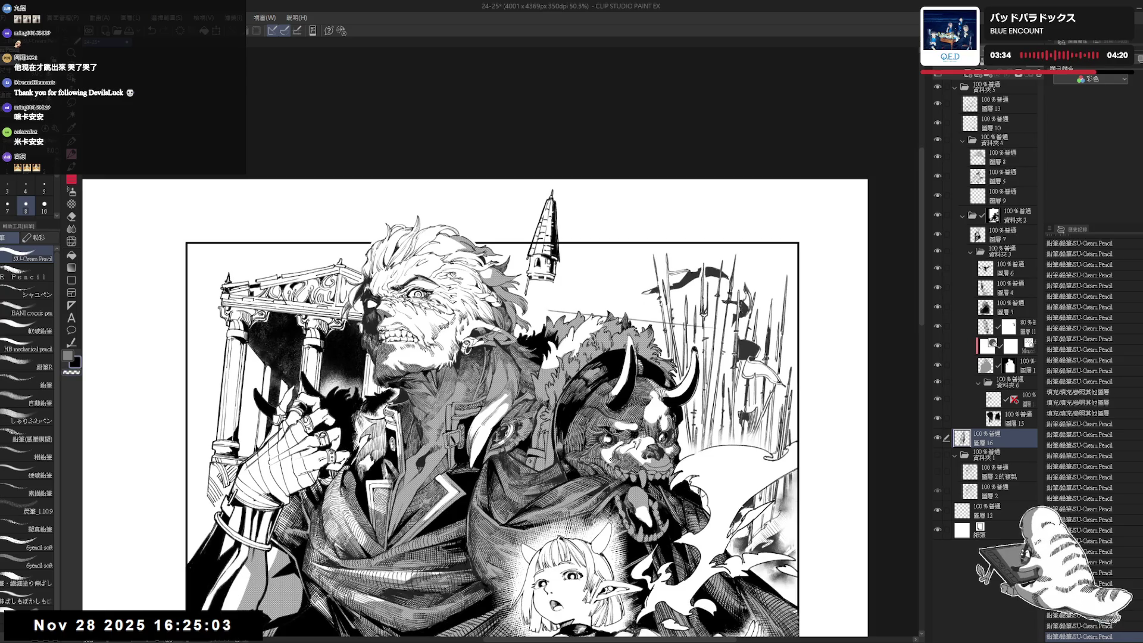
{"action": "scroll", "coordinate": [534, 267], "scroll_direction": "up", "scroll_amount": 1}
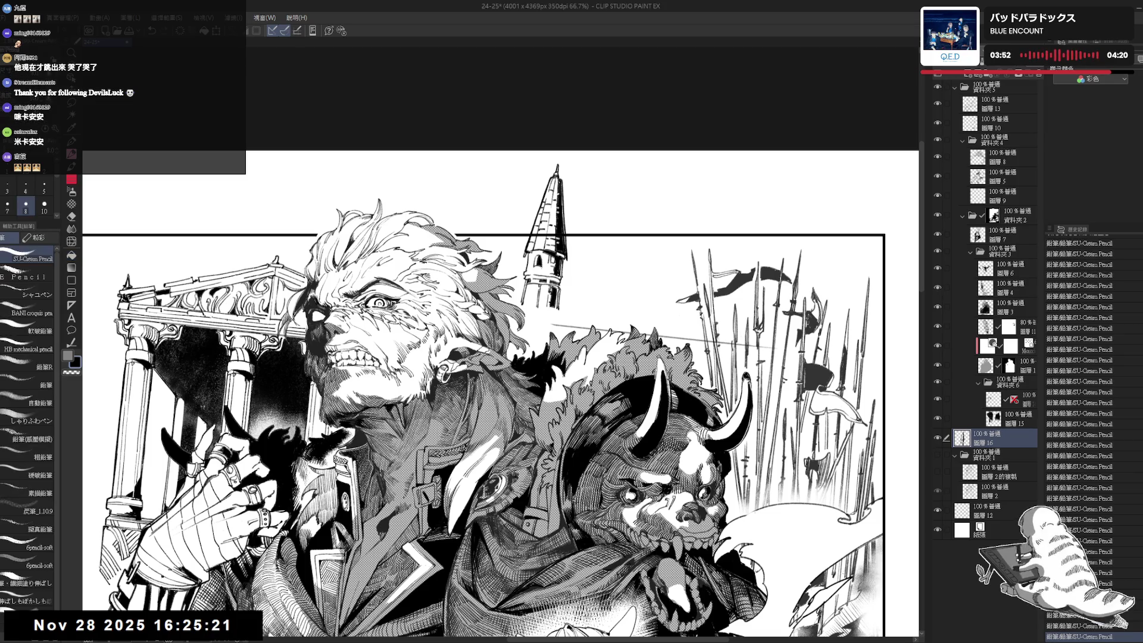
{"action": "scroll", "coordinate": [500, 387], "scroll_direction": "down", "scroll_amount": 3}
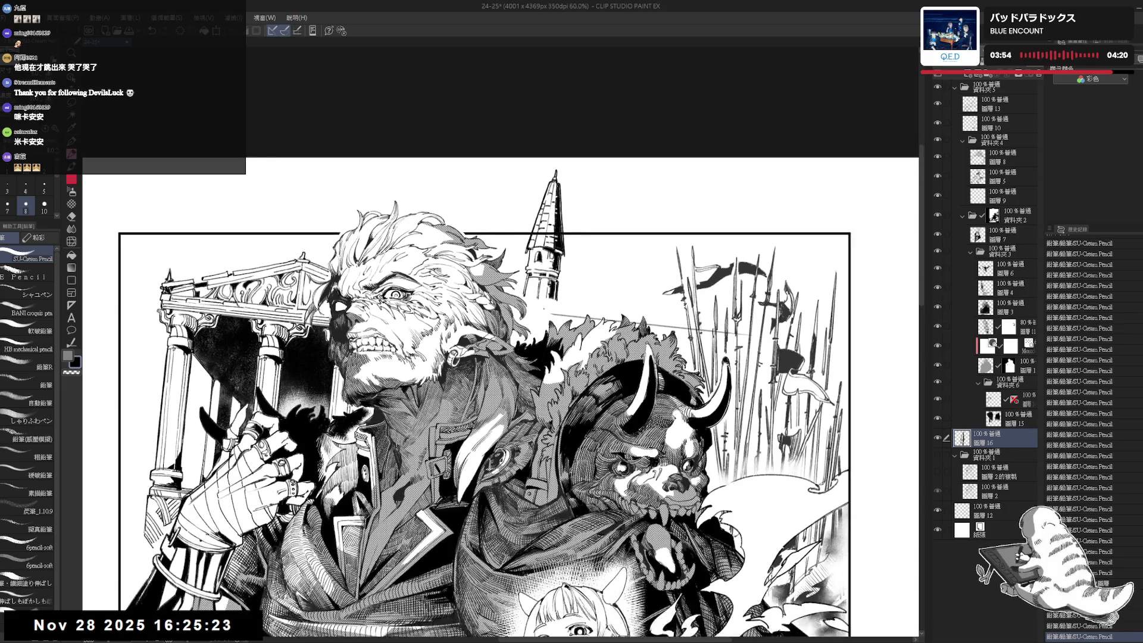
{"action": "scroll", "coordinate": [500, 404], "scroll_direction": "up", "scroll_amount": 1}
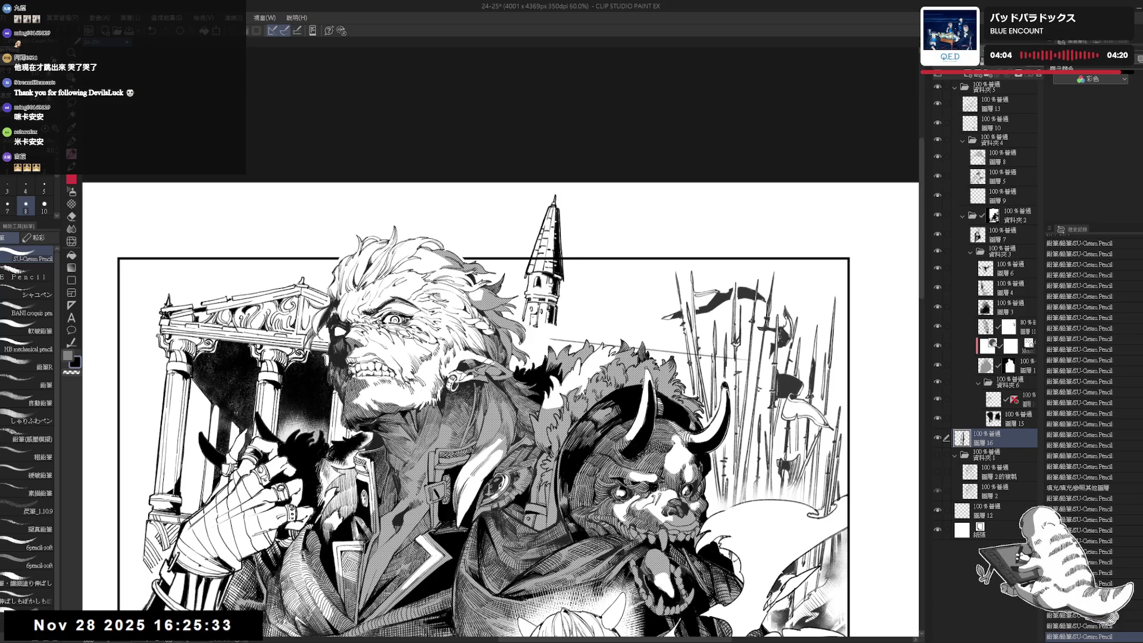
{"action": "left_click_drag", "start_coordinate": [500, 410], "coordinate": [493, 405]}
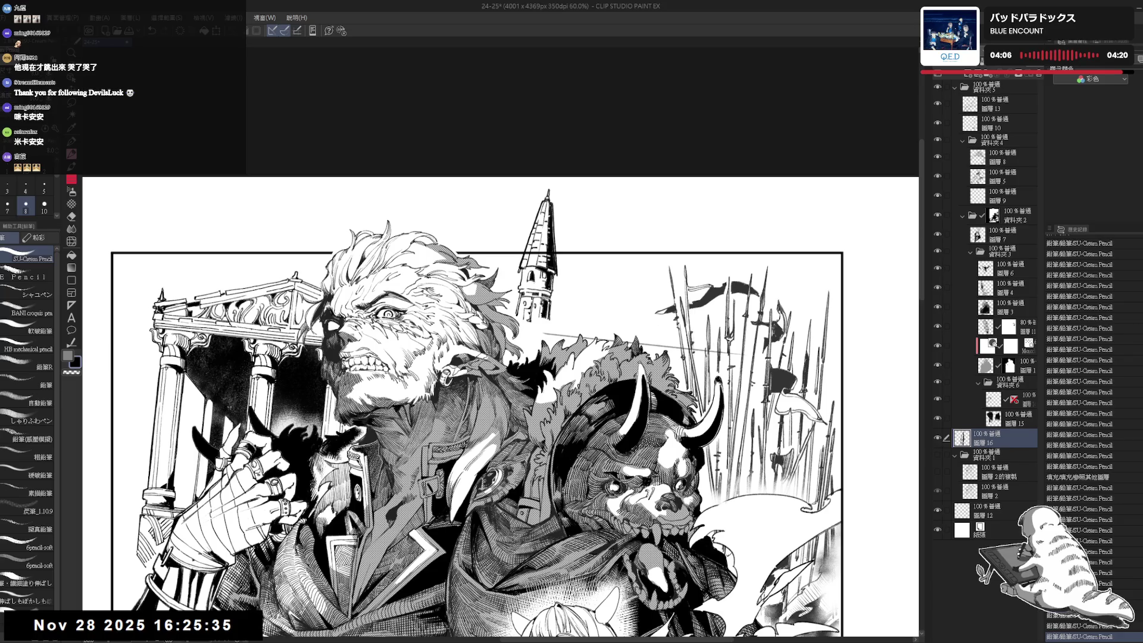
{"action": "scroll", "coordinate": [548, 306], "scroll_direction": "up", "scroll_amount": 2}
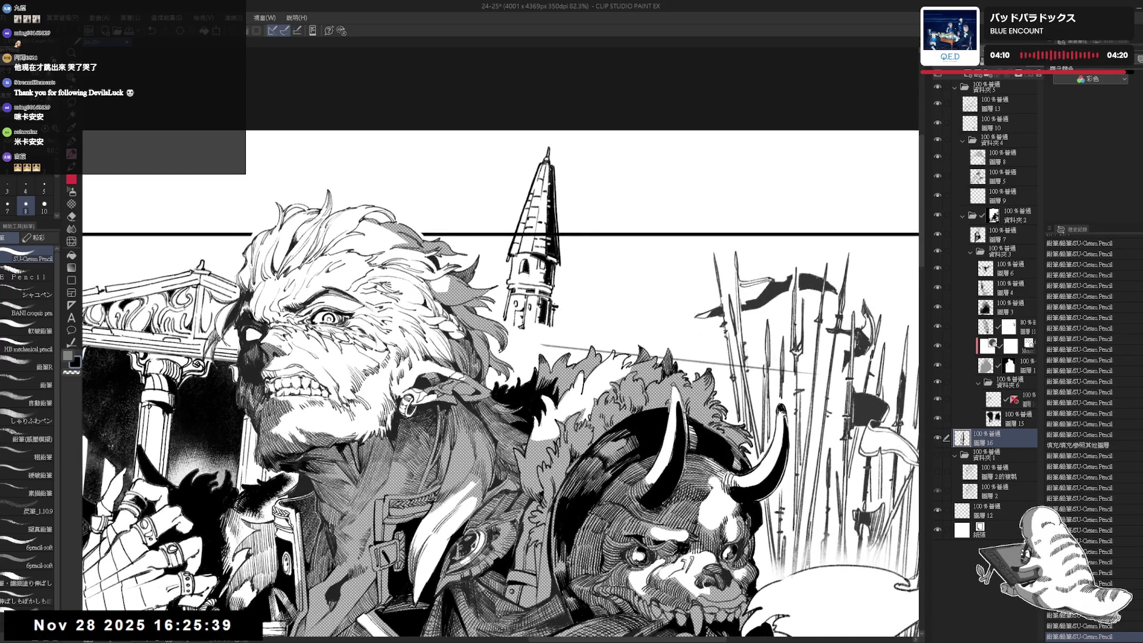
{"action": "left_click_drag", "start_coordinate": [557, 285], "coordinate": [557, 297]}
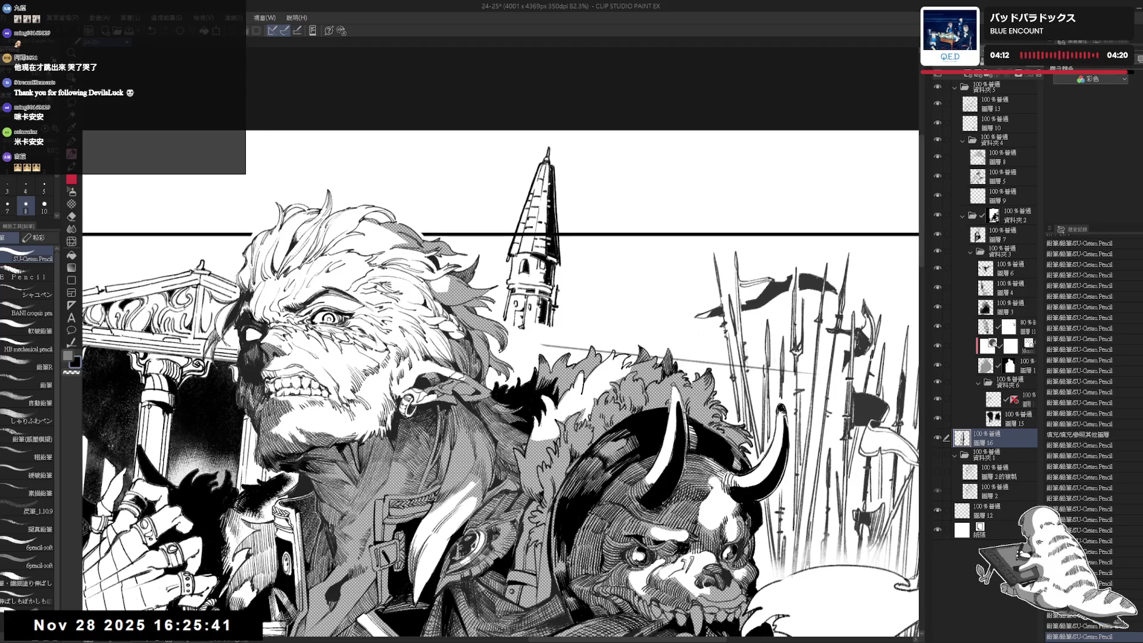
{"action": "left_click_drag", "start_coordinate": [500, 381], "coordinate": [504, 372]}
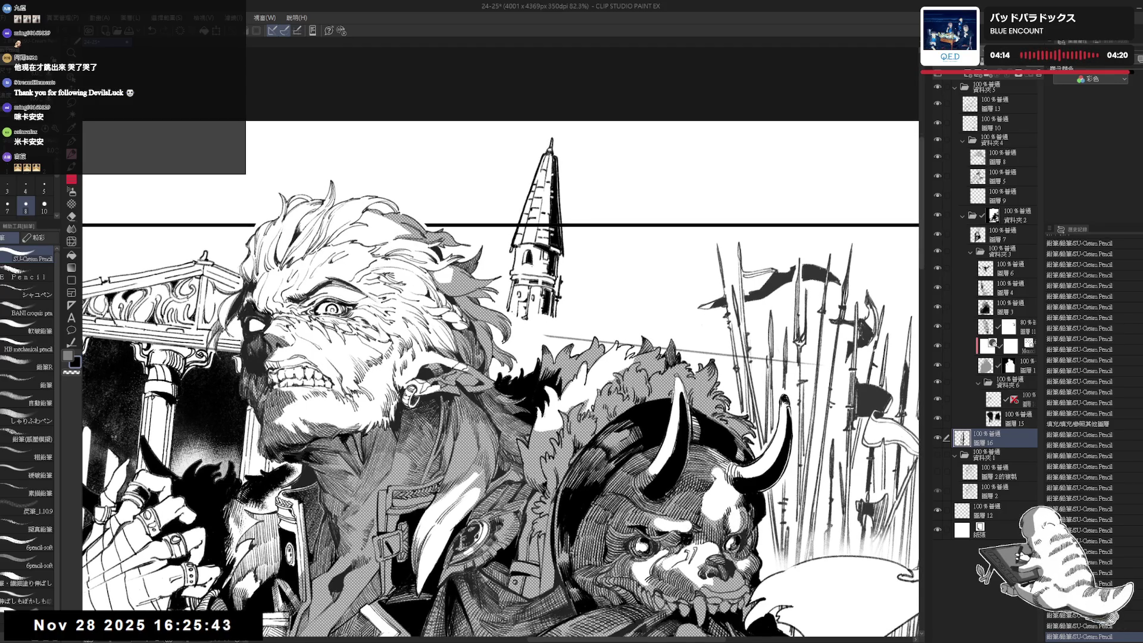
{"action": "scroll", "coordinate": [500, 381], "scroll_direction": "down", "scroll_amount": 3}
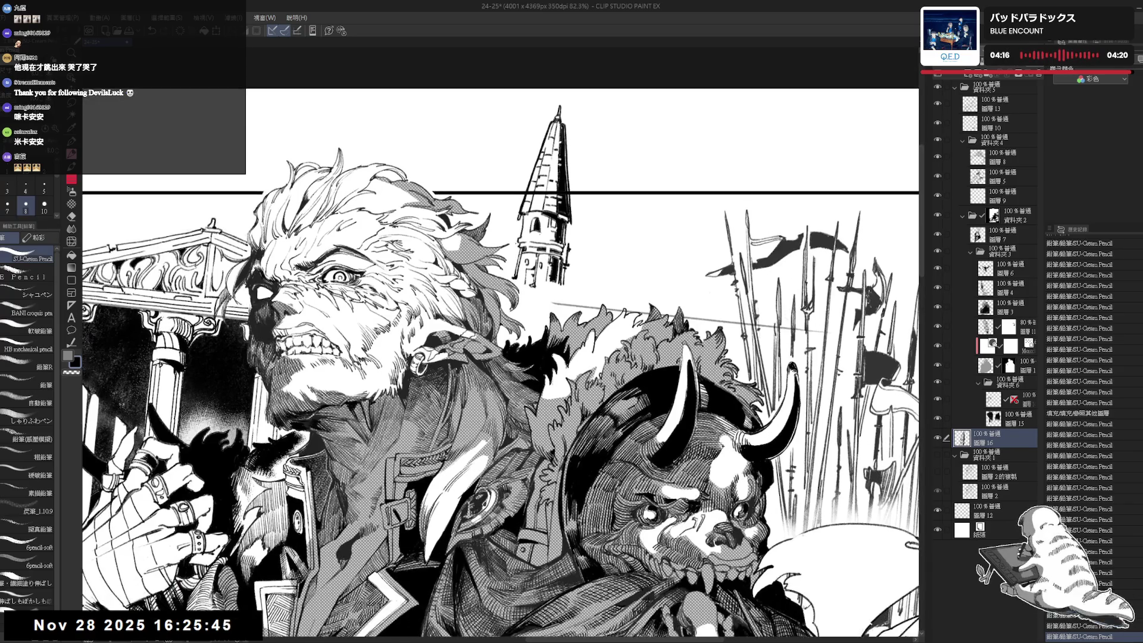
{"action": "left_click_drag", "start_coordinate": [500, 381], "coordinate": [511, 395]}
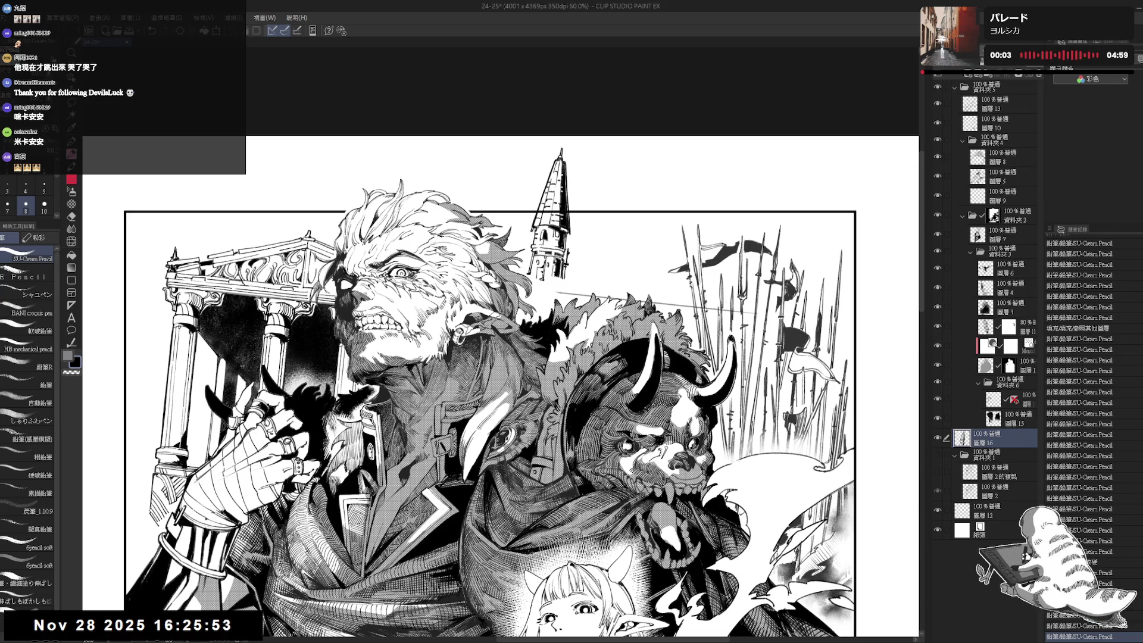
{"action": "scroll", "coordinate": [519, 197], "scroll_direction": "down", "scroll_amount": 3}
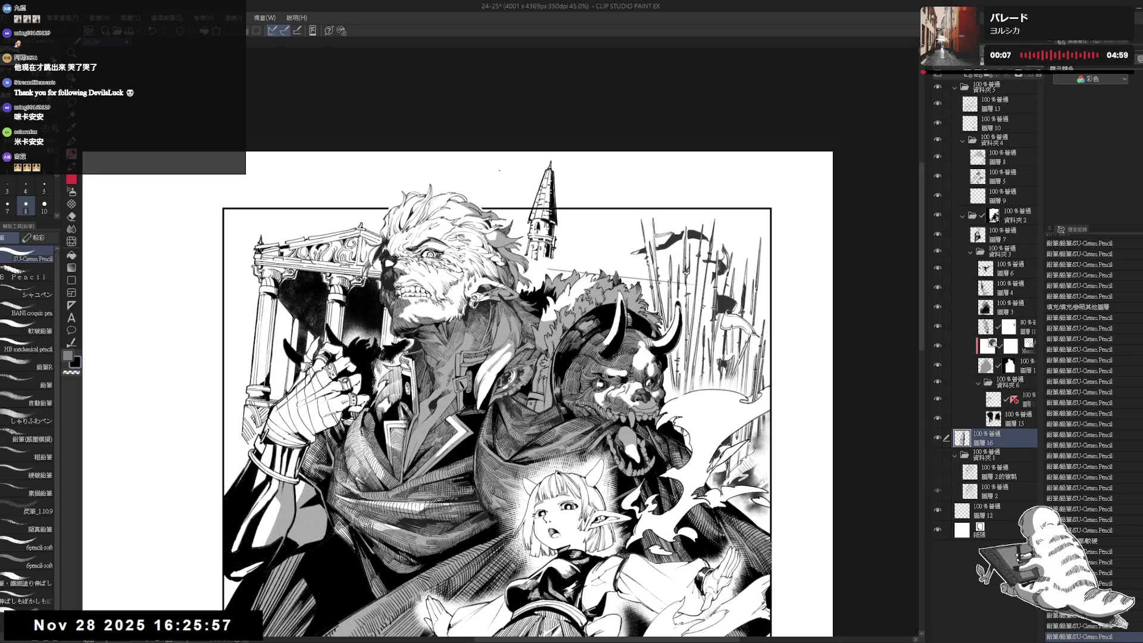
Erase a stray mark, then add horizontal pencil strokes and a small fill near the tower.
{"action": "scroll", "coordinate": [664, 280], "scroll_direction": "up", "scroll_amount": 2}
{"action": "key", "text": "e"}
{"action": "mouse_move", "coordinate": [668, 286]}
{"action": "left_mouse_down"}
{"action": "mouse_move", "coordinate": [653, 300]}
{"action": "mouse_move", "coordinate": [640, 293]}
{"action": "mouse_move", "coordinate": [673, 298]}
{"action": "left_mouse_up"}
{"action": "key", "text": "p"}
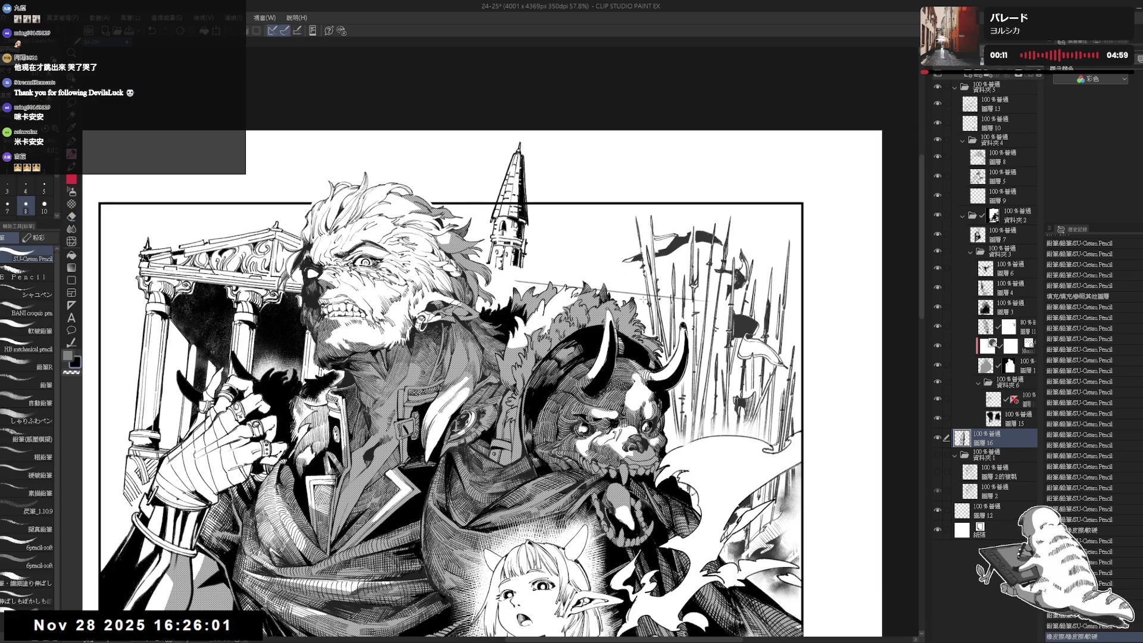
{"action": "scroll", "coordinate": [509, 179], "scroll_direction": "up", "scroll_amount": 2}
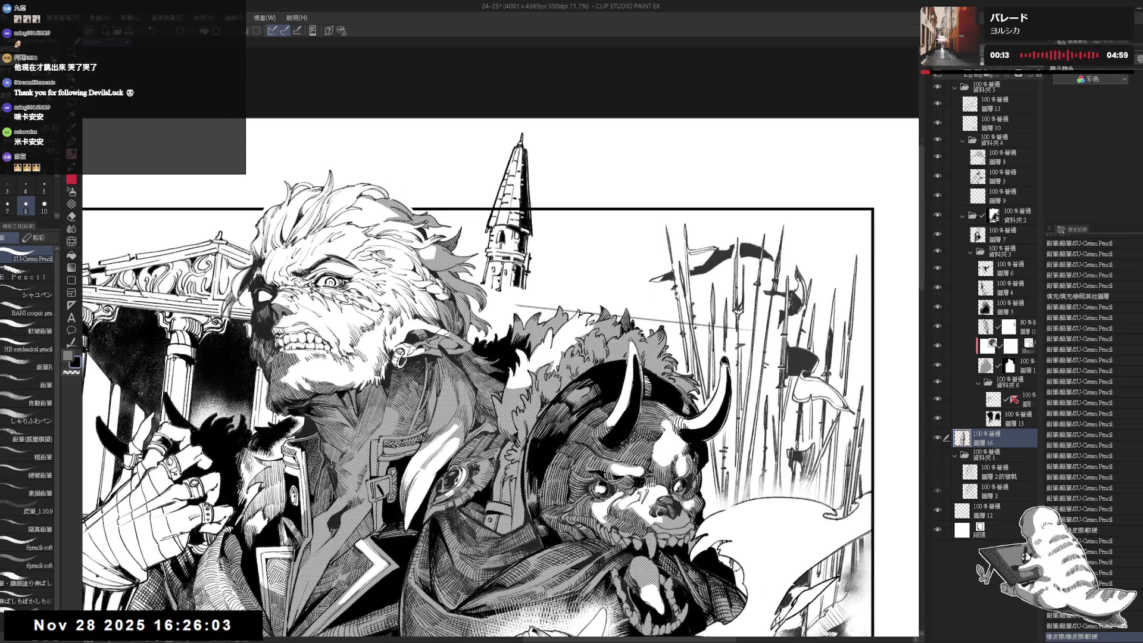
{"action": "left_click_drag", "start_coordinate": [448, 210], "coordinate": [486, 210]}
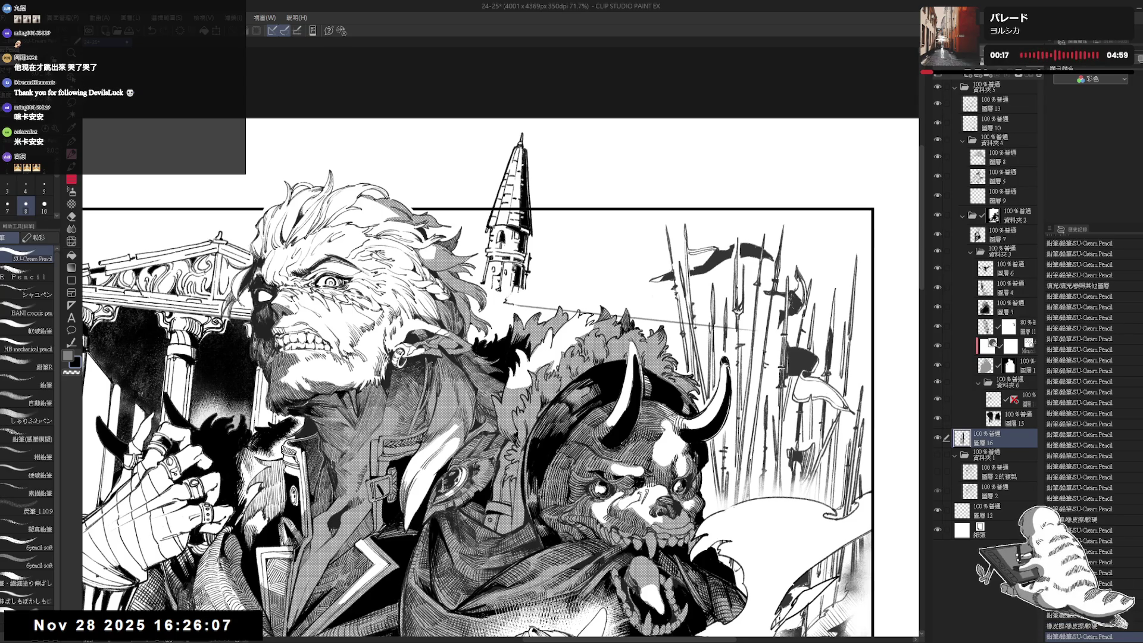
{"action": "left_click_drag", "start_coordinate": [453, 210], "coordinate": [486, 210]}
{"action": "left_click", "coordinate": [464, 214]}
{"action": "left_click_drag", "start_coordinate": [453, 210], "coordinate": [485, 210]}
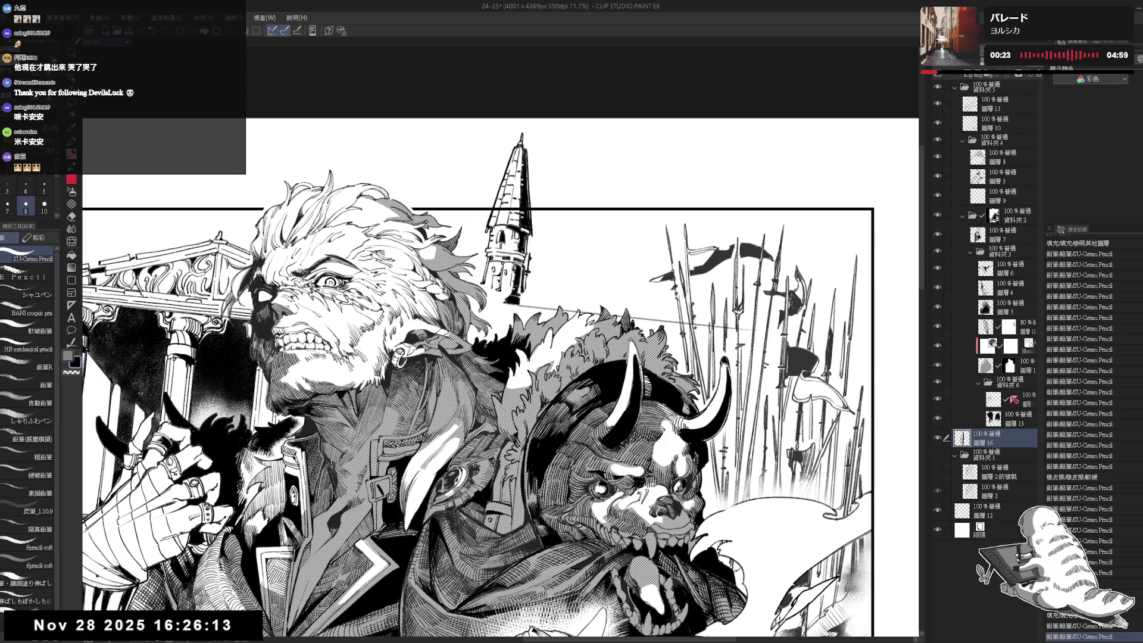
Draw short vertical strokes beside the tower, undoing one stray mark.
{"action": "left_click_drag", "start_coordinate": [560, 215], "coordinate": [557, 229]}
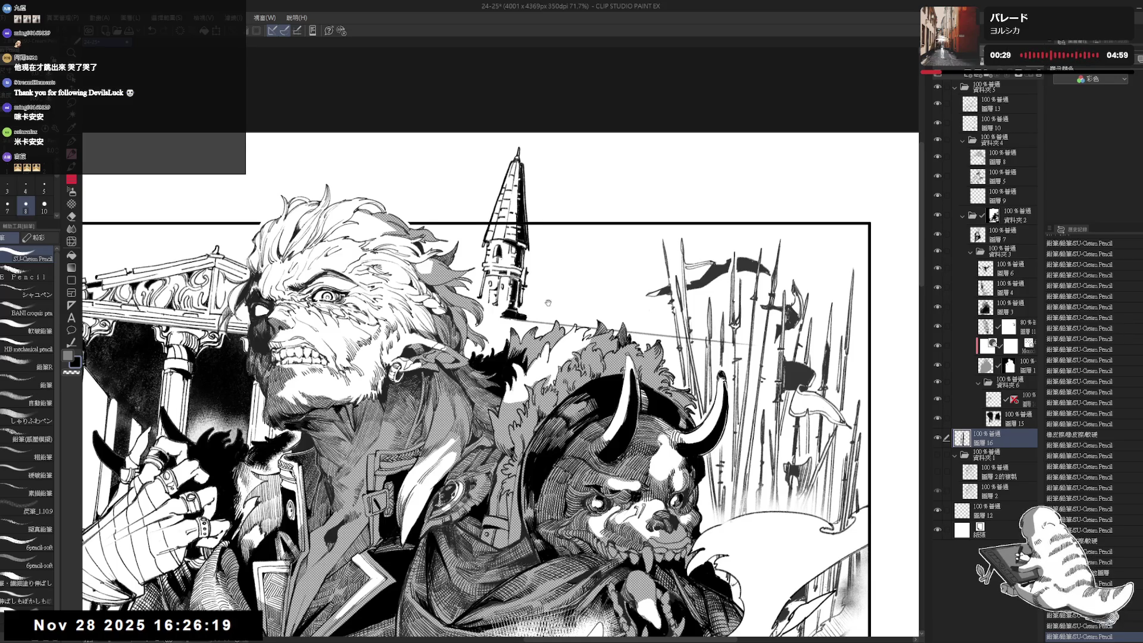
{"action": "left_click_drag", "start_coordinate": [476, 357], "coordinate": [464, 364]}
{"action": "left_click_drag", "start_coordinate": [523, 267], "coordinate": [518, 326]}
{"action": "key", "text": "ctrl+z"}
{"action": "left_click_drag", "start_coordinate": [476, 357], "coordinate": [477, 345]}
{"action": "scroll", "coordinate": [504, 295], "scroll_direction": "down", "scroll_amount": 2}
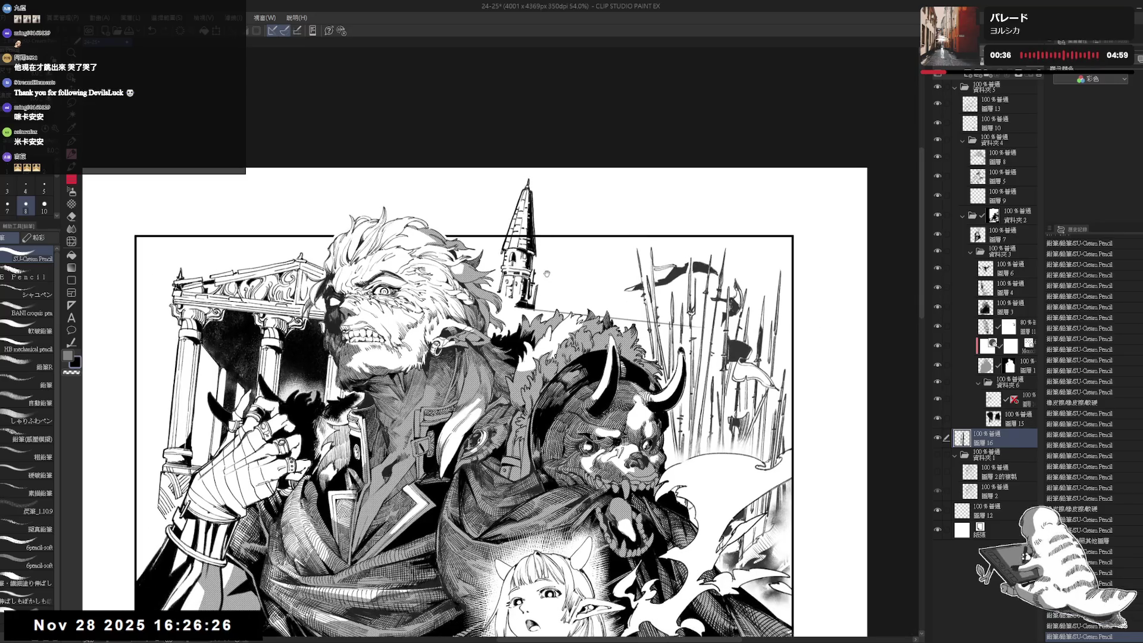
{"action": "left_click_drag", "start_coordinate": [504, 295], "coordinate": [525, 292]}
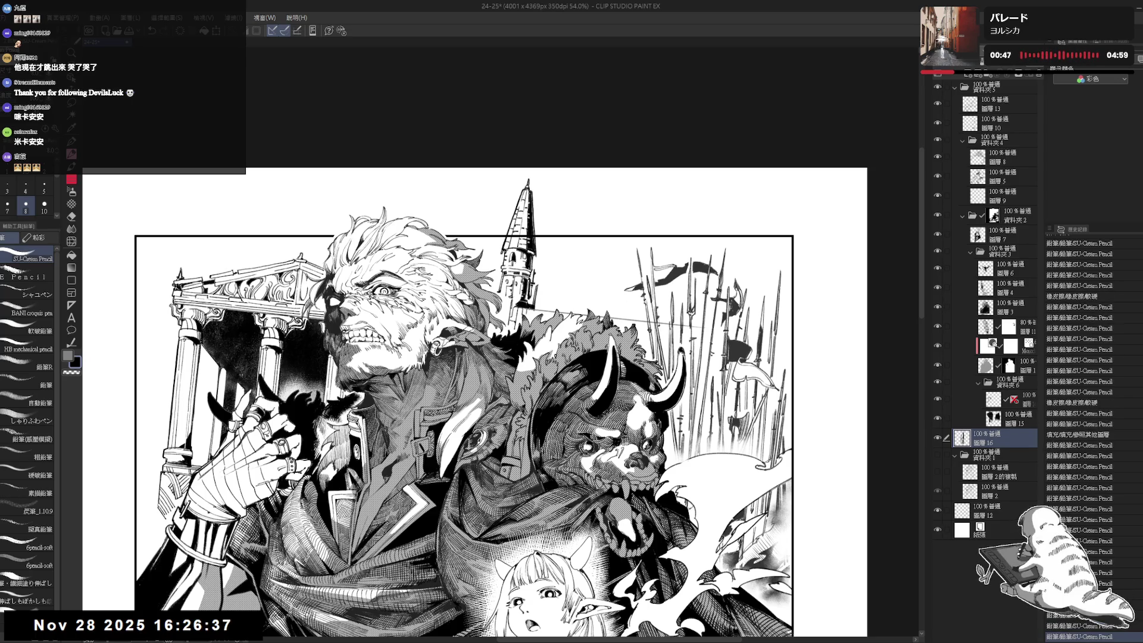
Erase leftover marks near the tower and add another short stroke beside it.
{"action": "left_click_drag", "start_coordinate": [464, 405], "coordinate": [457, 406]}
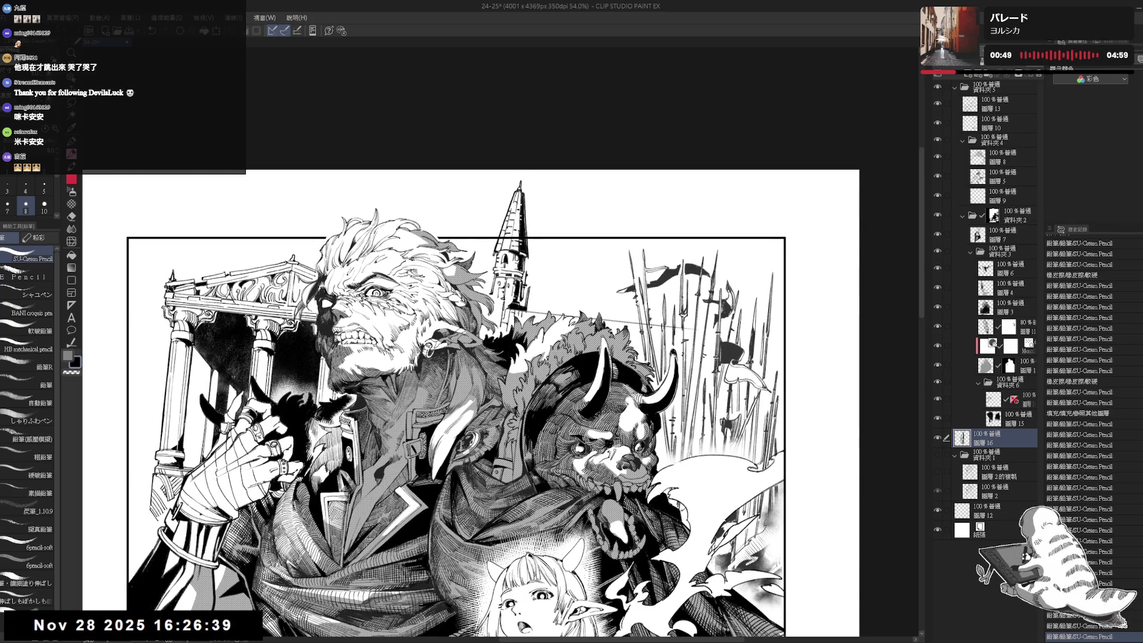
{"action": "left_click_drag", "start_coordinate": [595, 226], "coordinate": [588, 231]}
{"action": "left_click_drag", "start_coordinate": [501, 326], "coordinate": [505, 333]}
{"action": "left_click_drag", "start_coordinate": [588, 231], "coordinate": [584, 216]}
{"action": "scroll", "coordinate": [524, 282], "scroll_direction": "down", "scroll_amount": 3}
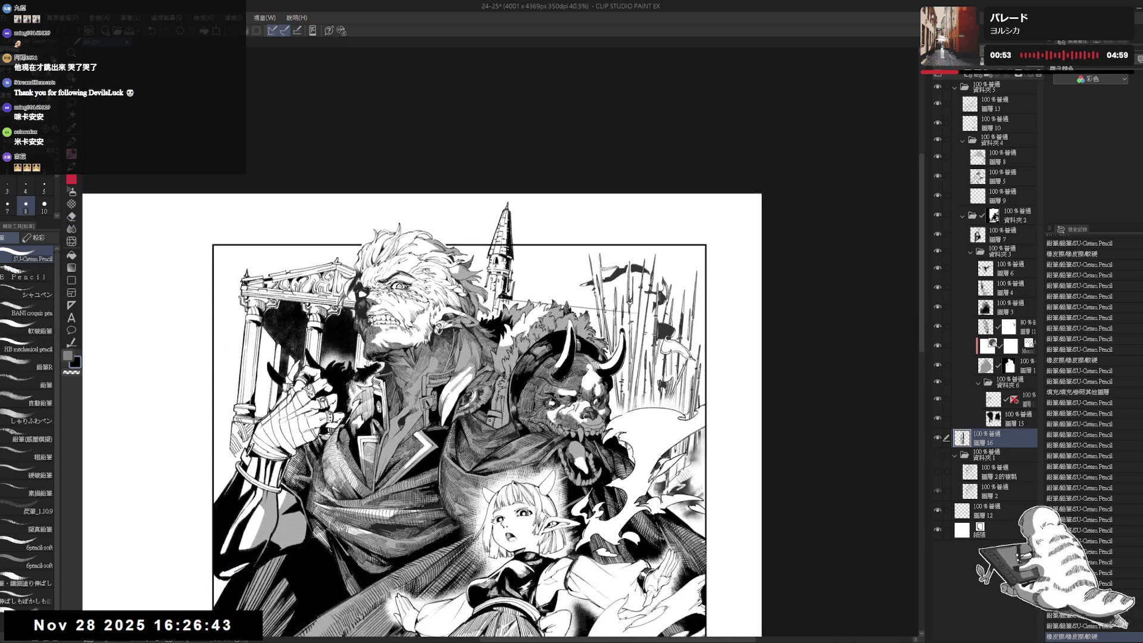
{"action": "scroll", "coordinate": [531, 265], "scroll_direction": "up", "scroll_amount": 2}
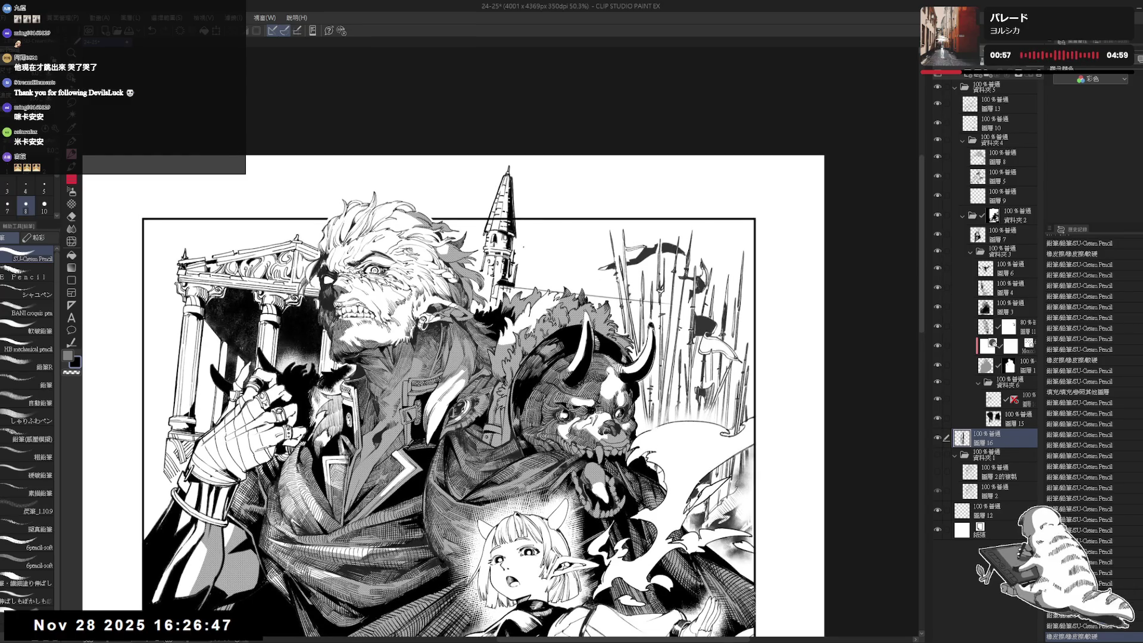
{"action": "left_click_drag", "start_coordinate": [523, 230], "coordinate": [522, 247]}
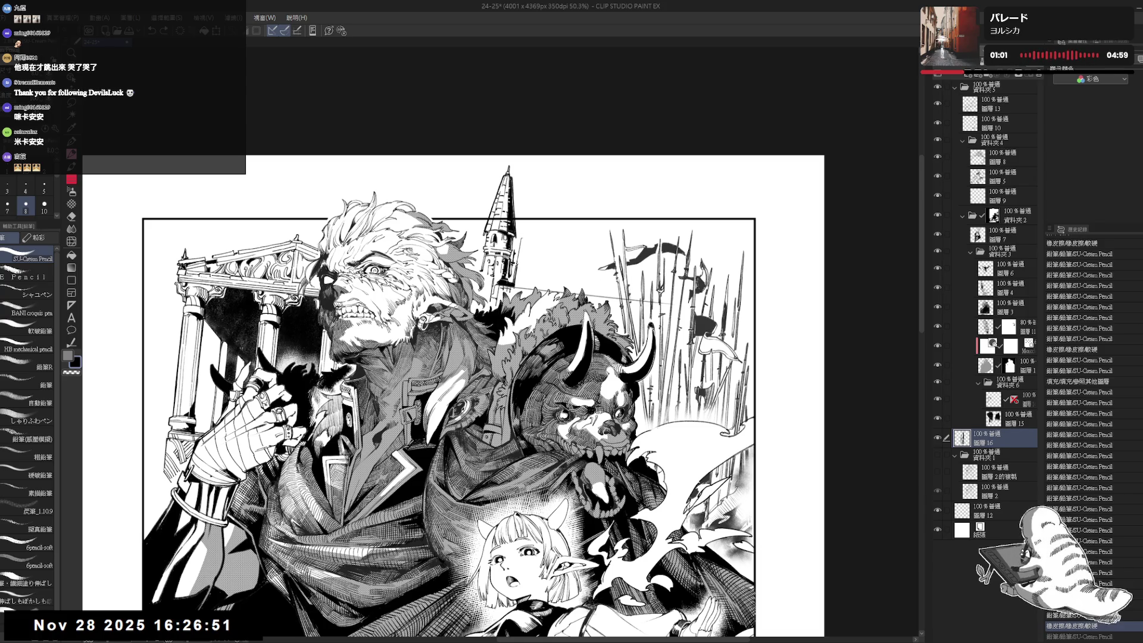
{"action": "left_click_drag", "start_coordinate": [523, 235], "coordinate": [523, 243]}
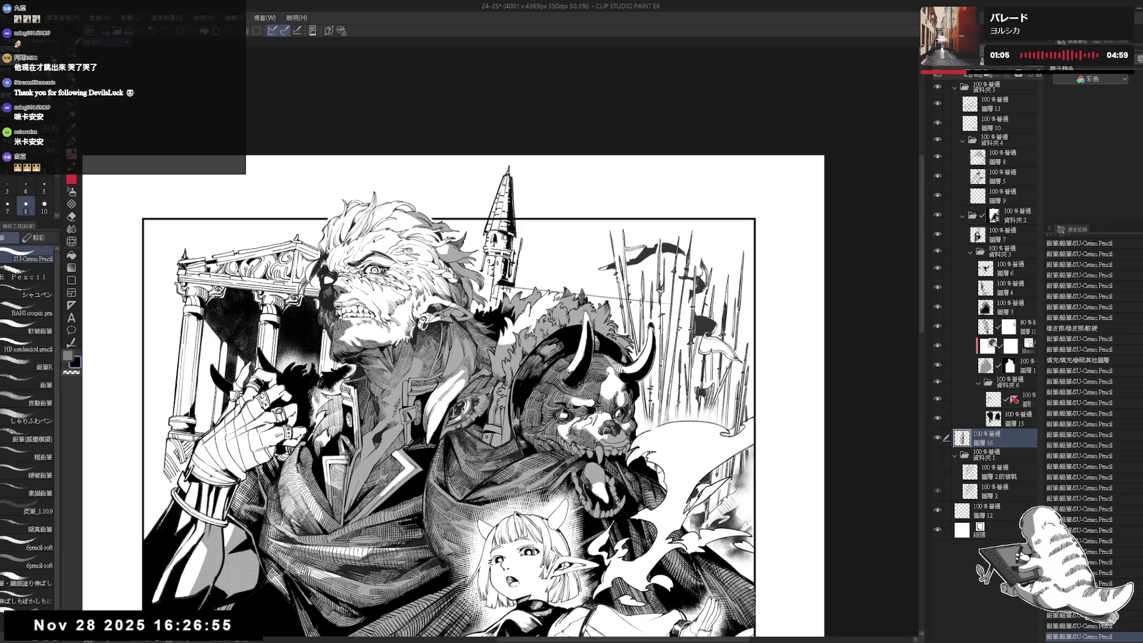
{"action": "left_click", "coordinate": [523, 238]}
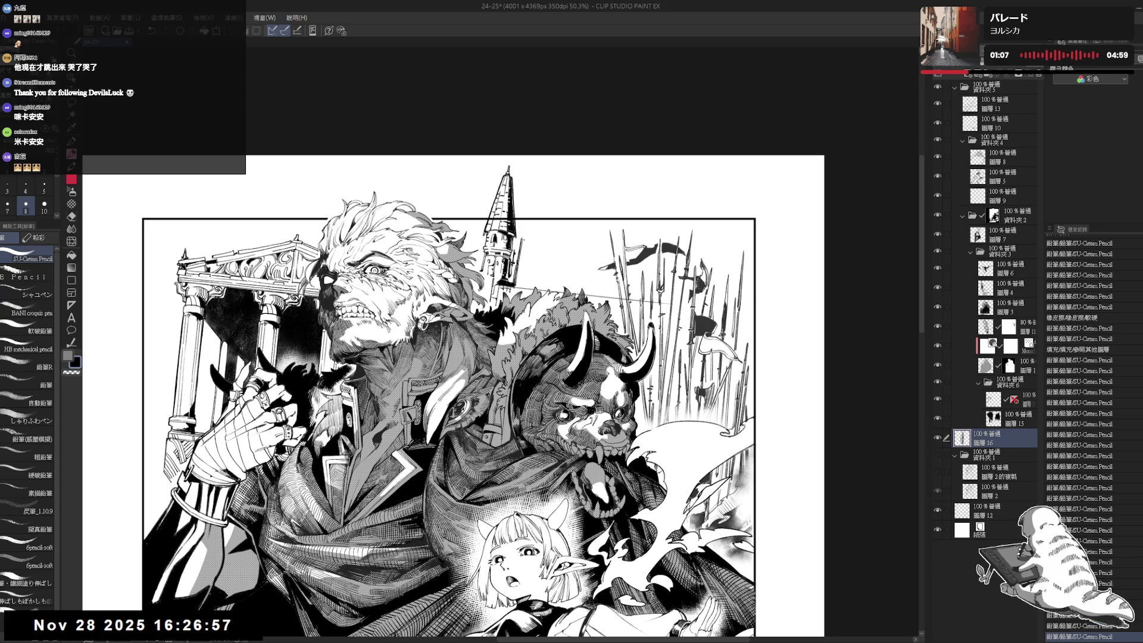
Erase stray marks beside the tower and try small pencil strokes there.
{"action": "key", "text": "e"}
{"action": "left_click", "coordinate": [523, 236]}
{"action": "left_click", "coordinate": [523, 236]}
{"action": "key", "text": "p"}
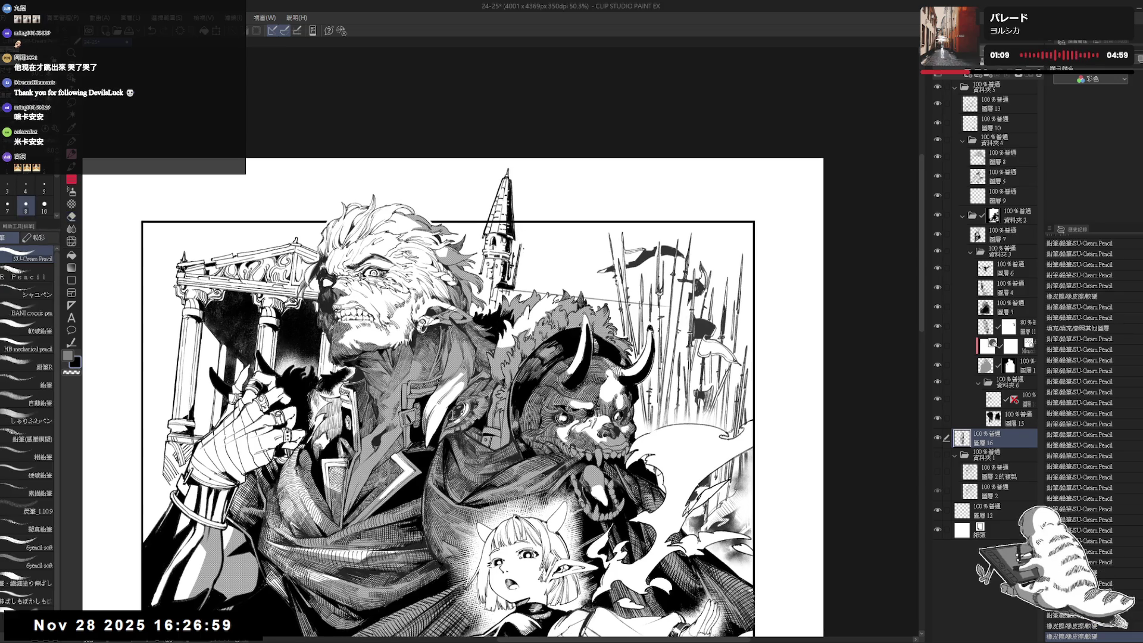
{"action": "left_click", "coordinate": [523, 238]}
{"action": "left_click", "coordinate": [523, 238]}
{"action": "key", "text": "e"}
{"action": "left_click", "coordinate": [523, 238]}
{"action": "key", "text": "p"}
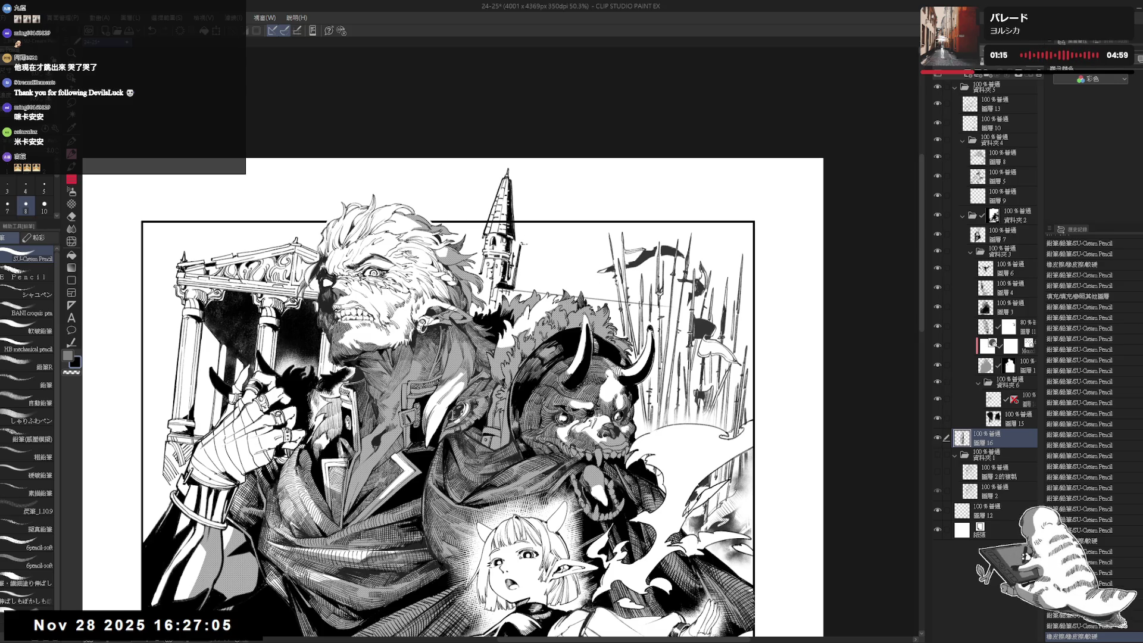
{"action": "key", "text": "ctrl+z"}
Draw diagonal and vertical block edges beside the tower and fill the enclosed area black.
{"action": "left_click_drag", "start_coordinate": [524, 247], "coordinate": [532, 249]}
{"action": "key", "text": "ctrl+z"}
{"action": "mouse_move", "coordinate": [525, 245]}
{"action": "left_mouse_down"}
{"action": "mouse_move", "coordinate": [543, 242]}
{"action": "mouse_move", "coordinate": [541, 260]}
{"action": "left_mouse_up"}
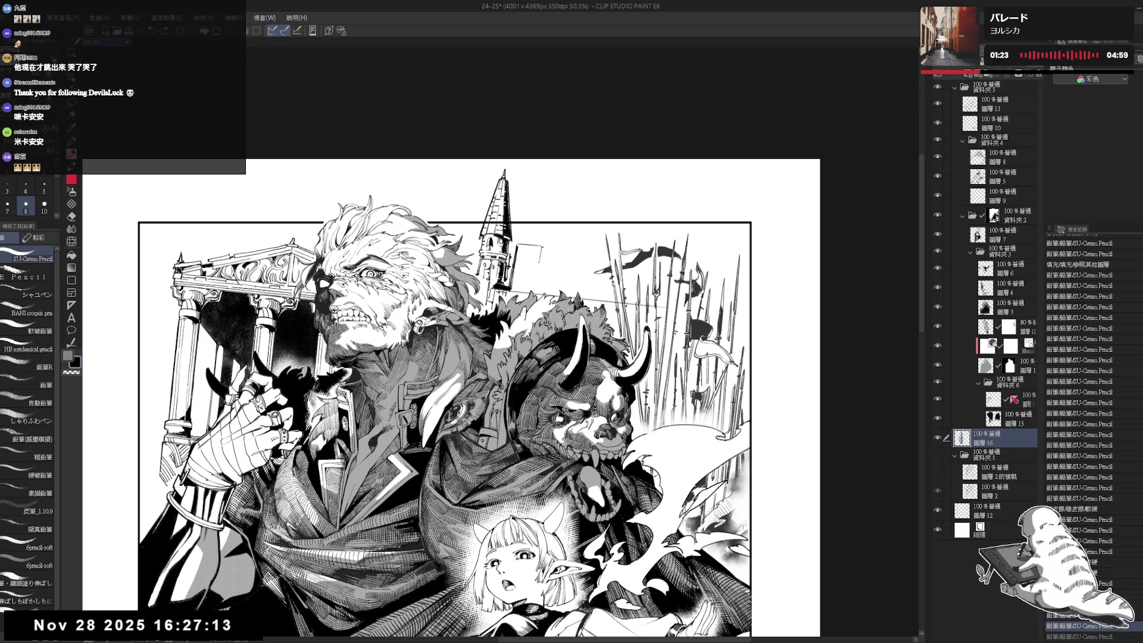
{"action": "left_click_drag", "start_coordinate": [541, 254], "coordinate": [527, 285]}
{"action": "key", "text": "e"}
{"action": "key", "text": "p"}
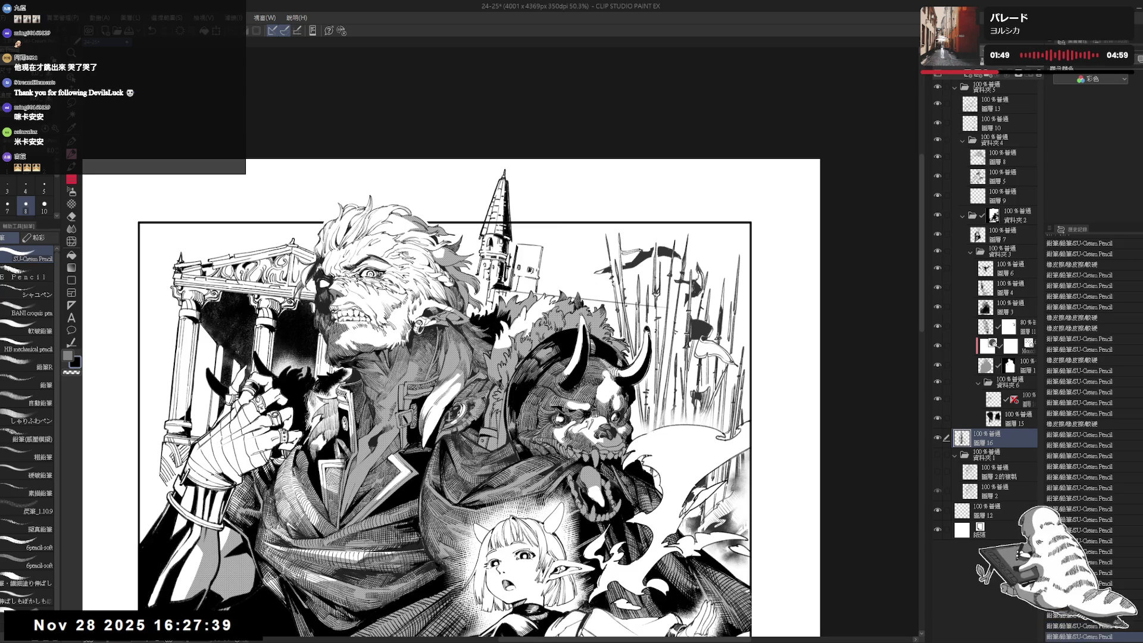
{"action": "left_click", "coordinate": [525, 281]}
Add a short vertical stroke, restore the undone strokes, and reset the tilted view upright.
{"action": "left_click_drag", "start_coordinate": [512, 271], "coordinate": [513, 288]}
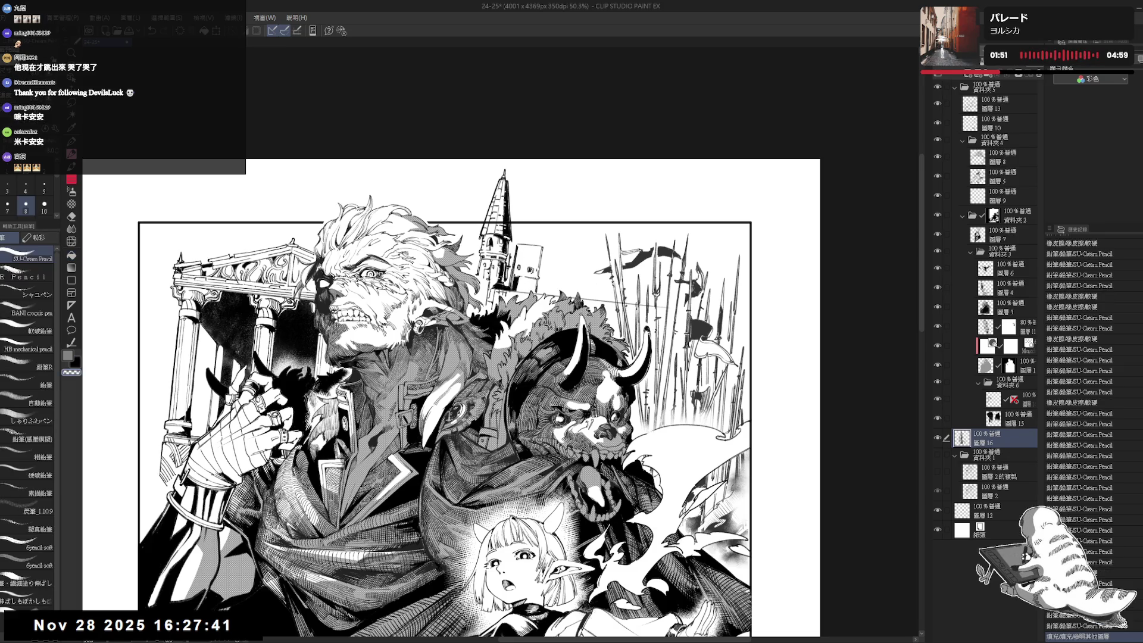
{"action": "key", "text": "ctrl+z"}
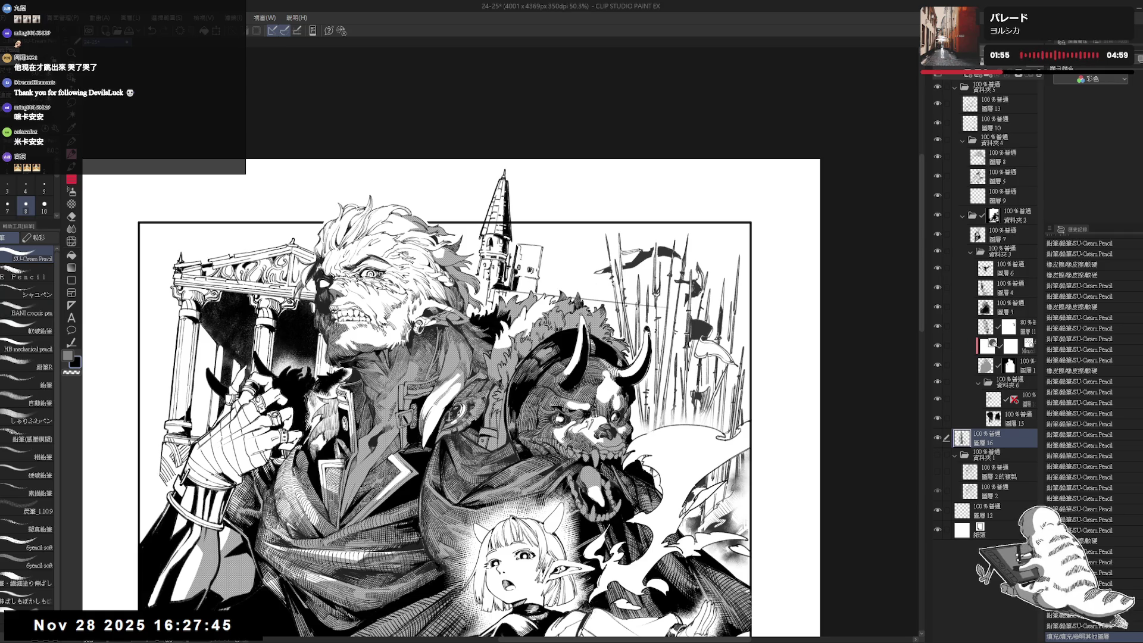
{"action": "key", "text": "ctrl+y"}
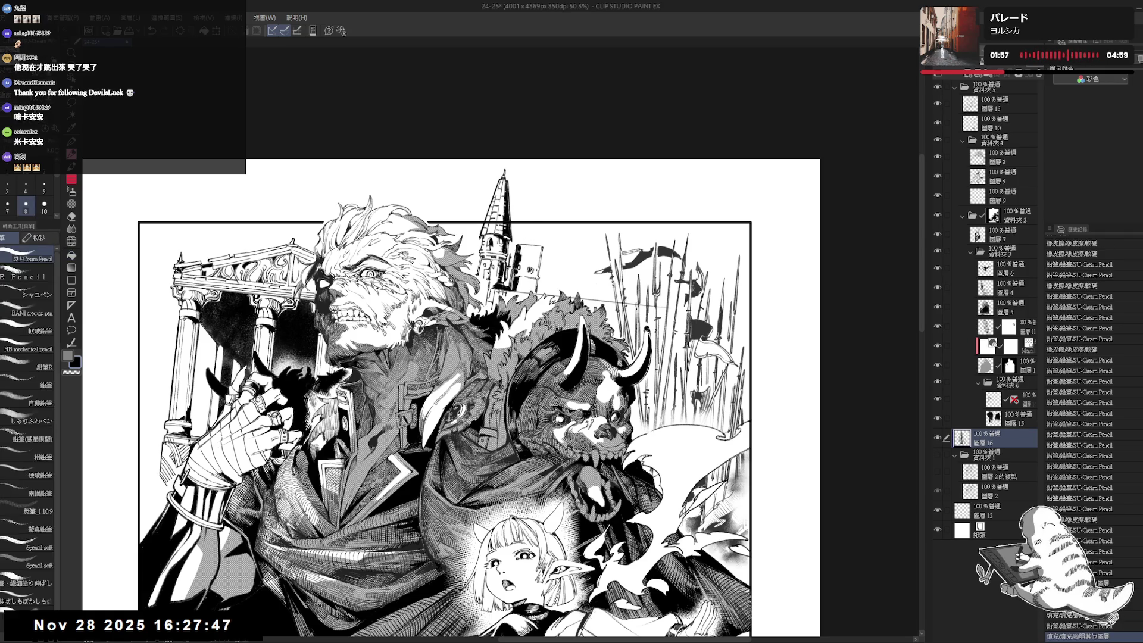
{"action": "key", "text": "ctrl+y"}
{"action": "key", "text": "ctrl+y"}
{"action": "key", "text": "ctrl+y"}
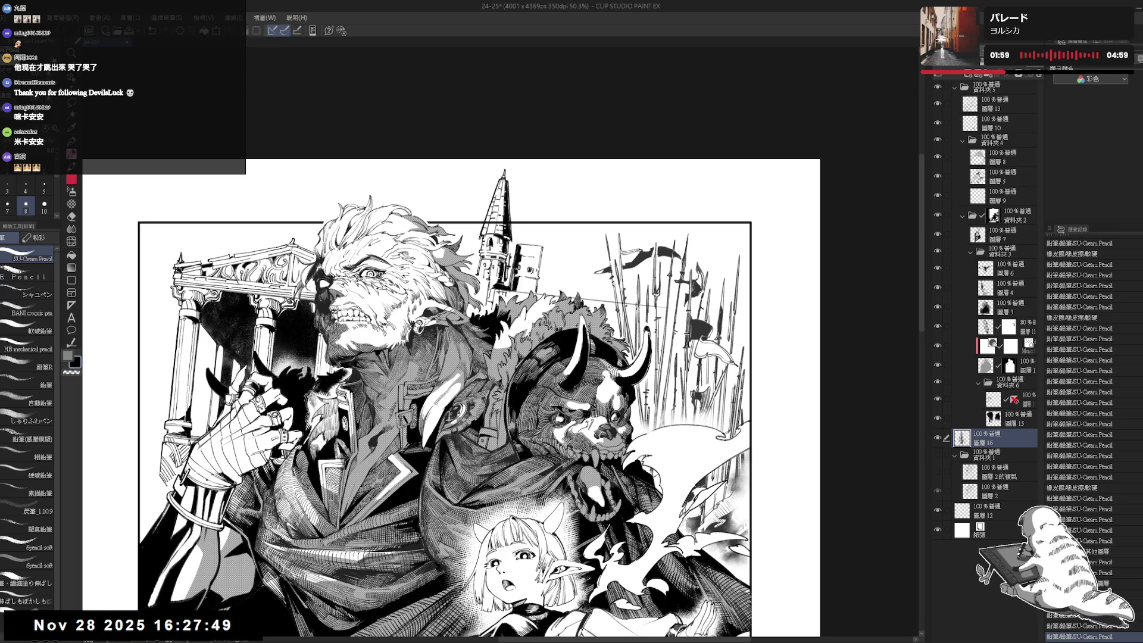
{"action": "key", "text": "ctrl+y"}
{"action": "key", "text": "ctrl+y"}
{"action": "key", "text": "ctrl+y"}
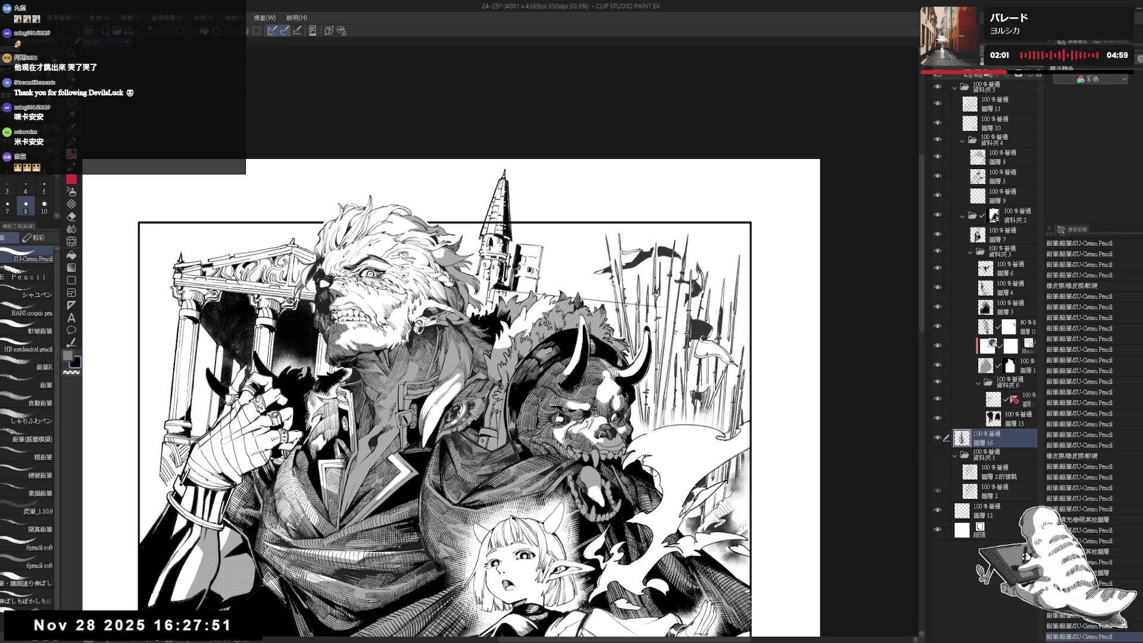
{"action": "key", "text": "ctrl+y"}
{"action": "key", "text": "ctrl+y"}
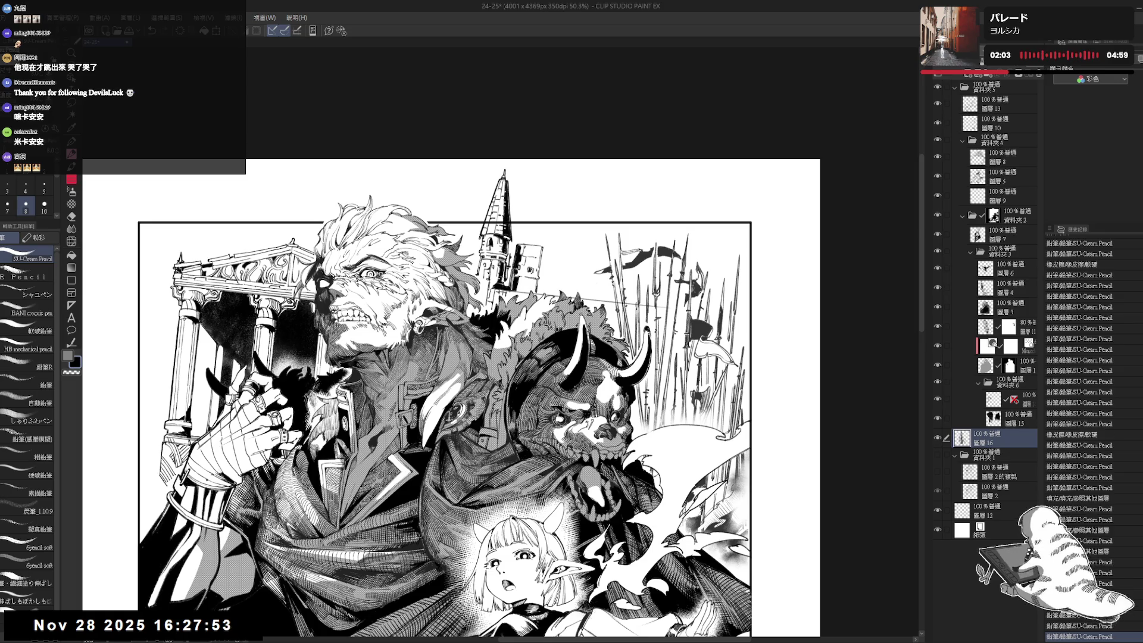
{"action": "key", "text": "r"}
{"action": "left_click_drag", "start_coordinate": [595, 452], "coordinate": [643, 333]}
{"action": "key", "text": "ctrl+y"}
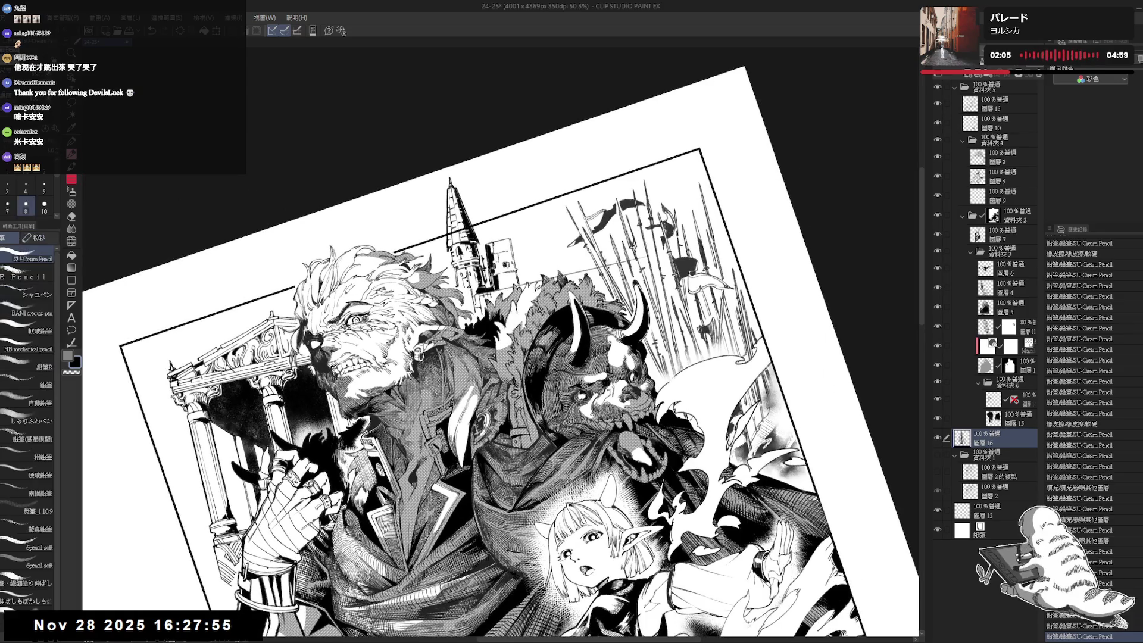
{"action": "key", "text": "ctrl+at"}
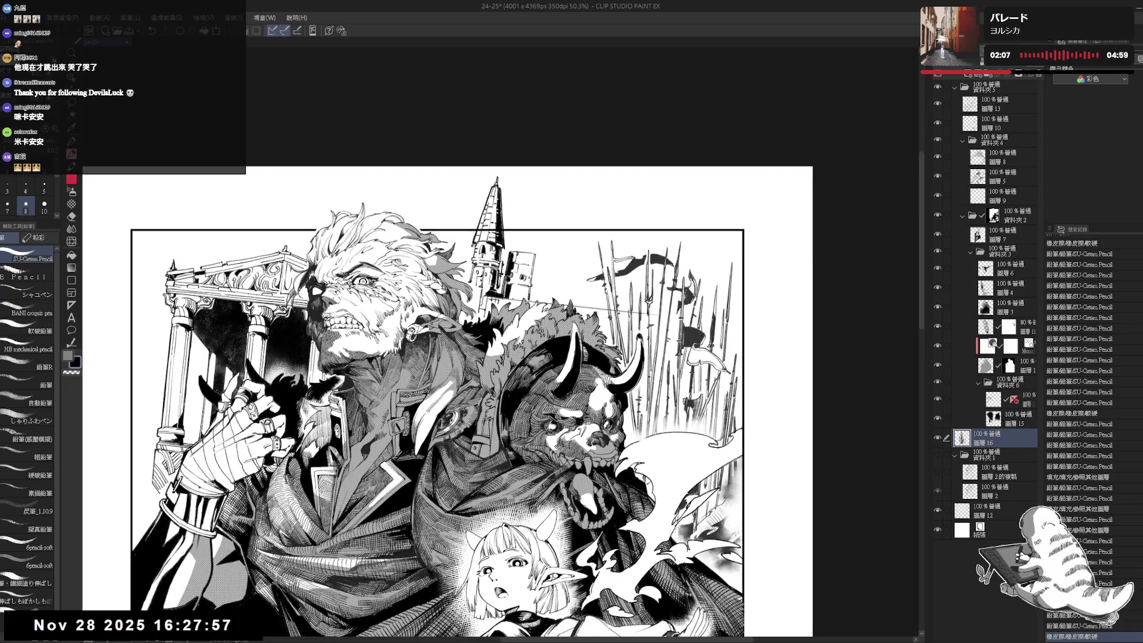
{"action": "left_click", "coordinate": [1024, 405]}
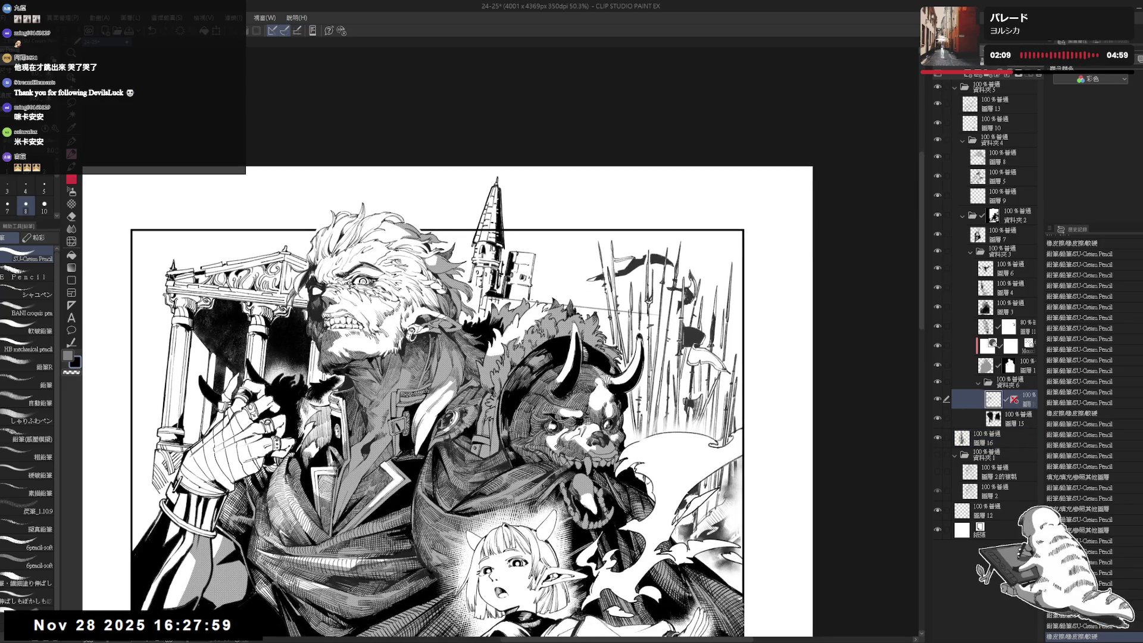
Erase small marks near the tower on layer 16.
{"action": "key", "text": "e"}
{"action": "left_click_drag", "start_coordinate": [506, 300], "coordinate": [524, 300]}
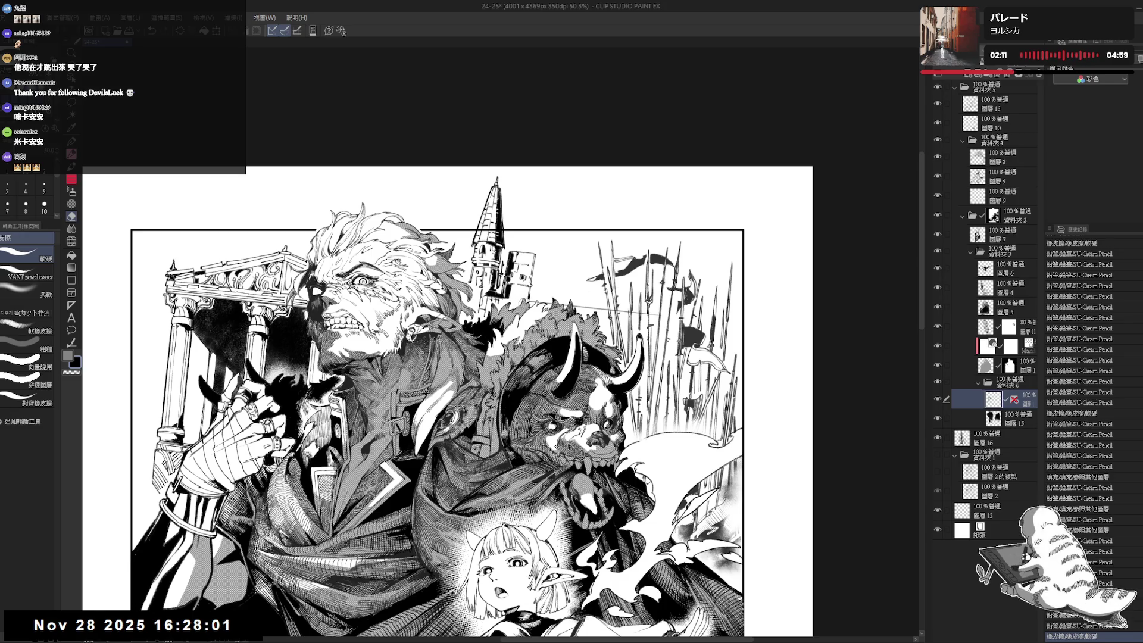
{"action": "key", "text": "p"}
{"action": "key", "text": "ctrl+plus"}
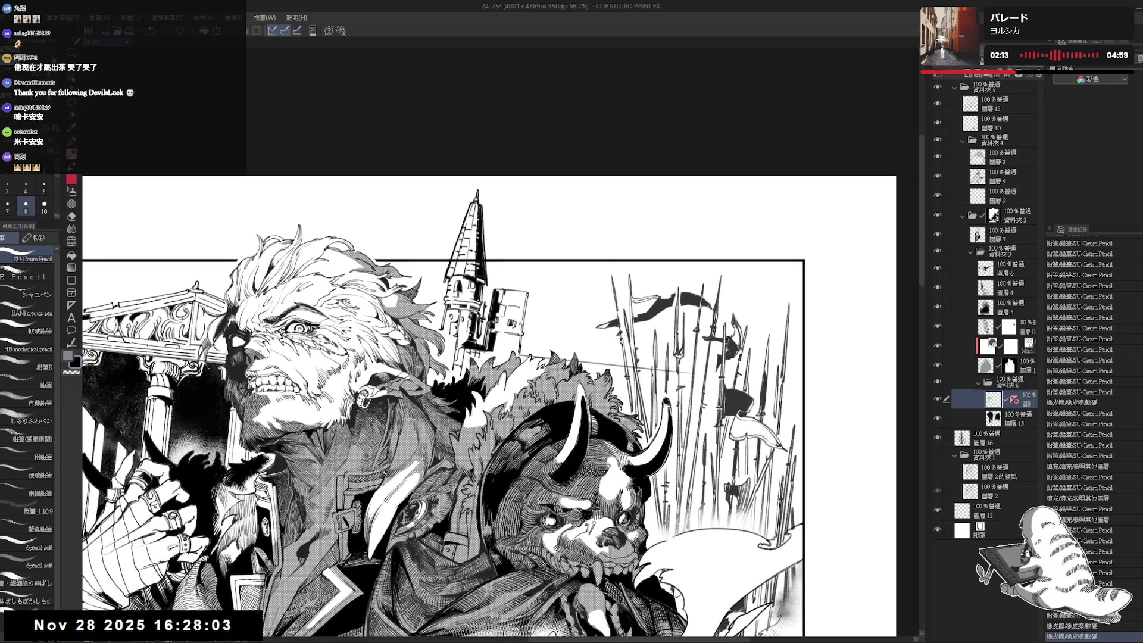
{"action": "left_click", "coordinate": [994, 438]}
{"action": "key", "text": "e"}
{"action": "left_click_drag", "start_coordinate": [494, 279], "coordinate": [508, 295]}
{"action": "key", "text": "p"}
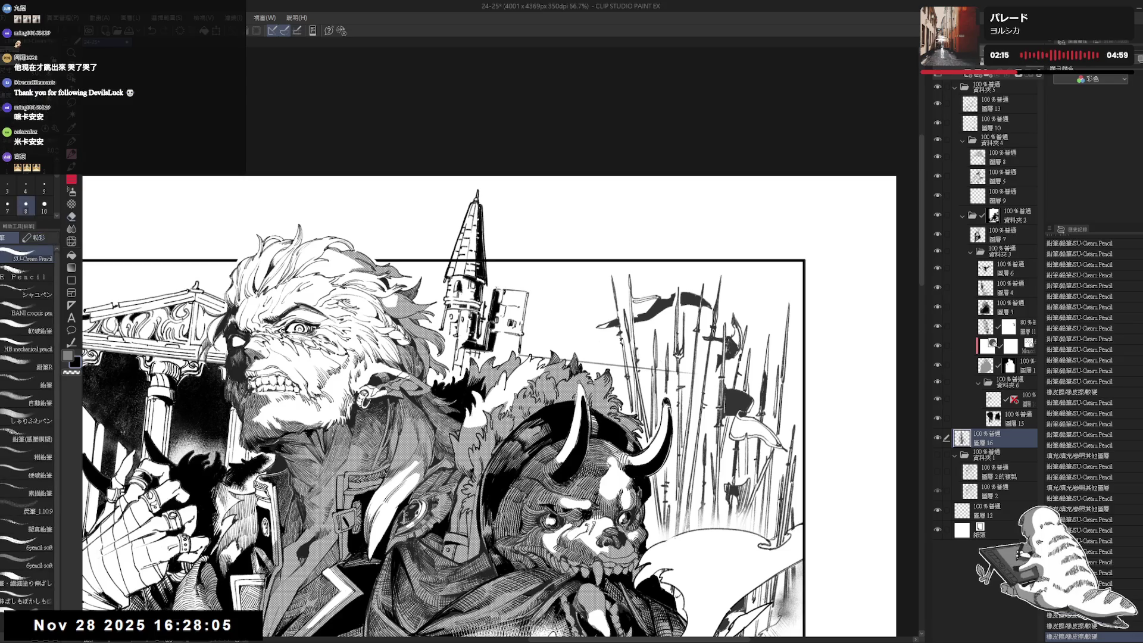
{"action": "left_click_drag", "start_coordinate": [225, 622], "coordinate": [229, 626]}
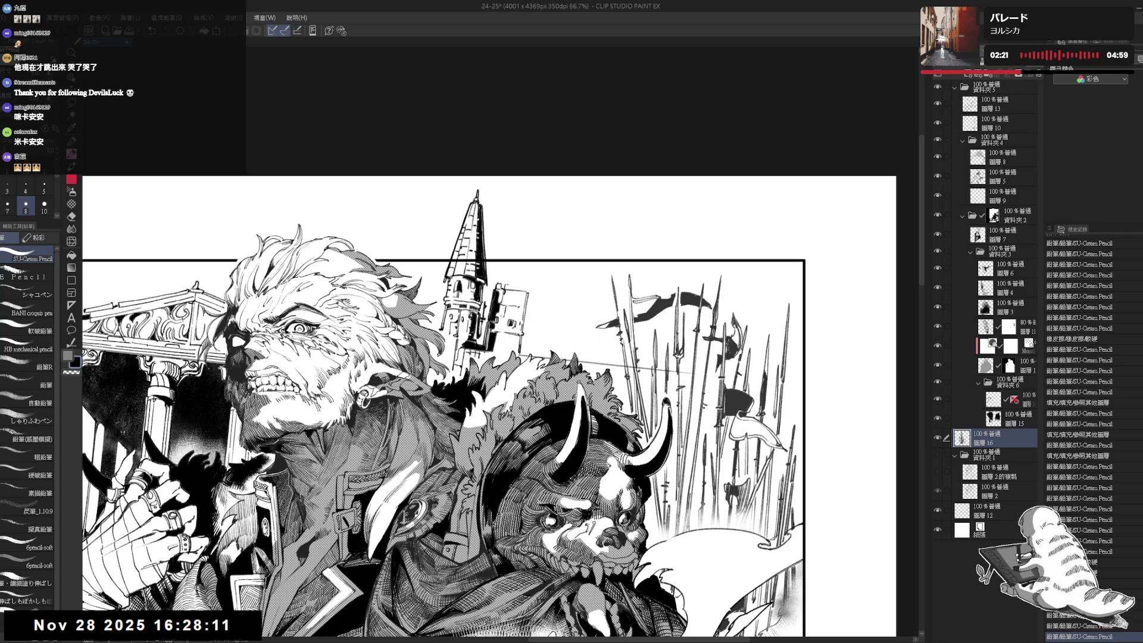
Clean up more small stray marks and redraw a short stroke beside the tower.
{"action": "key", "text": "e"}
{"action": "left_click_drag", "start_coordinate": [225, 622], "coordinate": [229, 625]}
{"action": "key", "text": "p"}
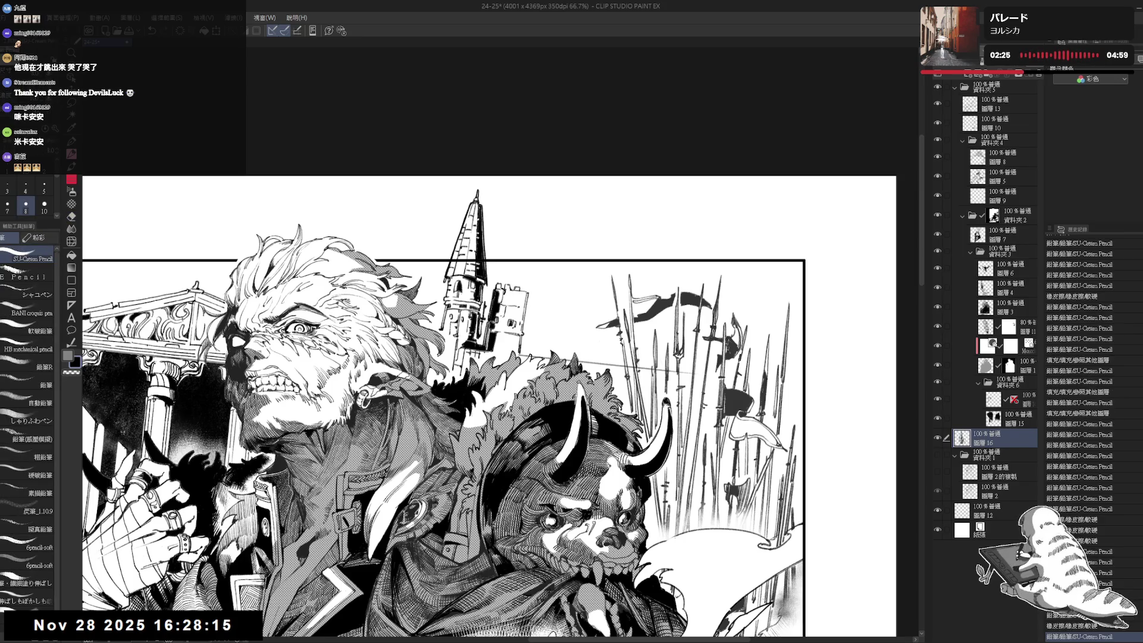
{"action": "key", "text": "e"}
{"action": "left_click", "coordinate": [522, 290]}
{"action": "key", "text": "p"}
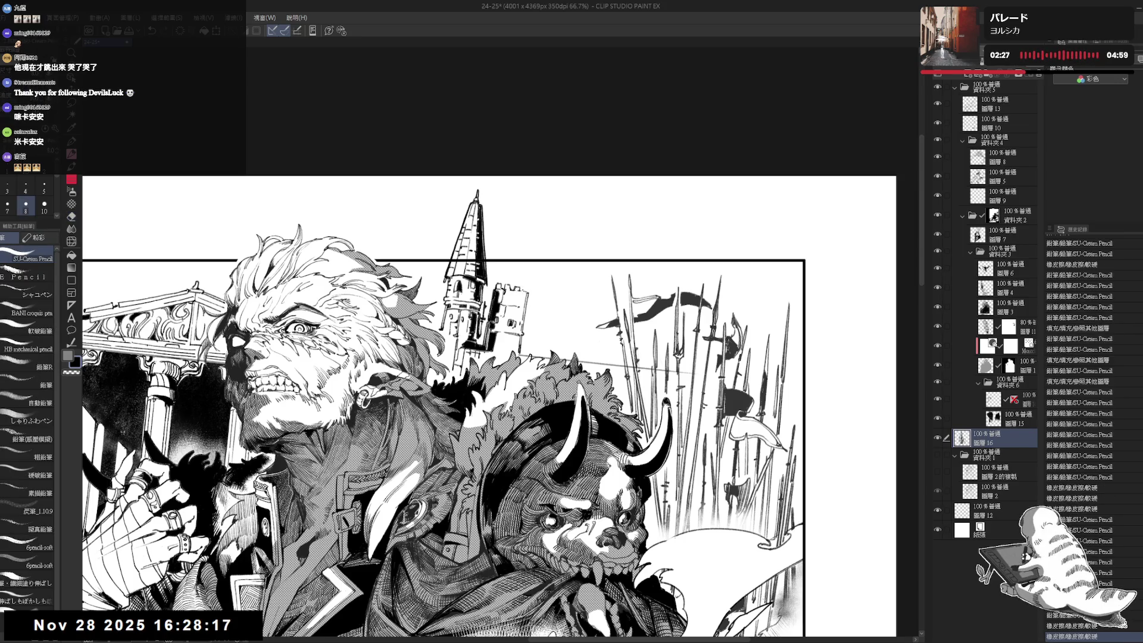
{"action": "left_click_drag", "start_coordinate": [521, 290], "coordinate": [517, 279]}
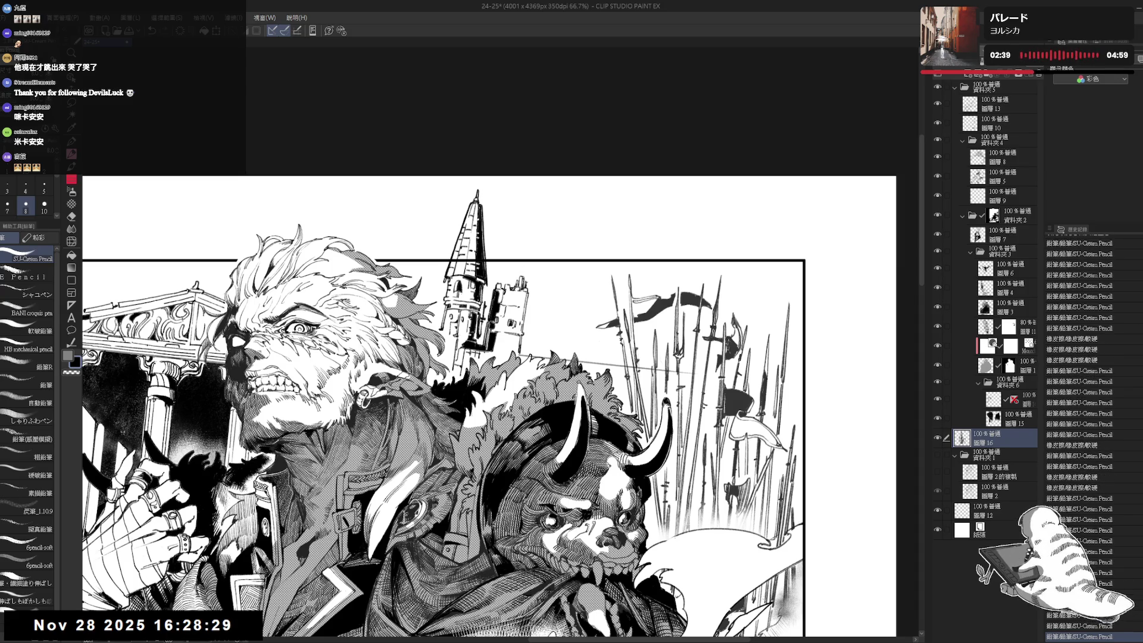
{"action": "scroll", "coordinate": [491, 387], "scroll_direction": "down", "scroll_amount": 1}
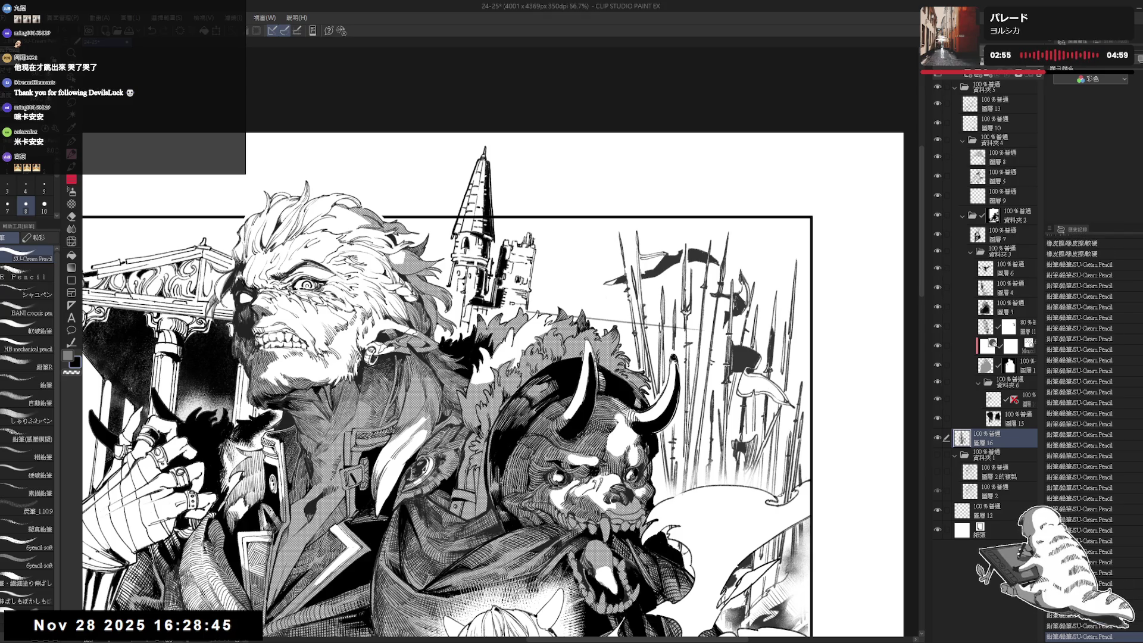
{"action": "scroll", "coordinate": [543, 269], "scroll_direction": "down", "scroll_amount": 3}
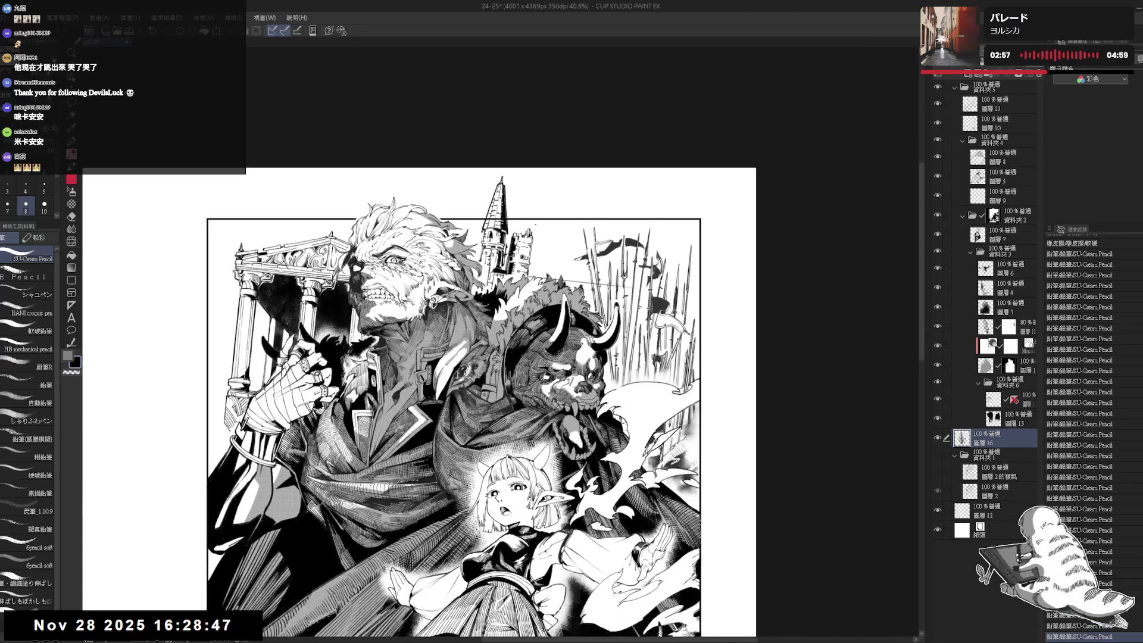
{"action": "scroll", "coordinate": [536, 226], "scroll_direction": "up", "scroll_amount": 2}
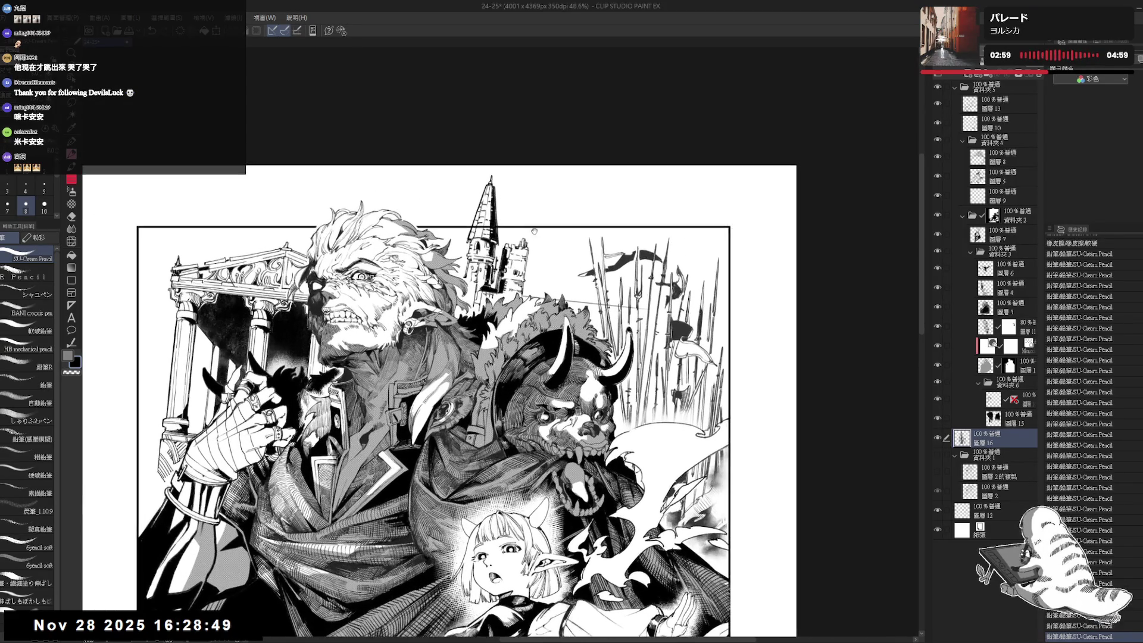
Erase the thin stray line beside the towers.
{"action": "key", "text": "e"}
{"action": "key", "text": "p"}
{"action": "left_click_drag", "start_coordinate": [548, 271], "coordinate": [517, 262]}
{"action": "key", "text": "e"}
{"action": "key", "text": "p"}
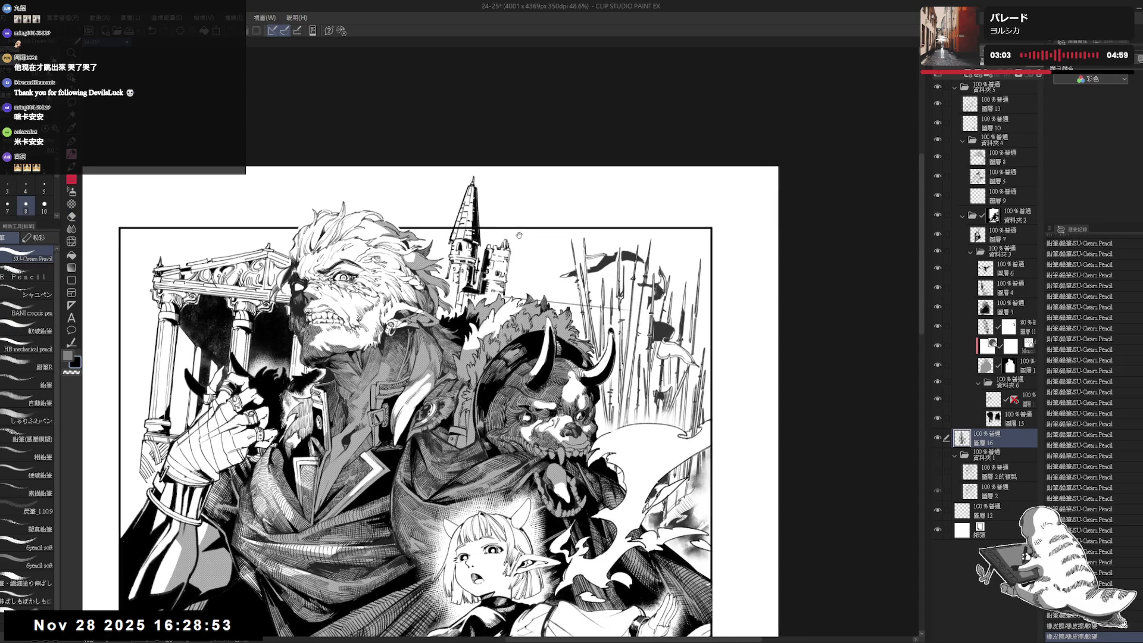
{"action": "scroll", "coordinate": [500, 381], "scroll_direction": "up", "scroll_amount": 3}
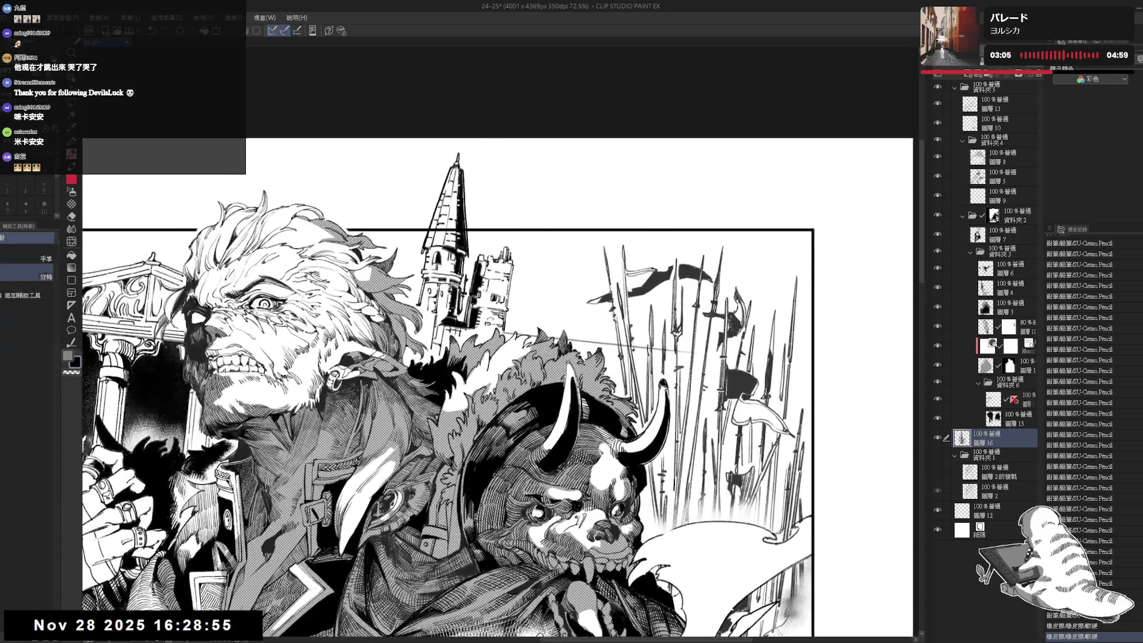
{"action": "key", "text": "minus"}
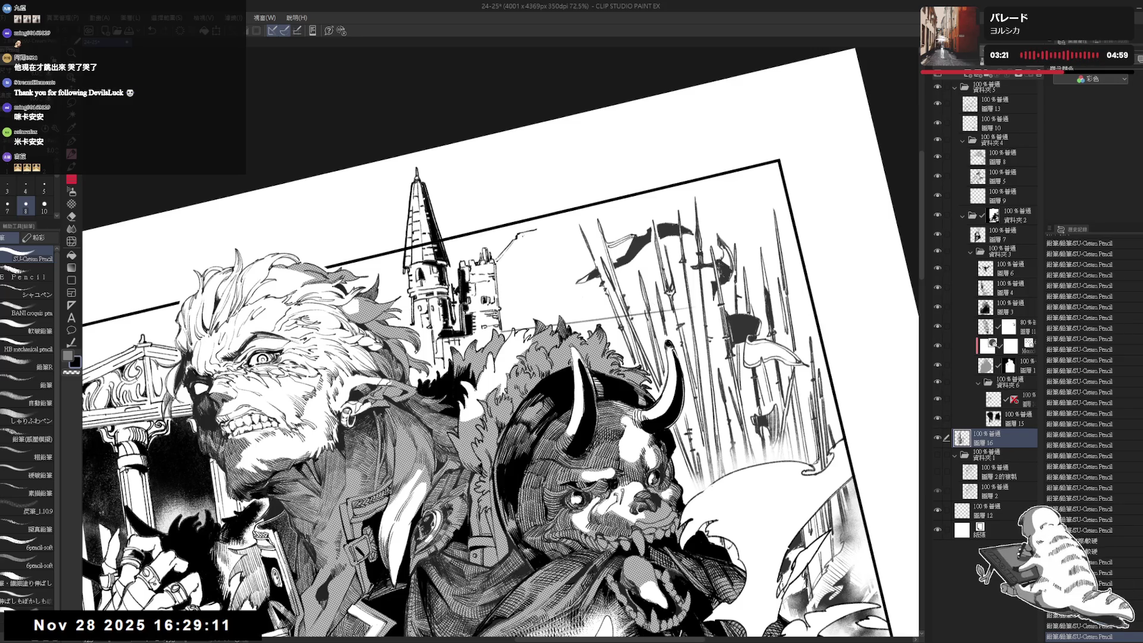
{"action": "key", "text": "ctrl+at"}
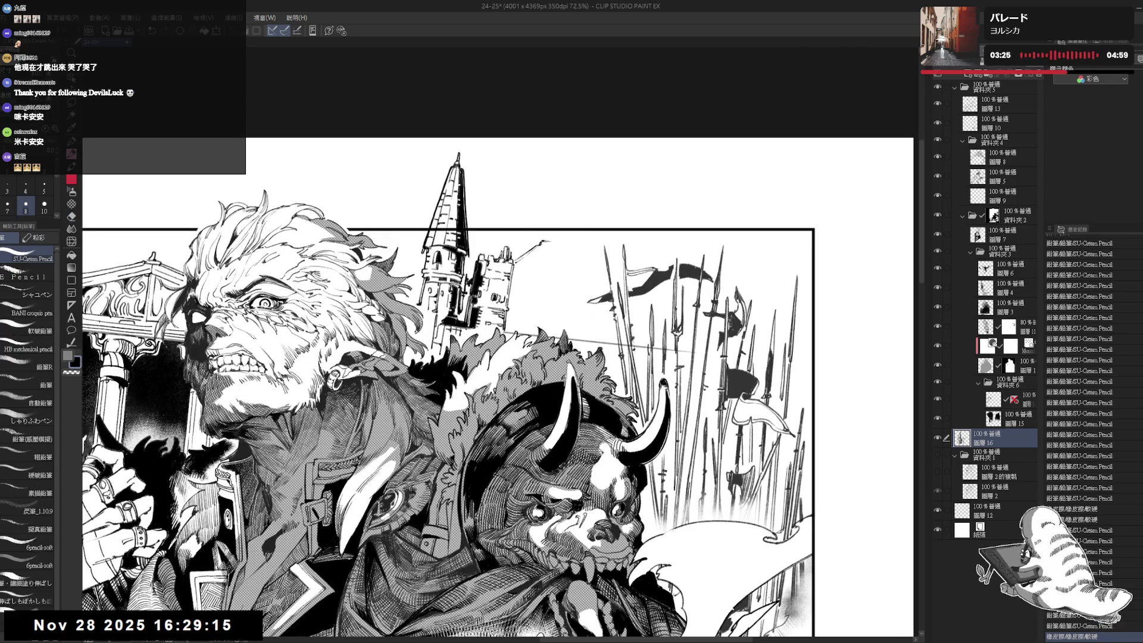
{"action": "key", "text": "e"}
{"action": "left_click_drag", "start_coordinate": [512, 260], "coordinate": [532, 252]}
Sketch the rounded cloud outline from the castle spire toward the spears.
{"action": "key", "text": "p"}
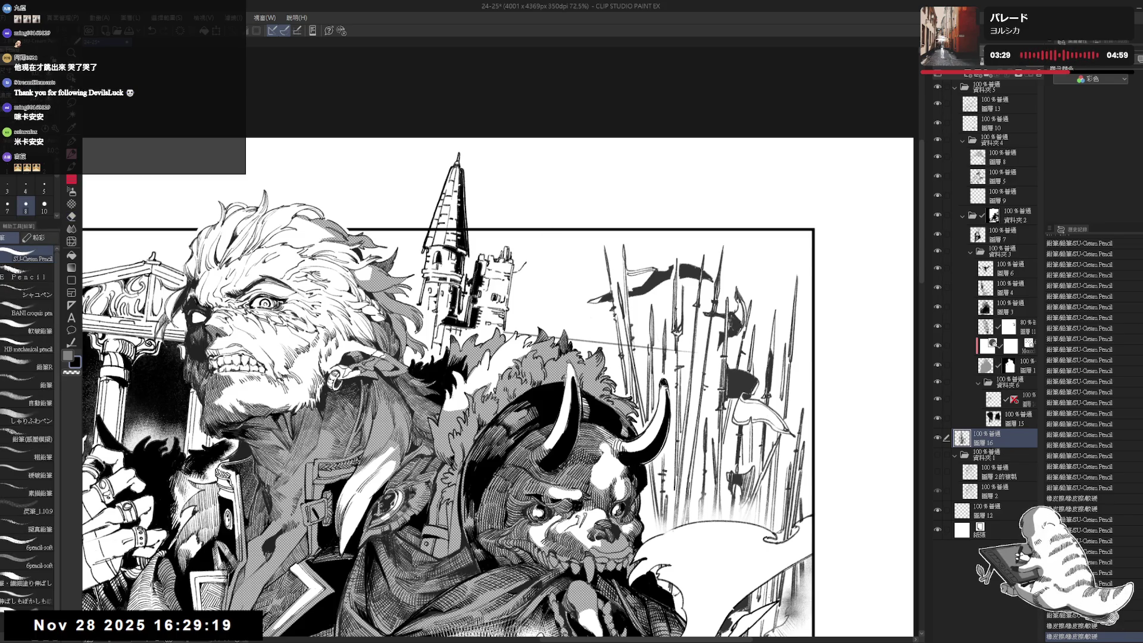
{"action": "mouse_move", "coordinate": [532, 246]}
{"action": "left_mouse_down"}
{"action": "mouse_move", "coordinate": [570, 242]}
{"action": "mouse_move", "coordinate": [586, 275]}
{"action": "left_mouse_up"}
{"action": "left_click_drag", "start_coordinate": [586, 276], "coordinate": [599, 293]}
Pencil the dome's base strokes and darken the cloud's left outline.
{"action": "left_click", "coordinate": [549, 248]}
{"action": "scroll", "coordinate": [549, 248], "scroll_direction": "up", "scroll_amount": 3}
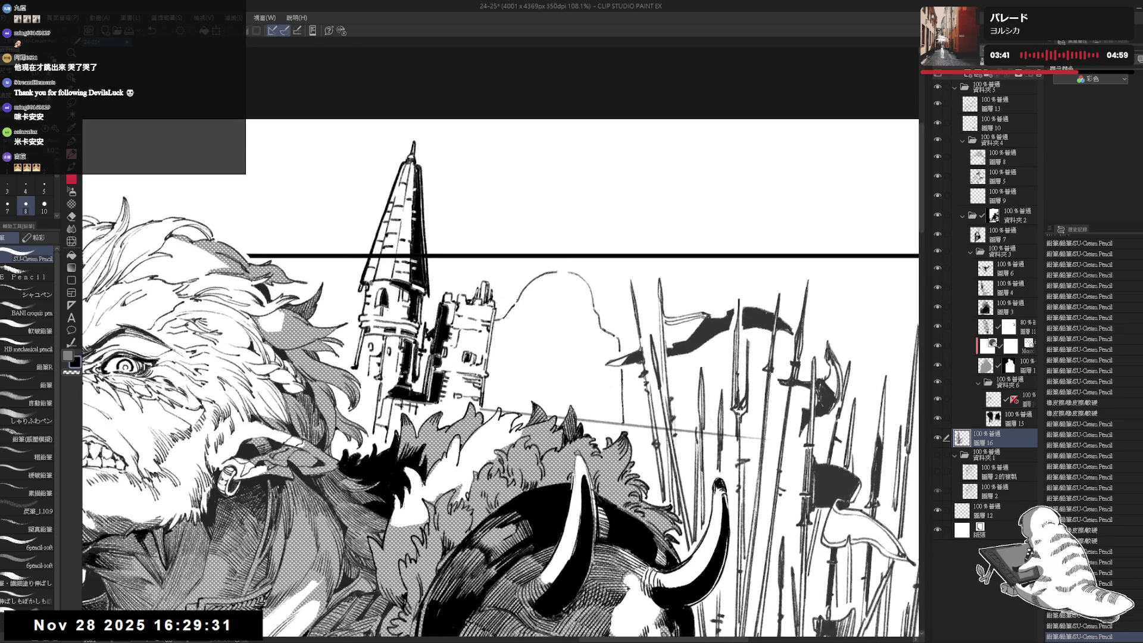
{"action": "left_click_drag", "start_coordinate": [519, 305], "coordinate": [527, 306]}
{"action": "left_click_drag", "start_coordinate": [520, 305], "coordinate": [528, 306]}
{"action": "mouse_move", "coordinate": [521, 305]}
{"action": "left_mouse_down"}
{"action": "mouse_move", "coordinate": [556, 309]}
{"action": "mouse_move", "coordinate": [525, 309]}
{"action": "left_mouse_up"}
{"action": "key", "text": "ctrl+z"}
{"action": "key", "text": "minus"}
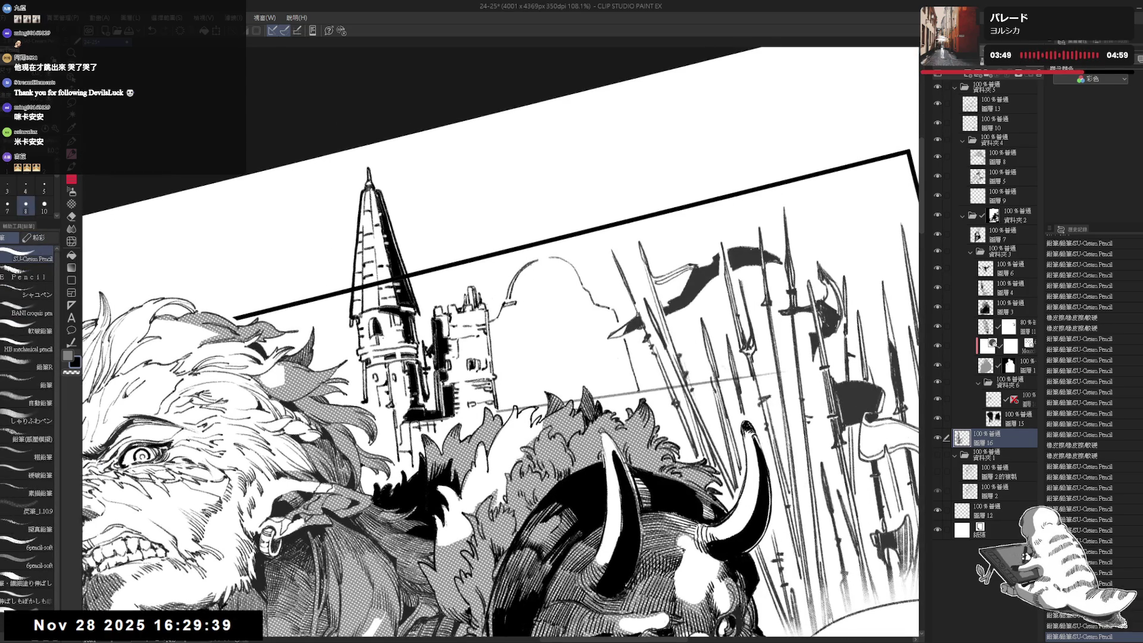
{"action": "mouse_move", "coordinate": [517, 289]}
{"action": "left_mouse_down"}
{"action": "mouse_move", "coordinate": [526, 272]}
{"action": "mouse_move", "coordinate": [518, 299]}
{"action": "mouse_move", "coordinate": [534, 298]}
{"action": "left_mouse_up"}
Fill two dome segments black, then level the canvas view.
{"action": "left_click", "coordinate": [523, 282]}
{"action": "key", "text": "g"}
{"action": "left_click", "coordinate": [534, 289]}
{"action": "key", "text": "p"}
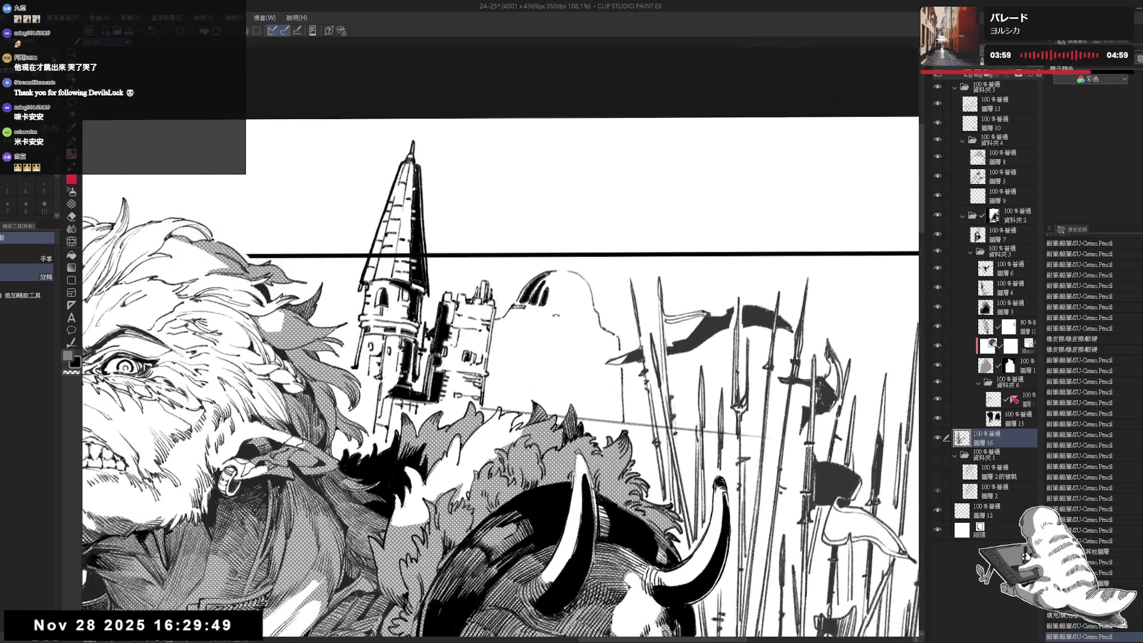
{"action": "key", "text": "ctrl+@"}
Add the pointed finial on top of the dome and erase small stray marks.
{"action": "mouse_move", "coordinate": [556, 271]}
{"action": "left_mouse_down"}
{"action": "mouse_move", "coordinate": [561, 262]}
{"action": "mouse_move", "coordinate": [556, 281]}
{"action": "left_mouse_up"}
{"action": "key", "text": "e"}
{"action": "key", "text": "p"}
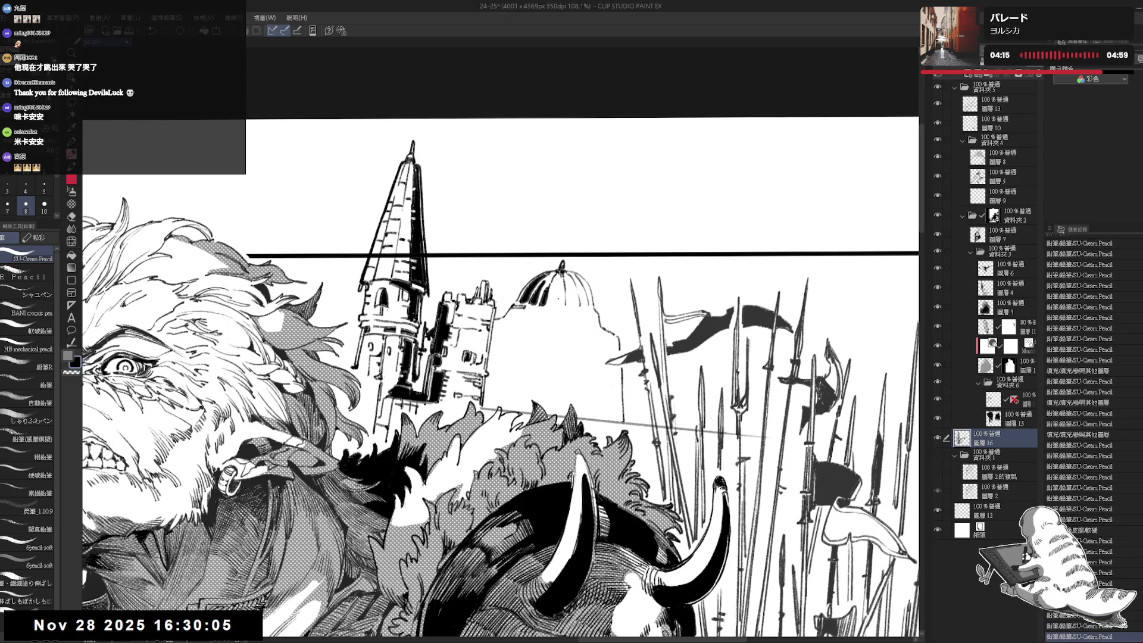
{"action": "left_click", "coordinate": [553, 295]}
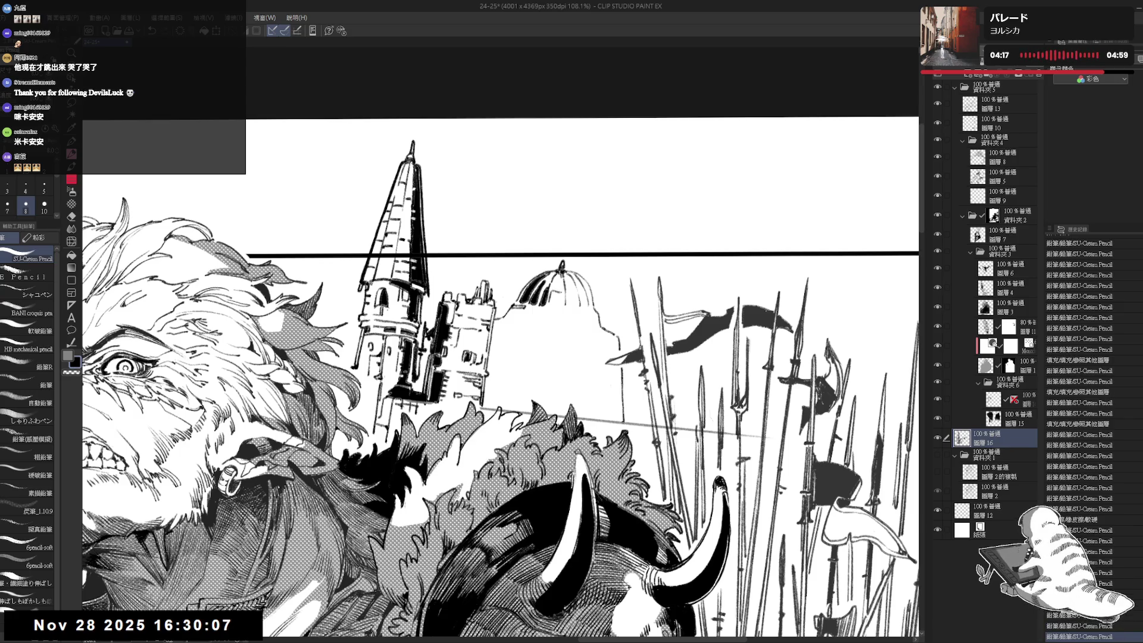
{"action": "key", "text": "e"}
{"action": "left_click", "coordinate": [556, 307]}
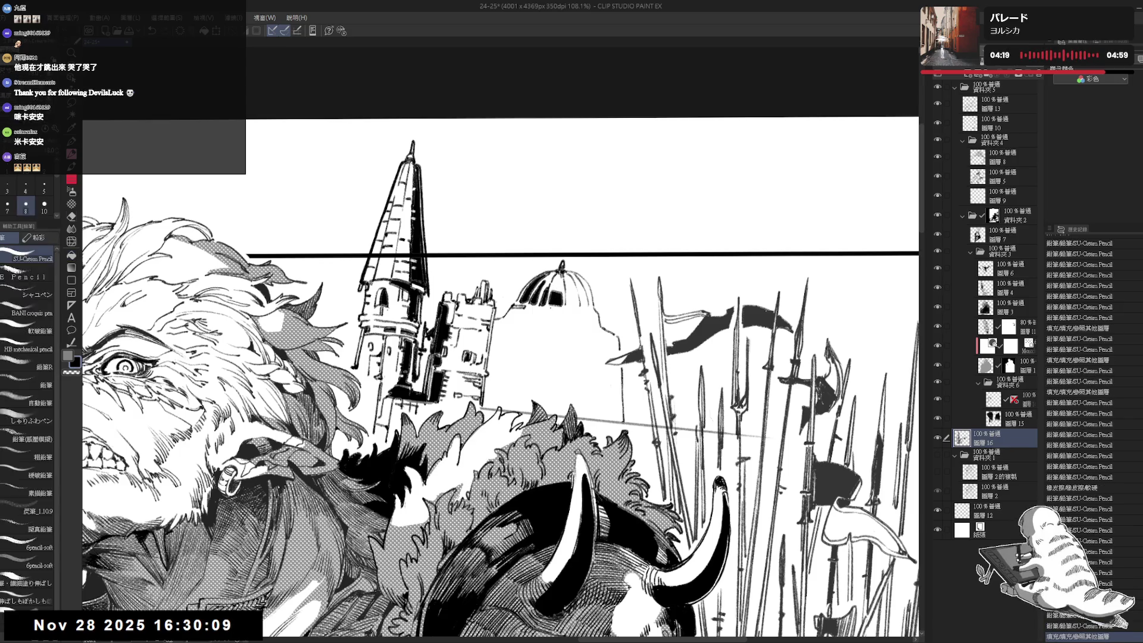
{"action": "key", "text": "p"}
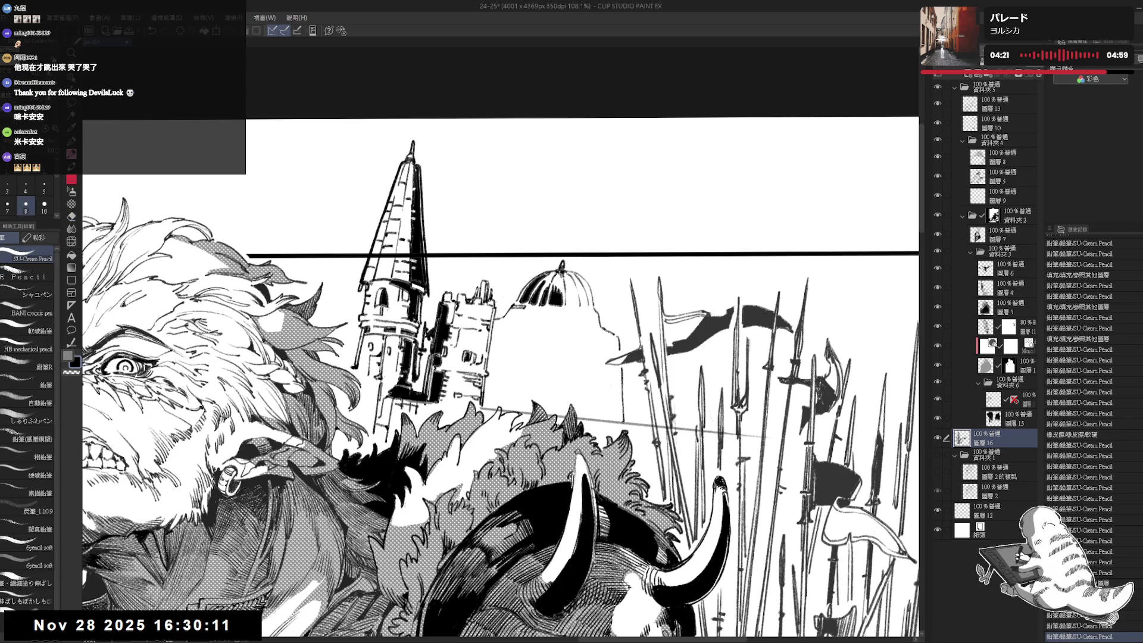
{"action": "scroll", "coordinate": [525, 272], "scroll_direction": "down", "scroll_amount": 4}
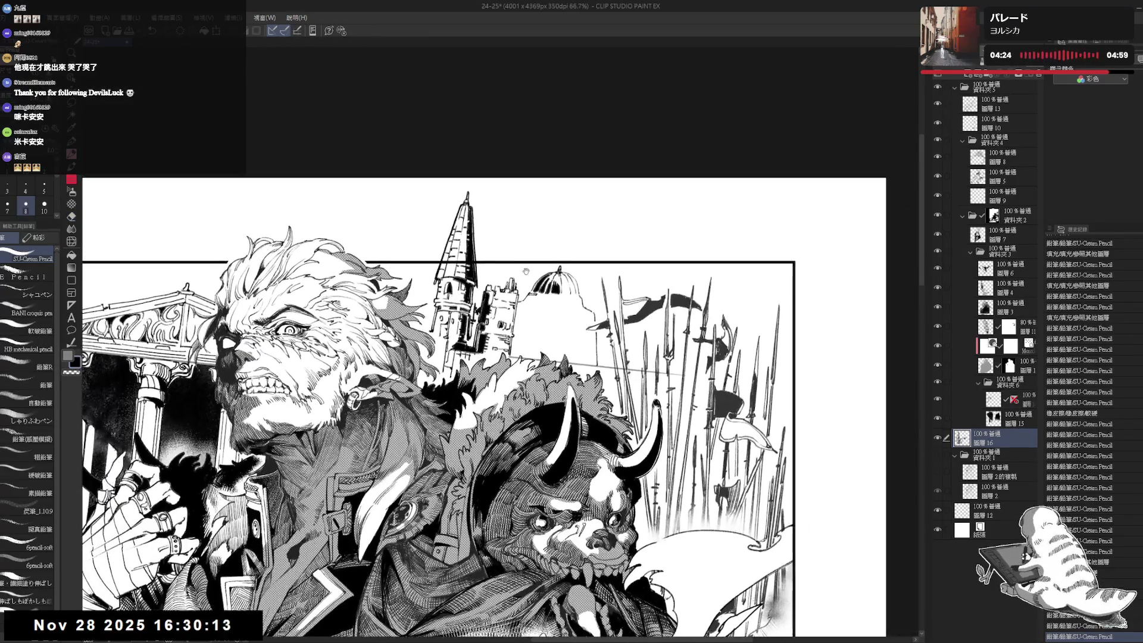
{"action": "left_click_drag", "start_coordinate": [526, 272], "coordinate": [476, 280]}
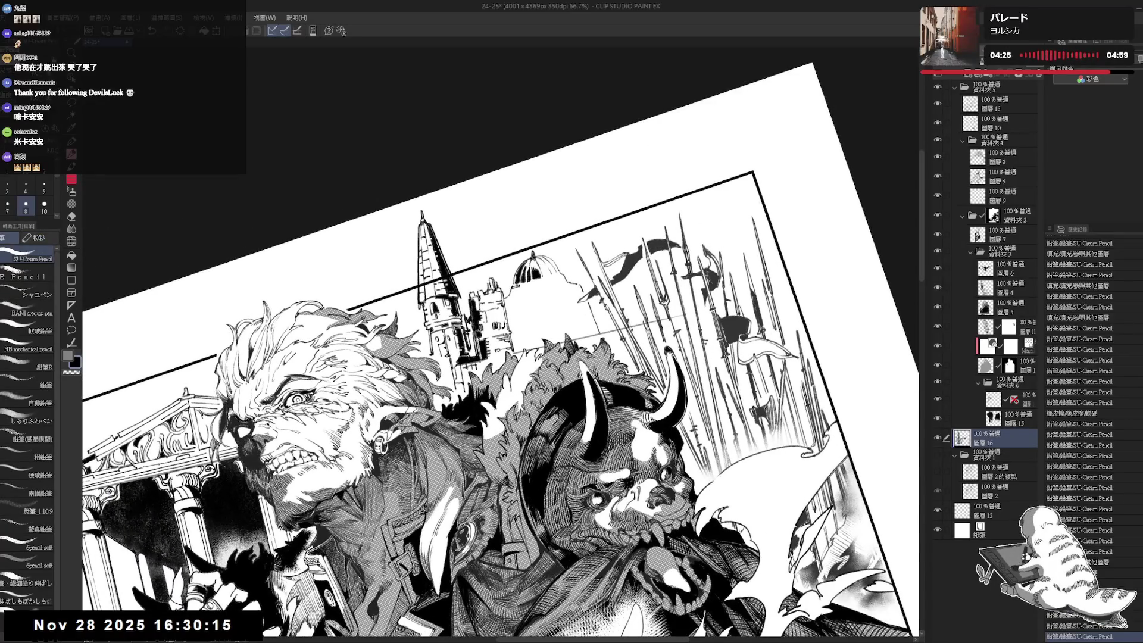
{"action": "key", "text": "ctrl+at"}
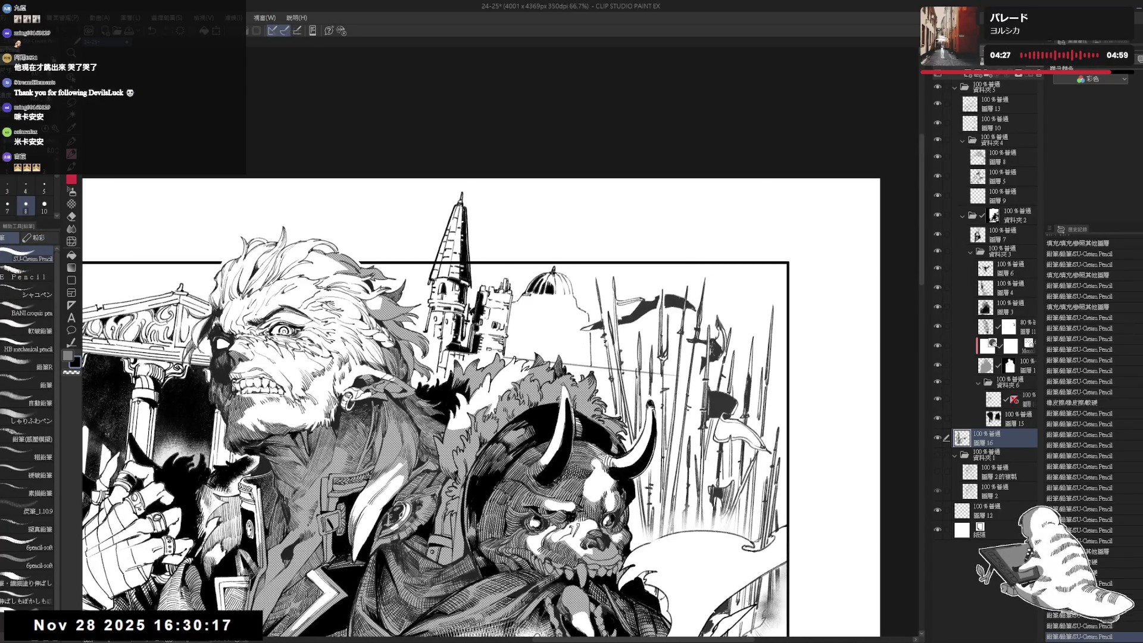
{"action": "key", "text": "ctrl+z"}
{"action": "key", "text": "ctrl+y"}
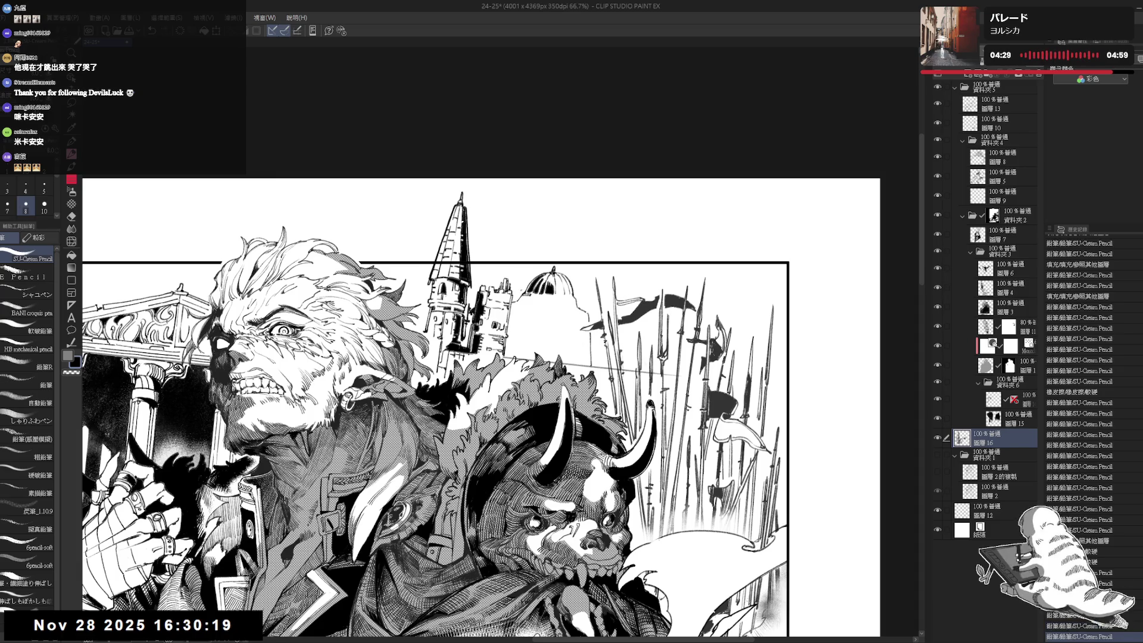
{"action": "key", "text": "e"}
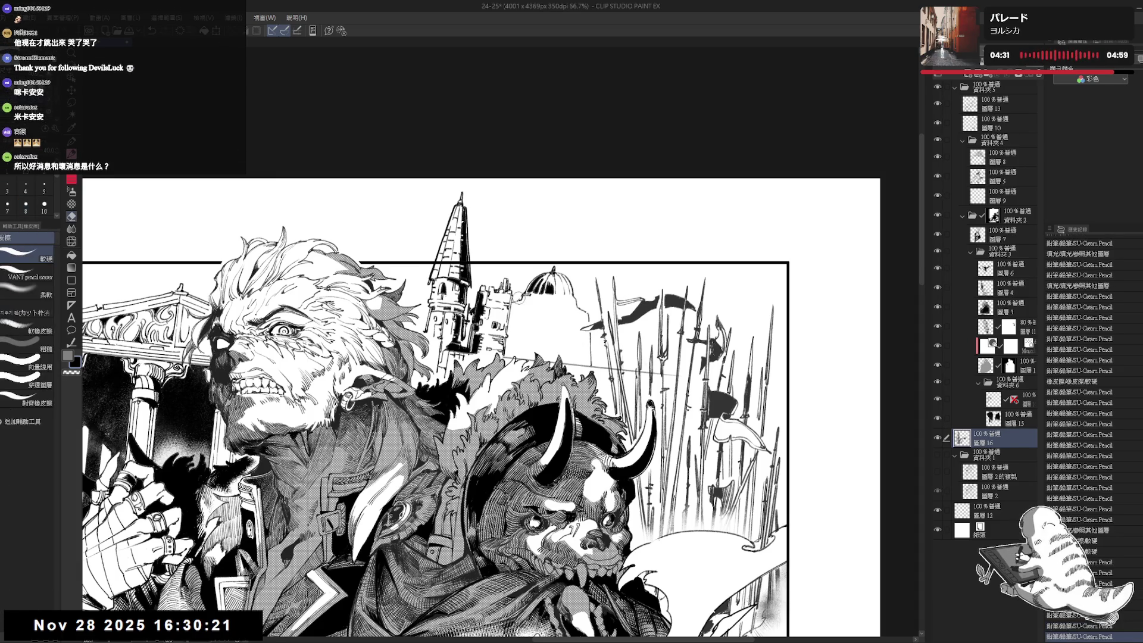
{"action": "key", "text": "p"}
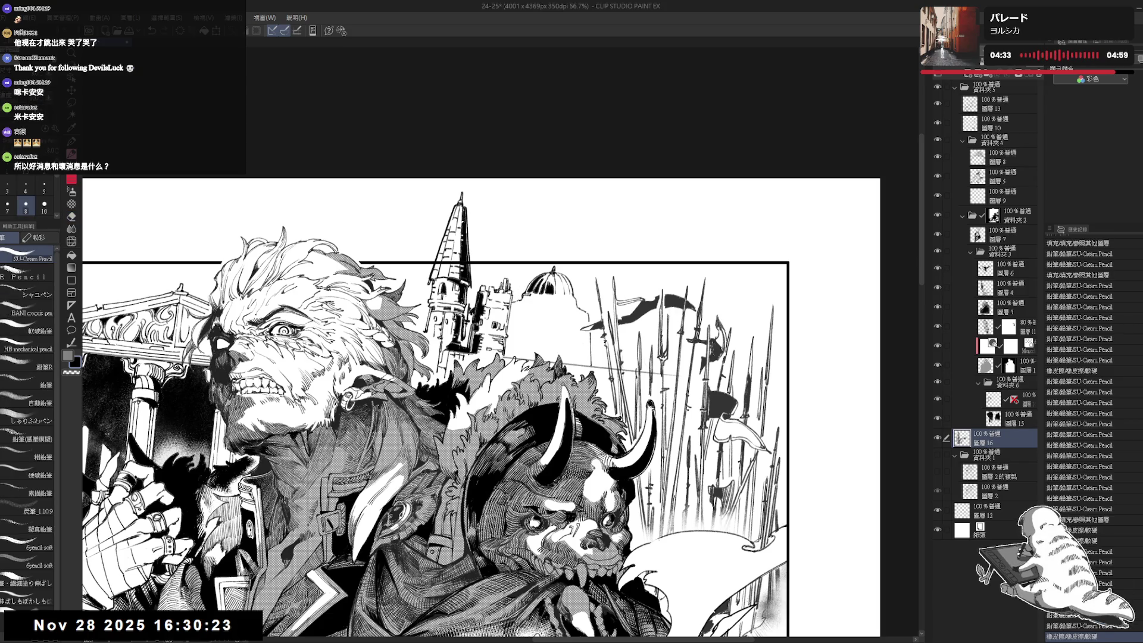
{"action": "scroll", "coordinate": [519, 293], "scroll_direction": "down", "scroll_amount": 3}
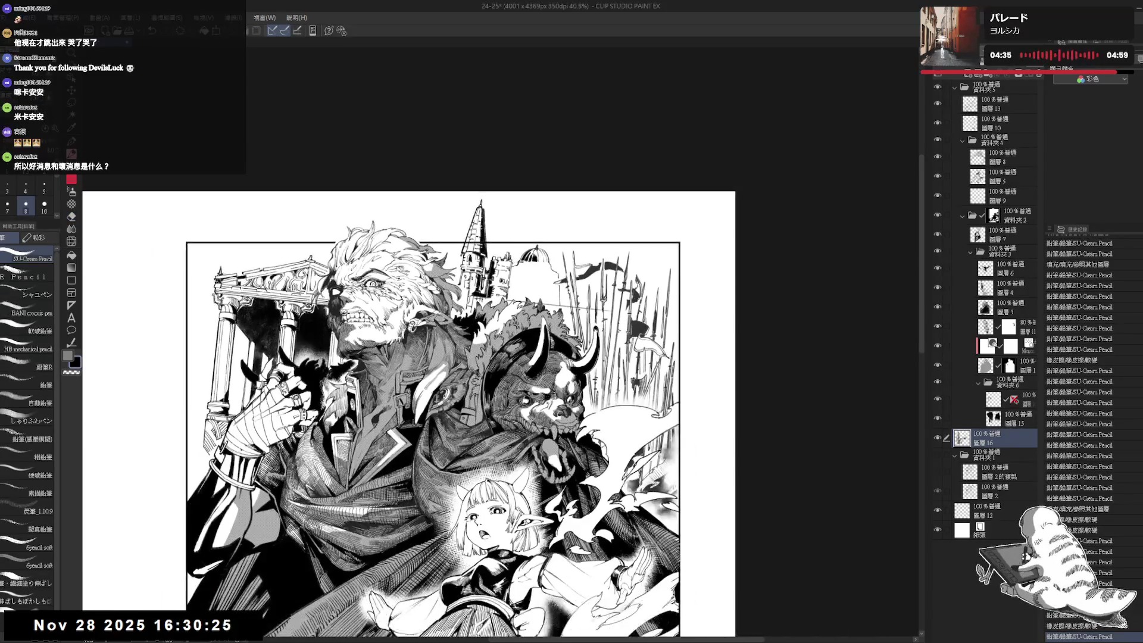
{"action": "scroll", "coordinate": [511, 264], "scroll_direction": "up", "scroll_amount": 2}
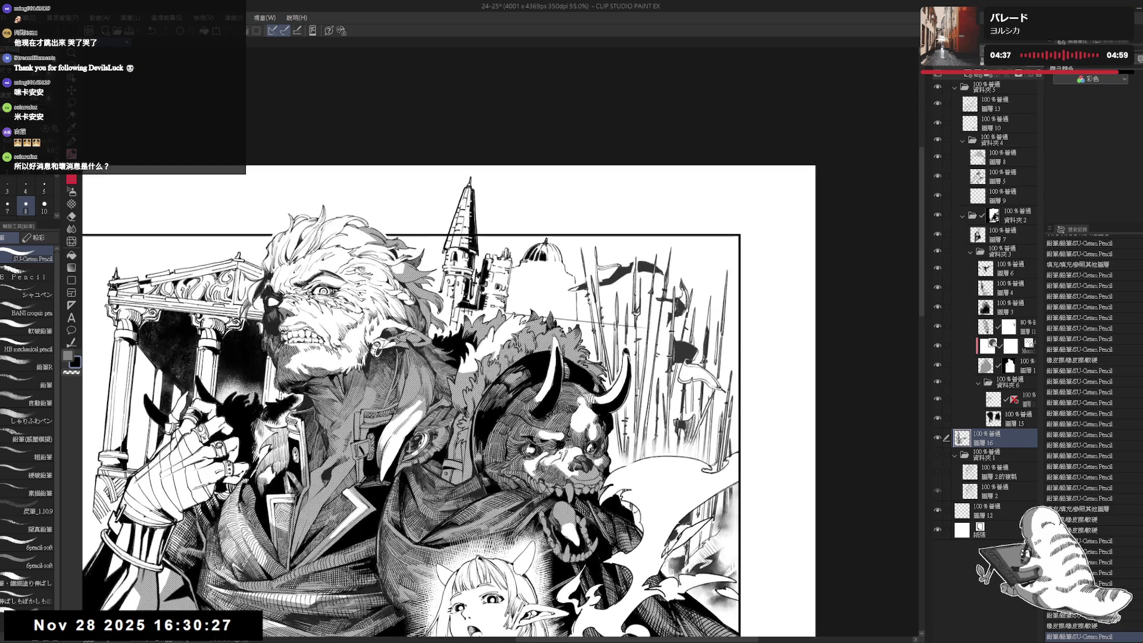
{"action": "scroll", "coordinate": [547, 232], "scroll_direction": "up", "scroll_amount": 2}
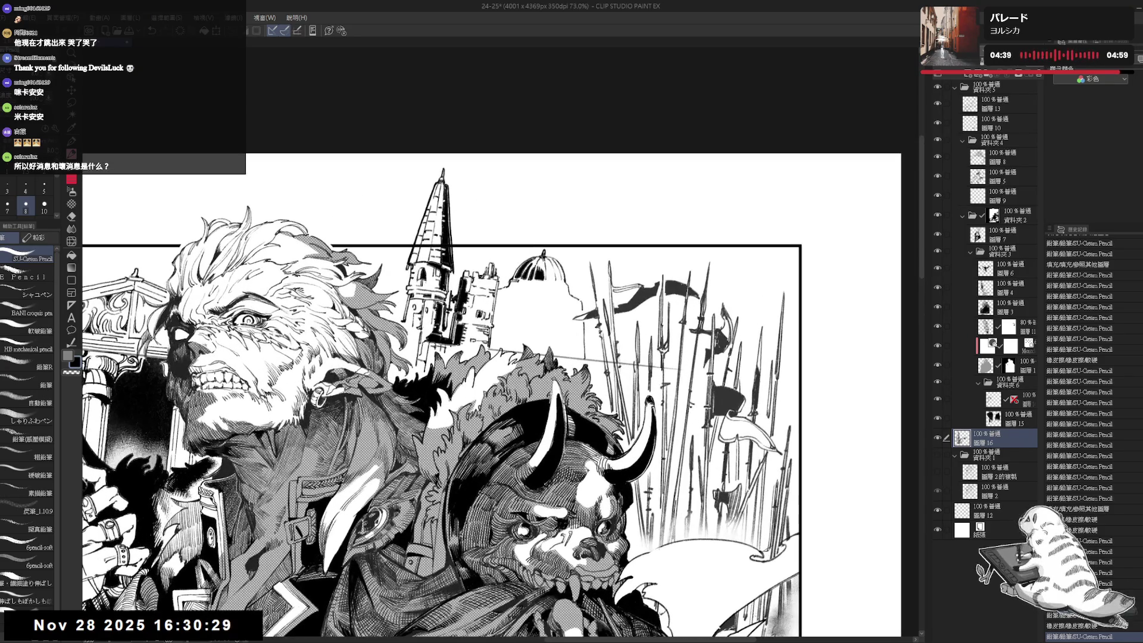
{"action": "left_click_drag", "start_coordinate": [499, 262], "coordinate": [511, 271]}
{"action": "left_click_drag", "start_coordinate": [505, 267], "coordinate": [511, 272]}
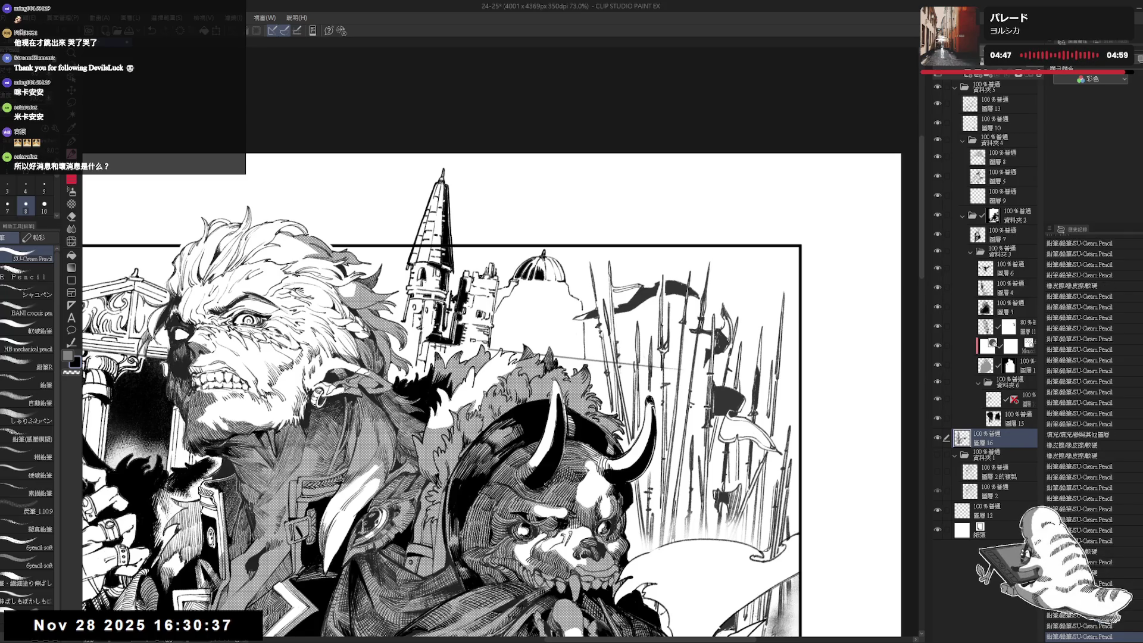
{"action": "left_click_drag", "start_coordinate": [494, 357], "coordinate": [458, 387]}
{"action": "key", "text": "e"}
{"action": "key", "text": "p"}
{"action": "left_click_drag", "start_coordinate": [487, 286], "coordinate": [491, 295]}
{"action": "left_click_drag", "start_coordinate": [488, 288], "coordinate": [493, 297]}
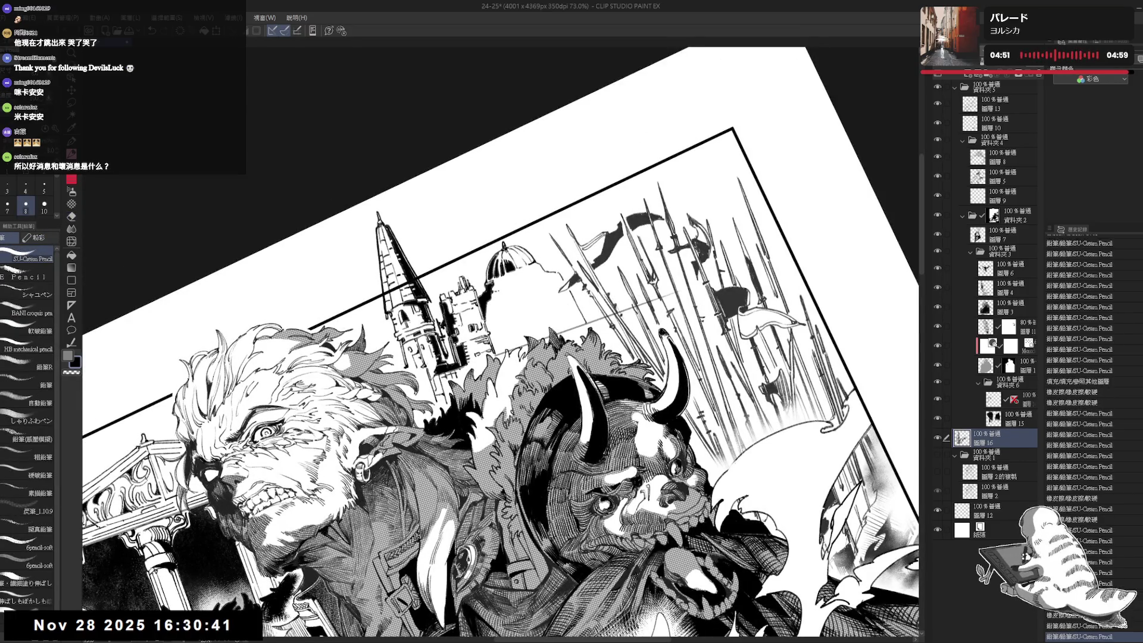
{"action": "key", "text": "asciicircum"}
{"action": "key", "text": "asciicircum"}
{"action": "key", "text": "asciicircum"}
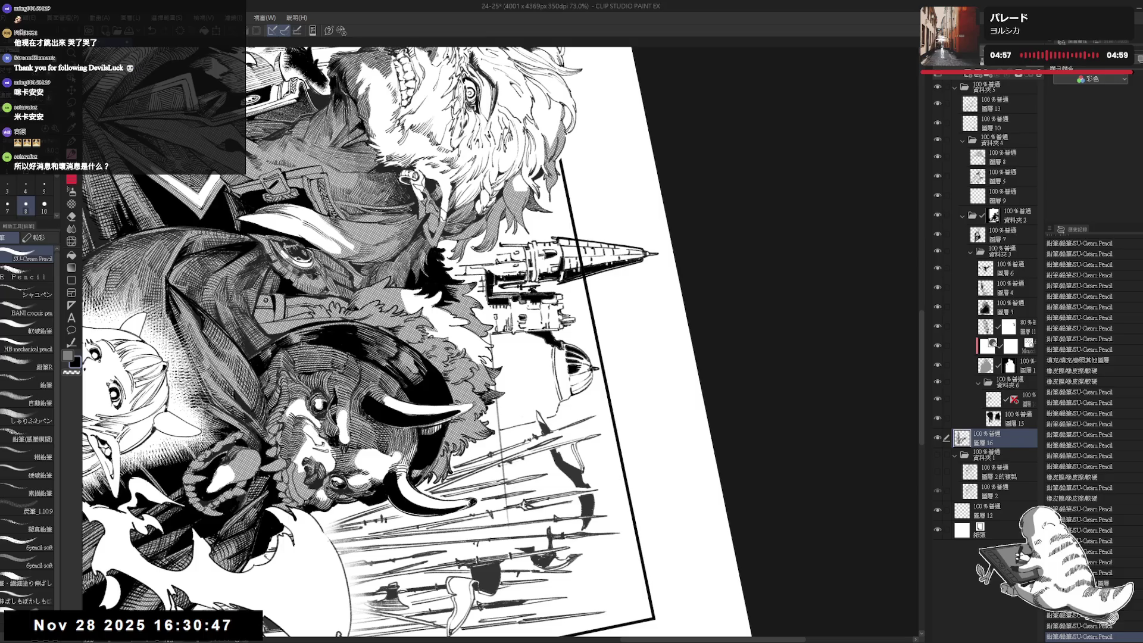
Fill a small enclosed area below the dome, briefly tilting and then resetting the page view.
{"action": "key", "text": "g"}
{"action": "left_click", "coordinate": [552, 351]}
{"action": "key", "text": "r"}
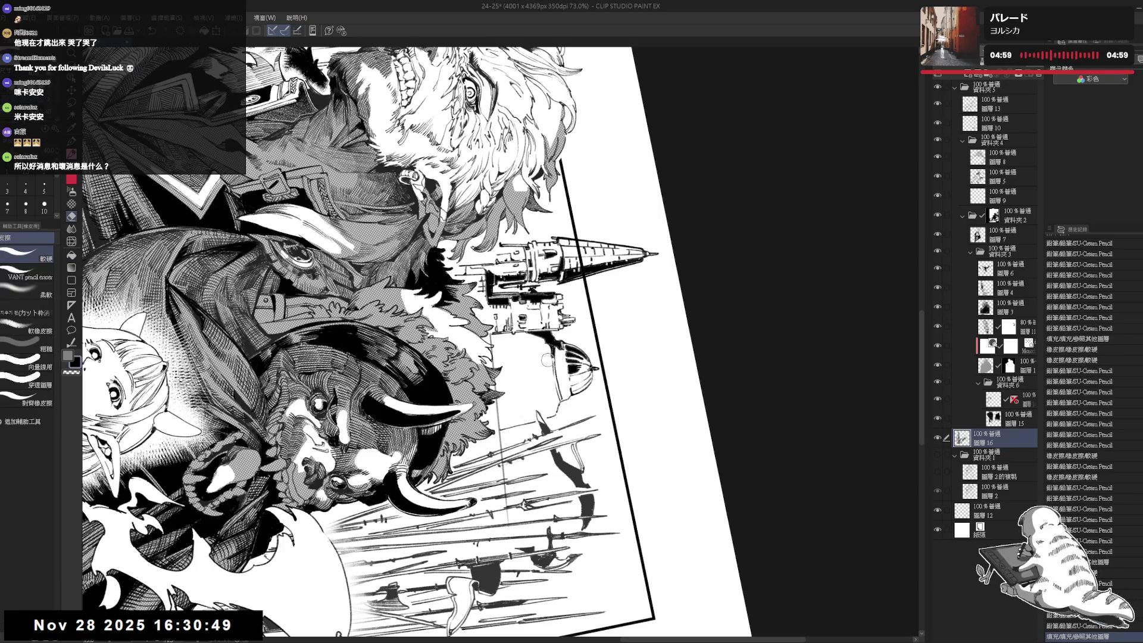
{"action": "left_click_drag", "start_coordinate": [548, 351], "coordinate": [550, 355]}
{"action": "key", "text": "ctrl+0"}
{"action": "key", "text": "p"}
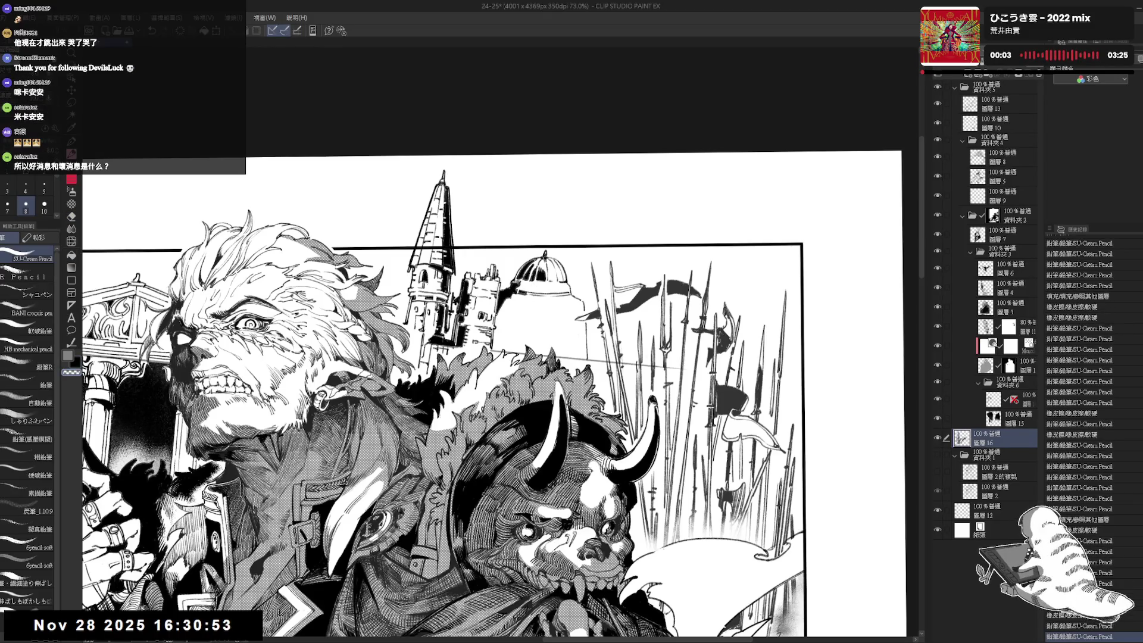
Erase the stray marks around the dome.
{"action": "key", "text": "g"}
{"action": "key", "text": "p"}
{"action": "key", "text": "e"}
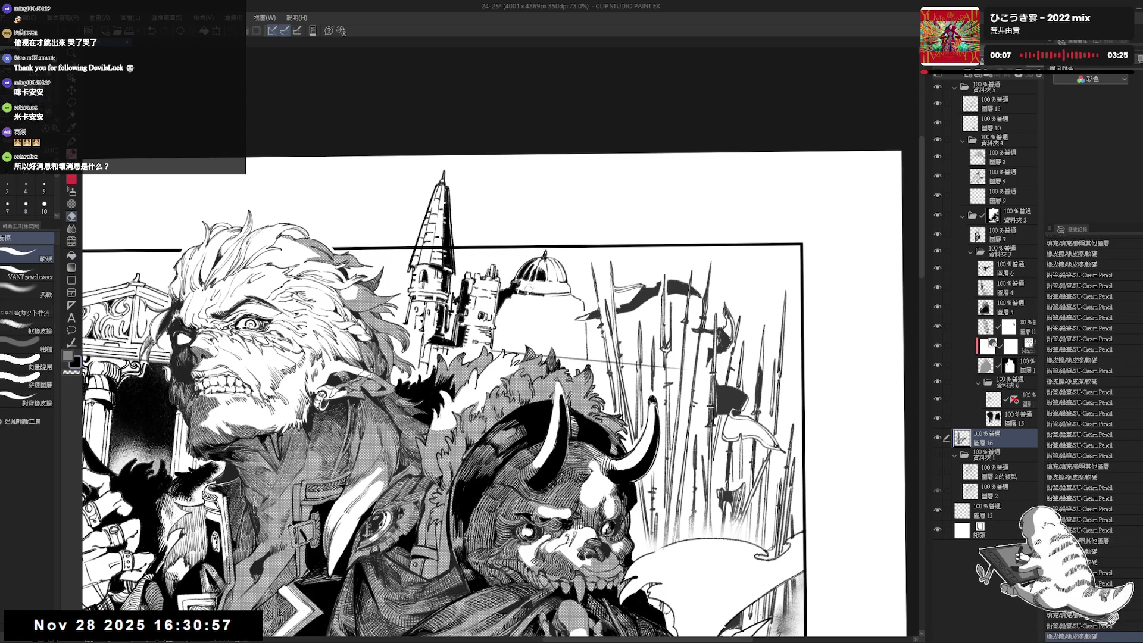
{"action": "left_click", "coordinate": [549, 295]}
{"action": "left_click", "coordinate": [539, 293]}
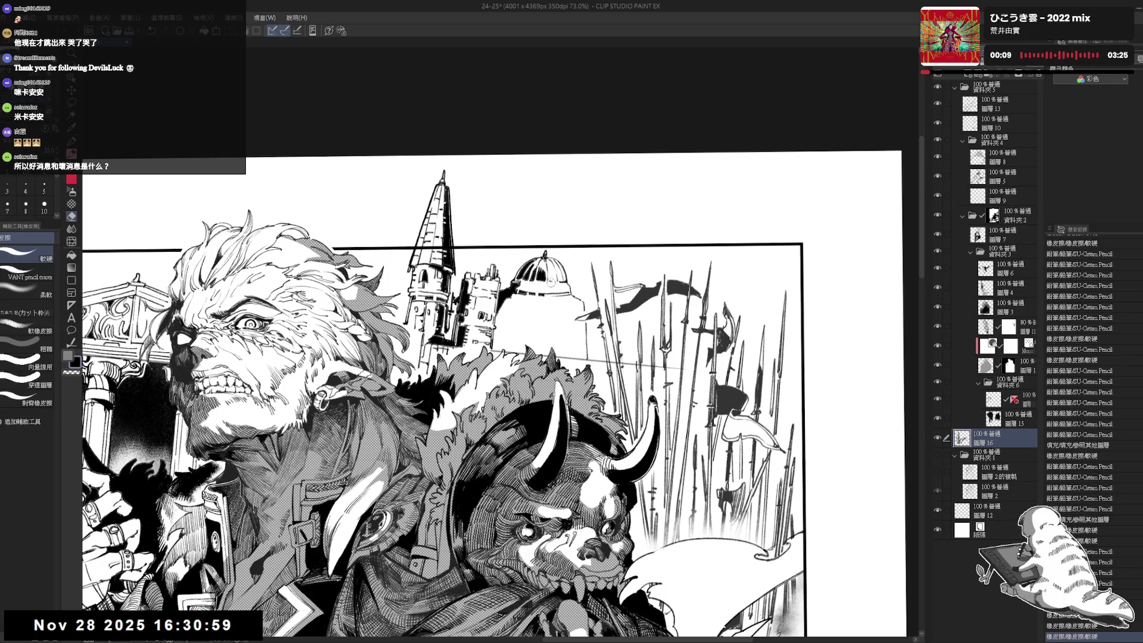
Darken part of the dome with fills and erase the small marks left near it.
{"action": "key", "text": "p"}
{"action": "left_click", "coordinate": [556, 291]}
{"action": "key", "text": "g"}
{"action": "left_click", "coordinate": [560, 292]}
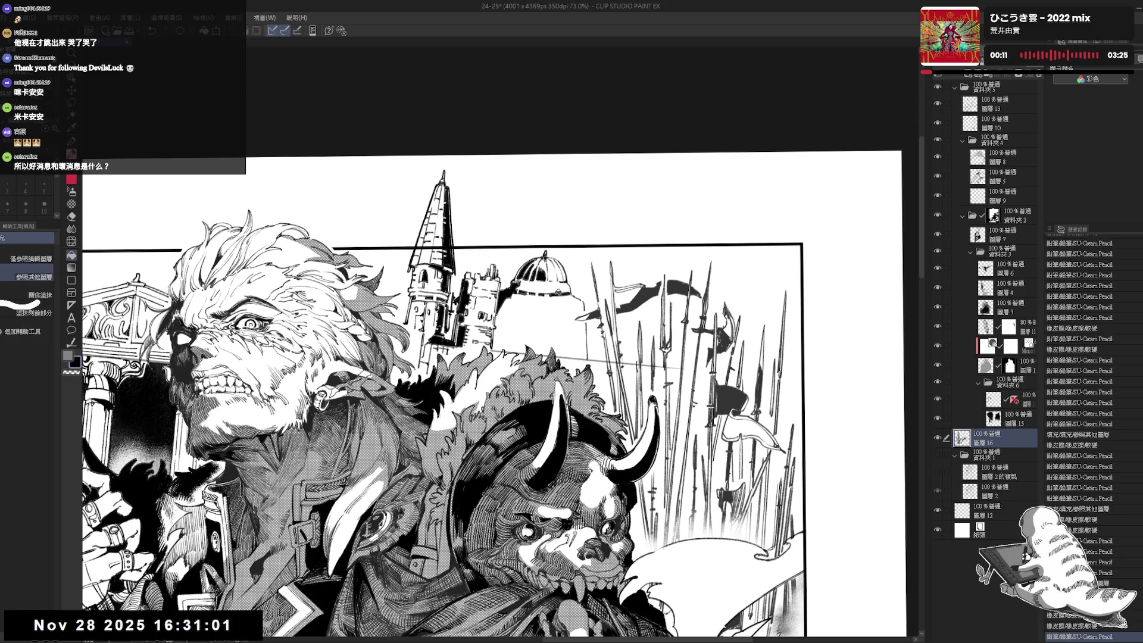
{"action": "key", "text": "p"}
{"action": "key", "text": "e"}
{"action": "left_click", "coordinate": [555, 293]}
{"action": "left_click", "coordinate": [557, 292]}
{"action": "left_click", "coordinate": [563, 292]}
Rotate the page about 65° to add small pencil strokes, then straighten the view and zoom out to 60%.
{"action": "key", "text": "r"}
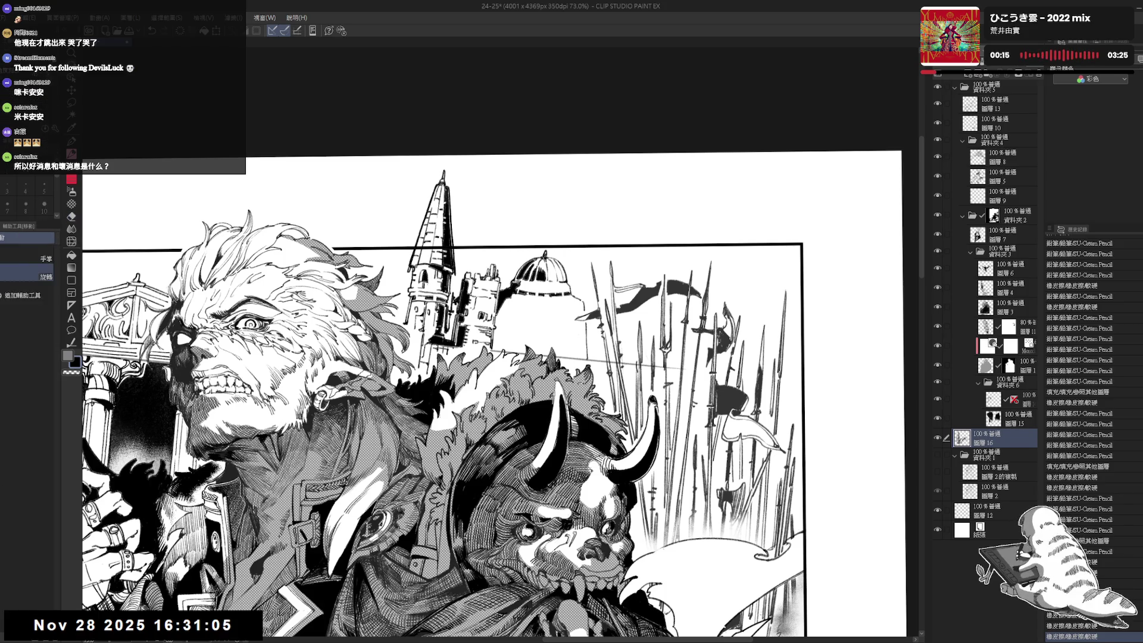
{"action": "left_click_drag", "start_coordinate": [565, 291], "coordinate": [601, 381]}
{"action": "key", "text": "p"}
{"action": "left_click", "coordinate": [559, 291]}
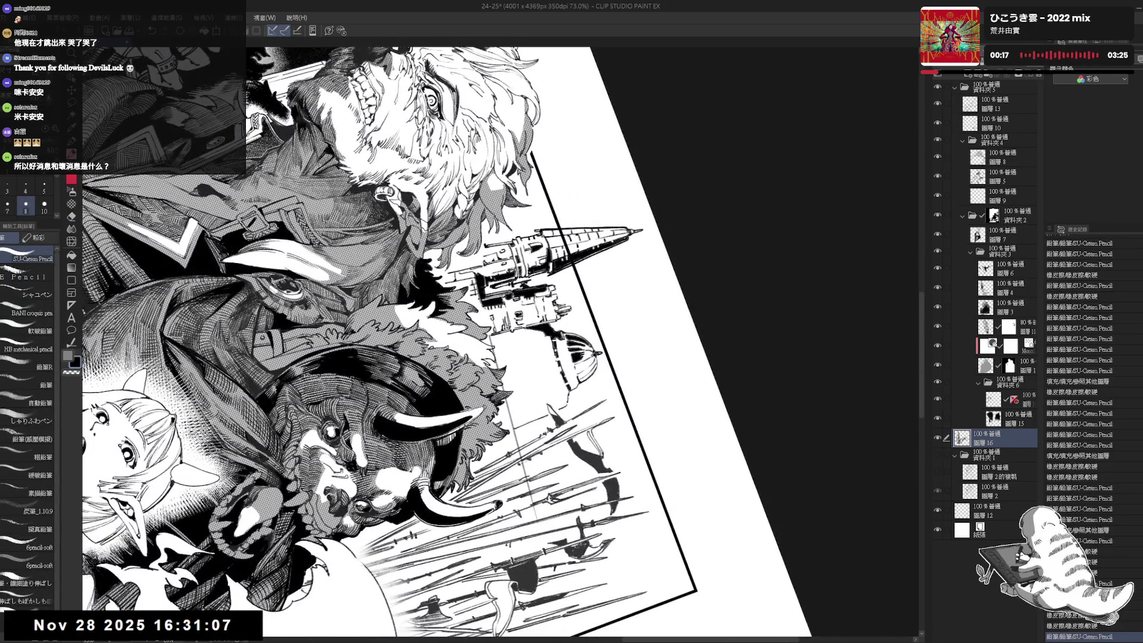
{"action": "left_click", "coordinate": [560, 292]}
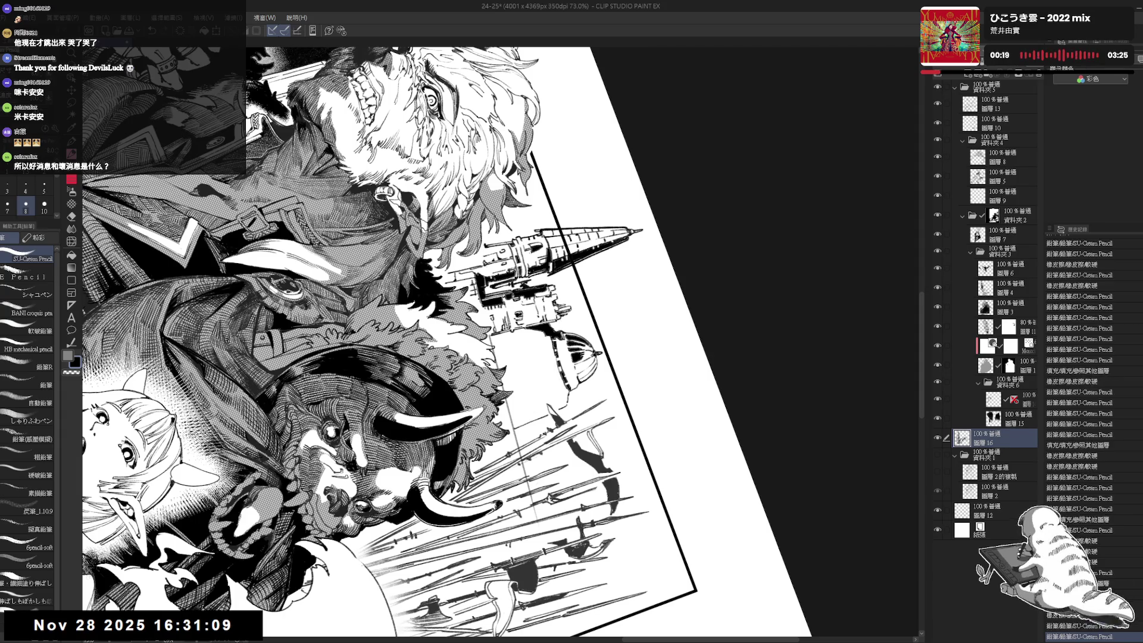
{"action": "left_click_drag", "start_coordinate": [552, 351], "coordinate": [559, 375]}
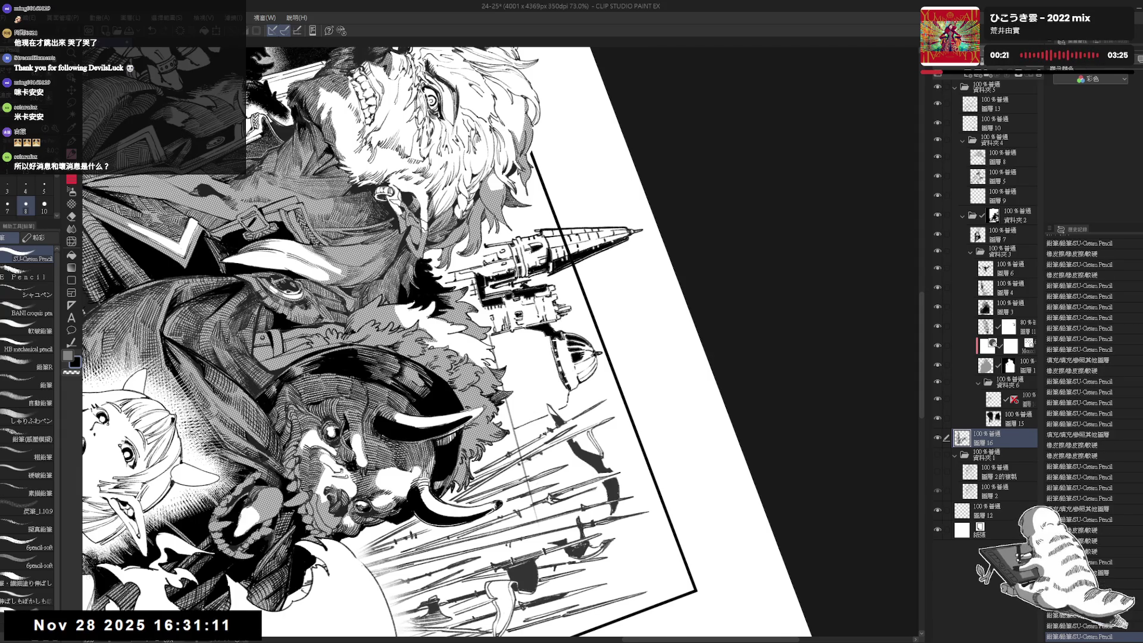
{"action": "key", "text": "ctrl+@"}
{"action": "key", "text": "e"}
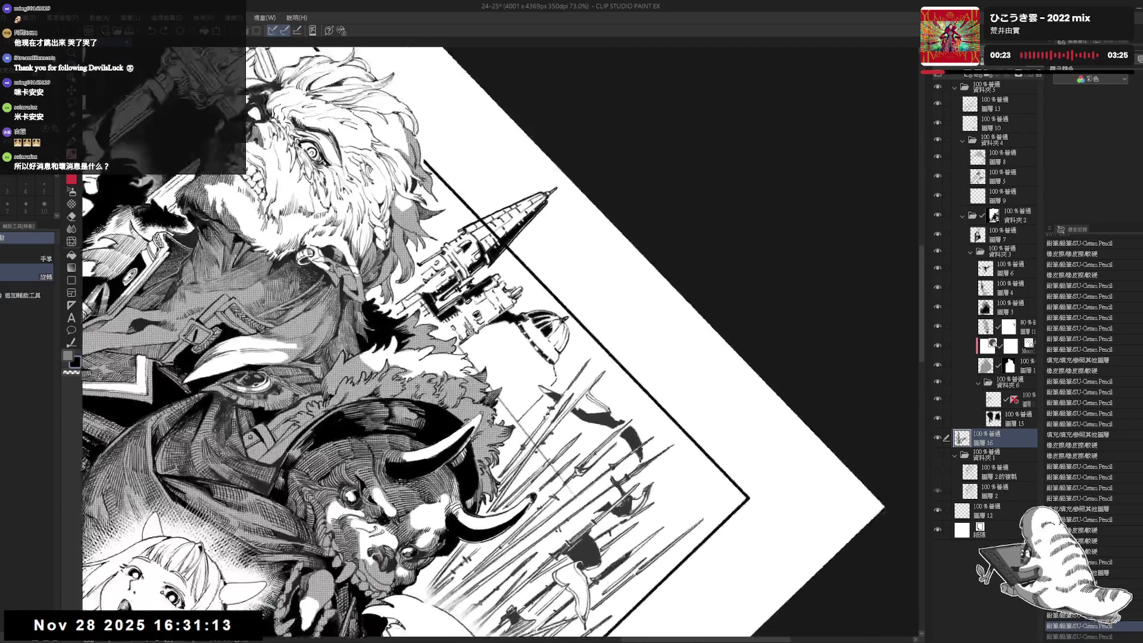
{"action": "key", "text": "ctrl+@"}
{"action": "key", "text": "p"}
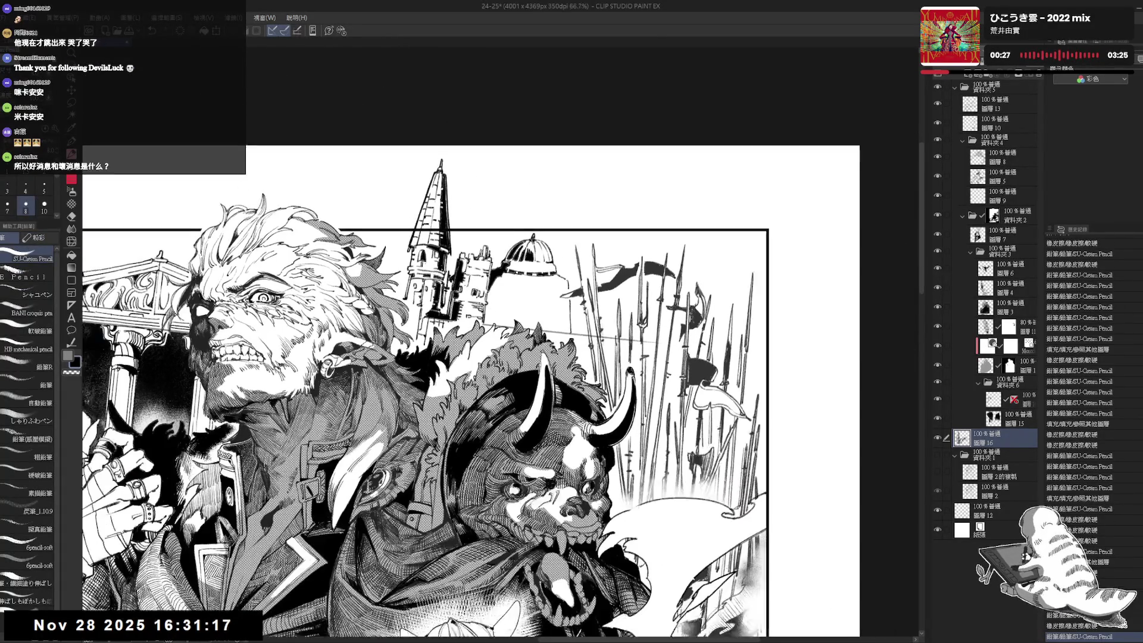
{"action": "key", "text": "ctrl+@"}
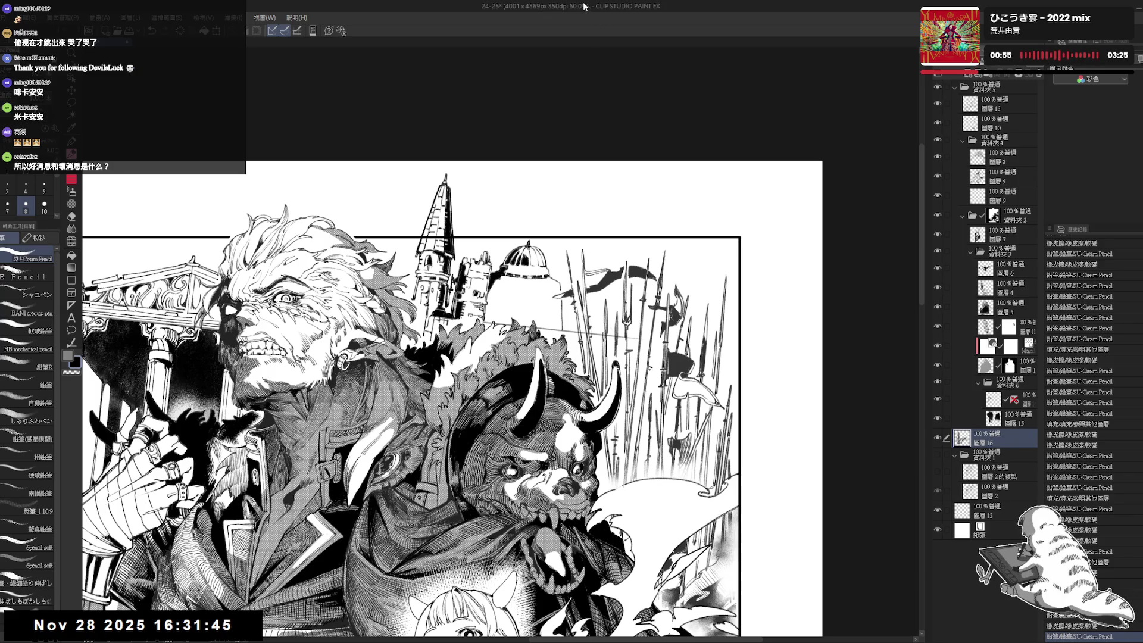
Erase stray marks on layer 1 with the page tilted, then straighten the view.
{"action": "left_click_drag", "start_coordinate": [417, 357], "coordinate": [463, 353]}
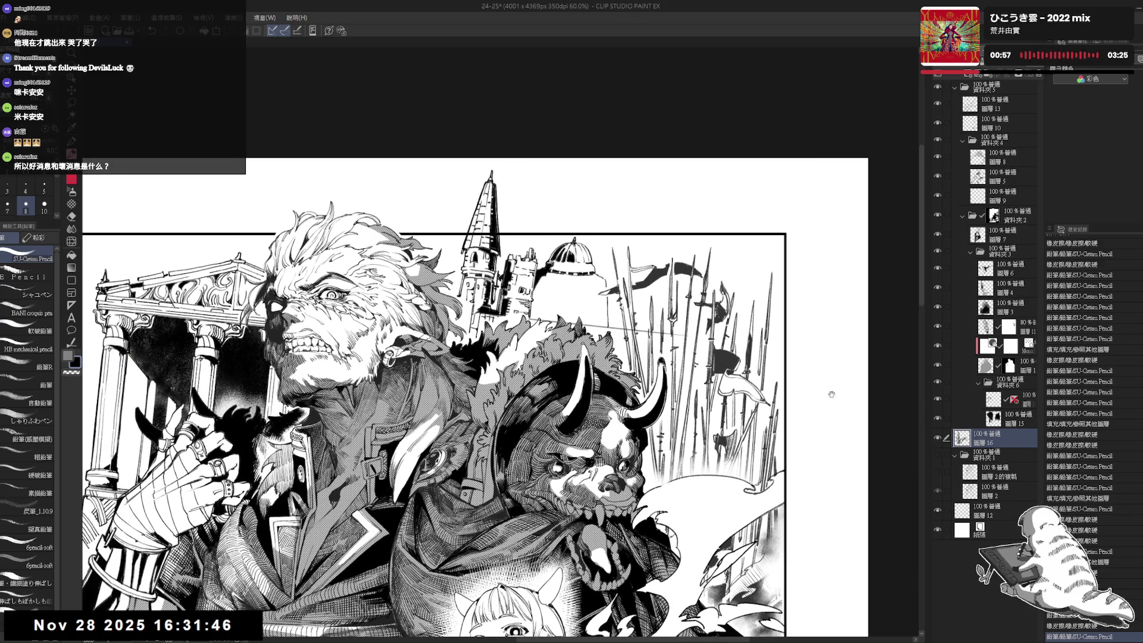
{"action": "left_click", "coordinate": [1006, 365]}
{"action": "key", "text": "e"}
{"action": "key", "text": "minus"}
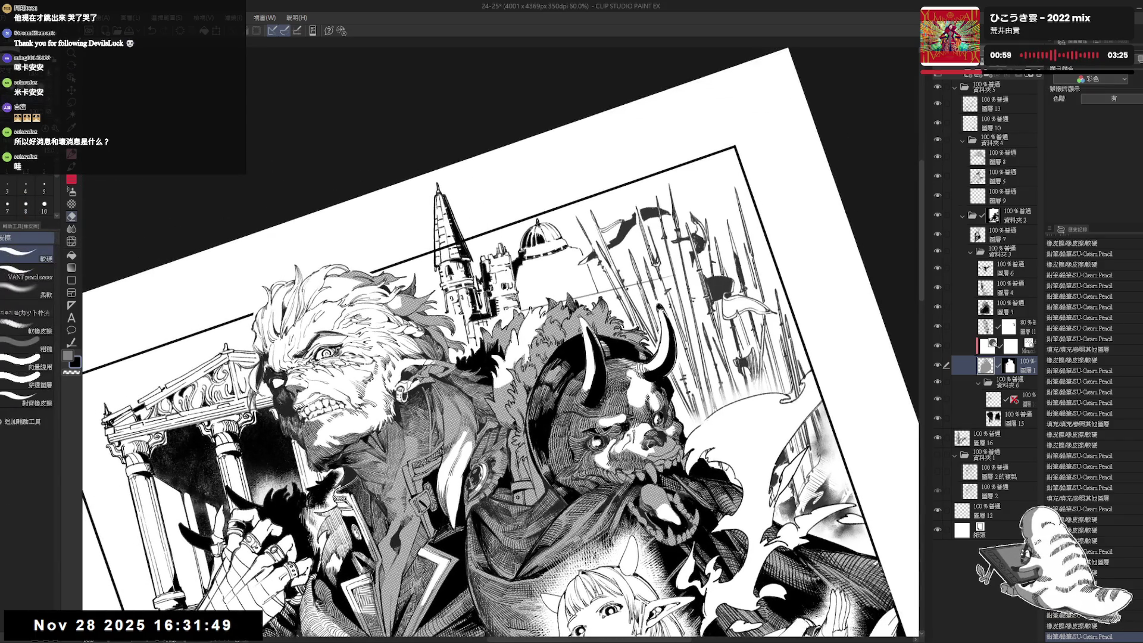
{"action": "left_click_drag", "start_coordinate": [514, 364], "coordinate": [518, 360]}
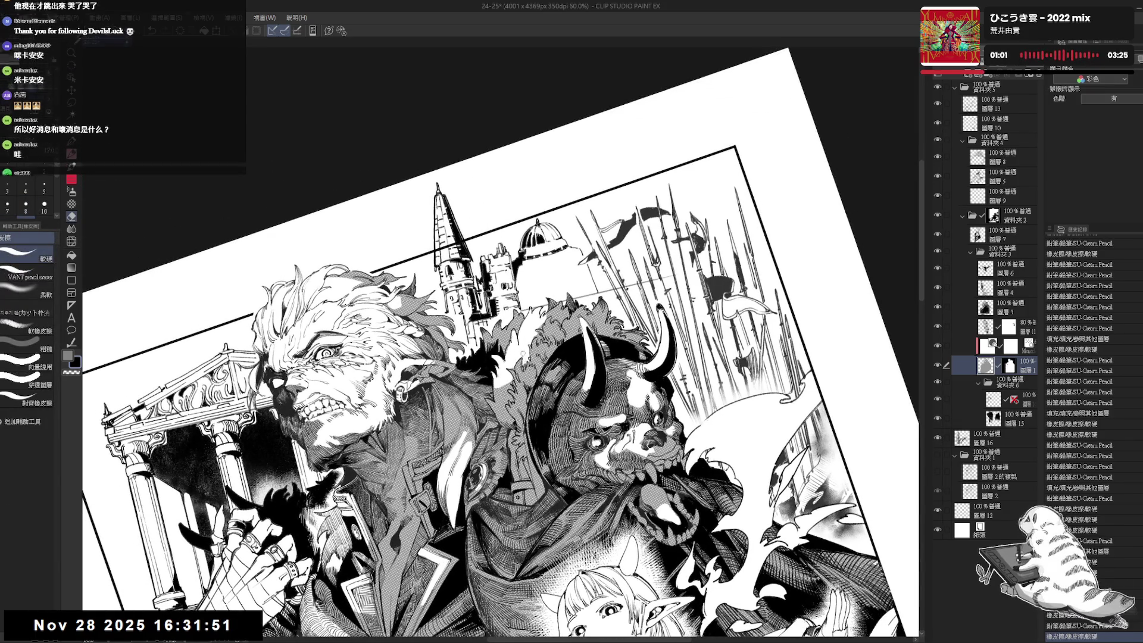
{"action": "left_click_drag", "start_coordinate": [525, 357], "coordinate": [525, 362]}
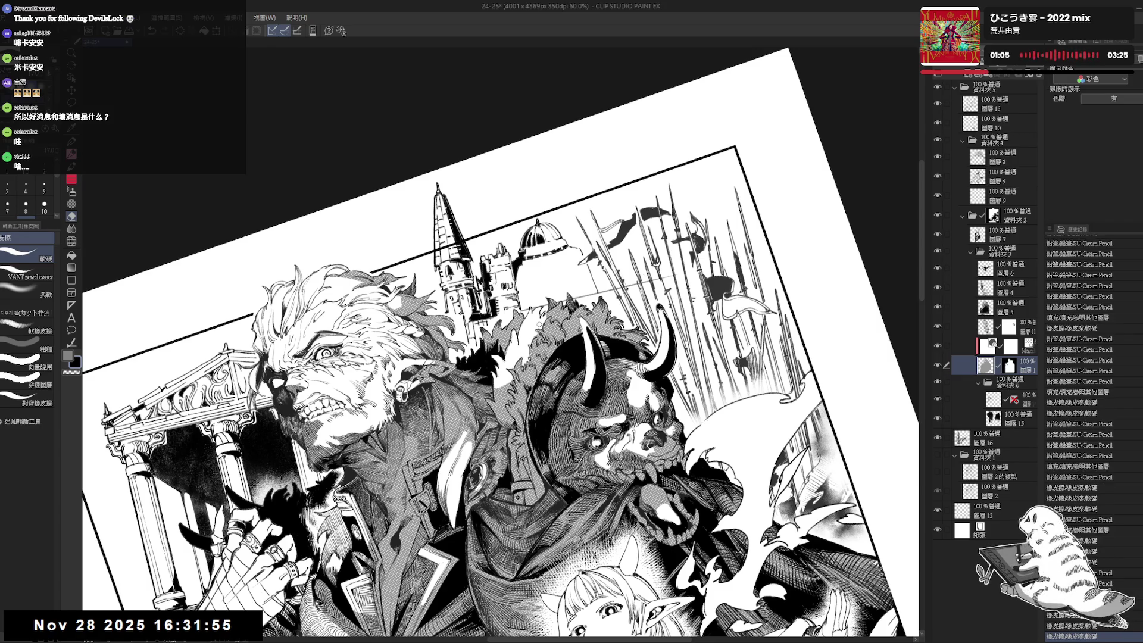
{"action": "key", "text": "p"}
{"action": "key", "text": "ctrl+@"}
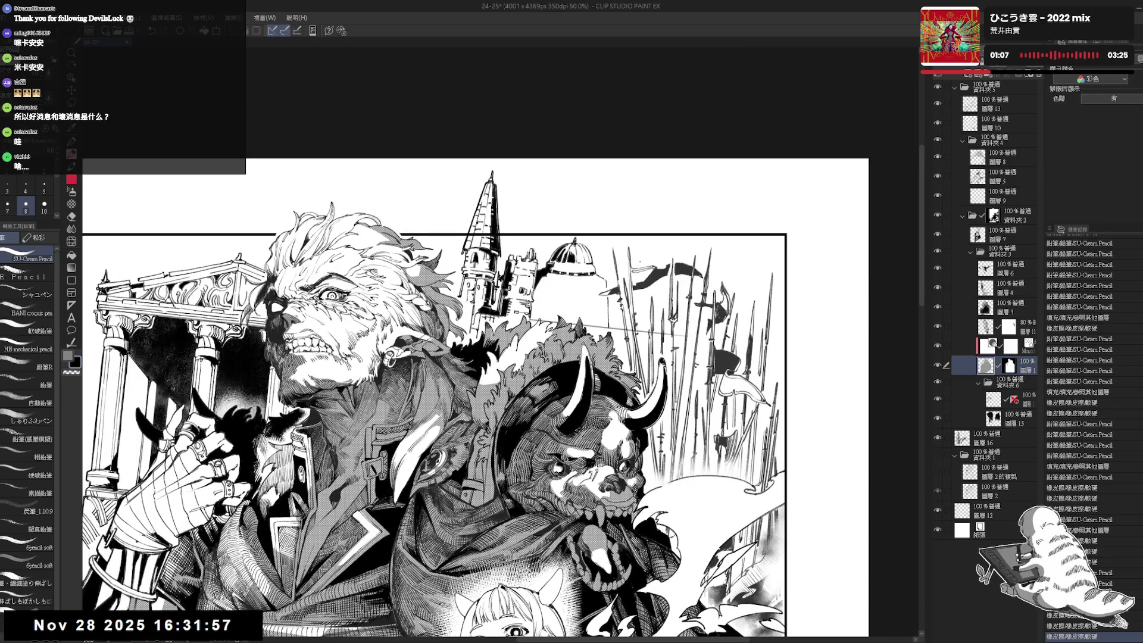
Return to layer 16 and add a pencil stroke to the lower illustration, then straighten the view.
{"action": "left_click", "coordinate": [599, 301], "text": "ctrl"}
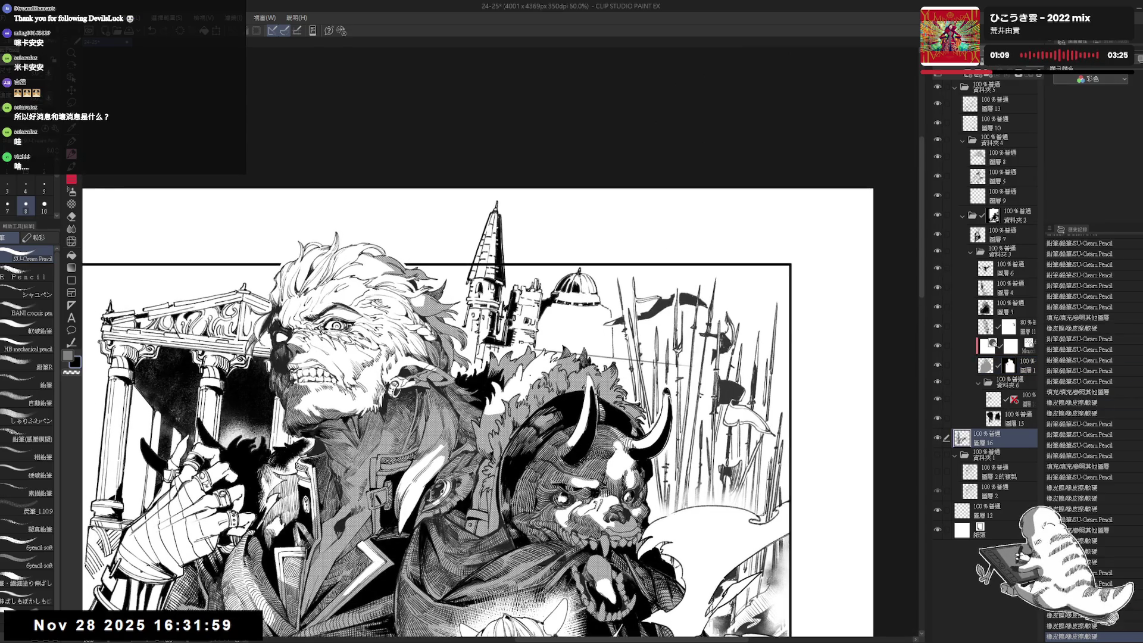
{"action": "mouse_move", "coordinate": [577, 366]}
{"action": "left_mouse_down"}
{"action": "mouse_move", "coordinate": [535, 416]}
{"action": "mouse_move", "coordinate": [459, 414]}
{"action": "mouse_move", "coordinate": [422, 372]}
{"action": "left_mouse_up"}
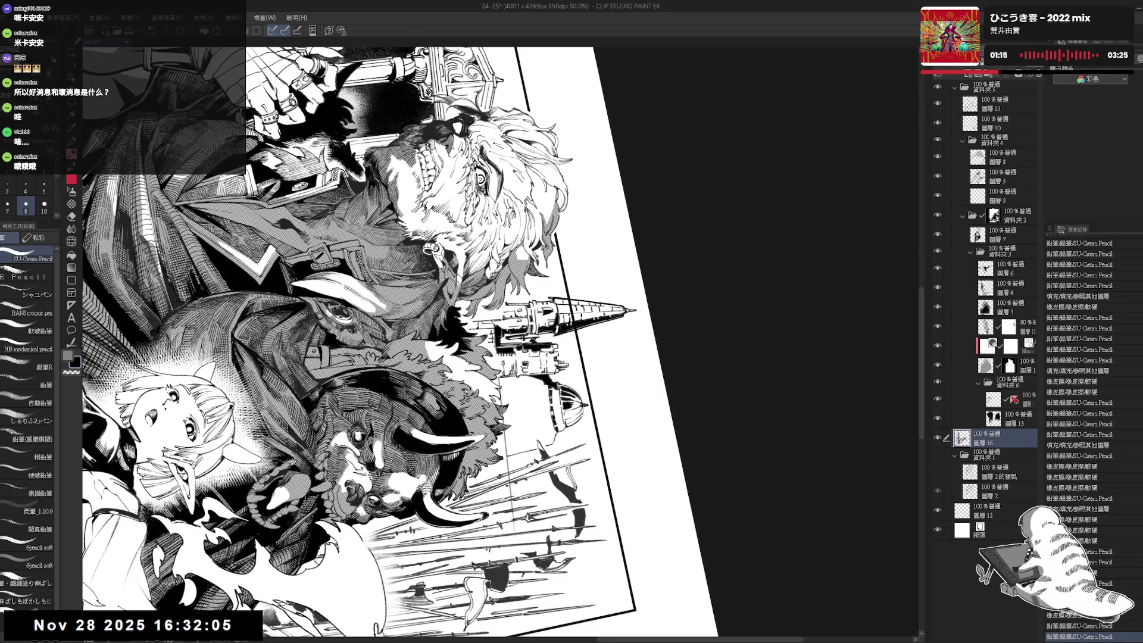
{"action": "mouse_move", "coordinate": [422, 372]}
{"action": "left_mouse_down"}
{"action": "mouse_move", "coordinate": [453, 333]}
{"action": "mouse_move", "coordinate": [518, 297]}
{"action": "left_mouse_up"}
{"action": "key", "text": "e"}
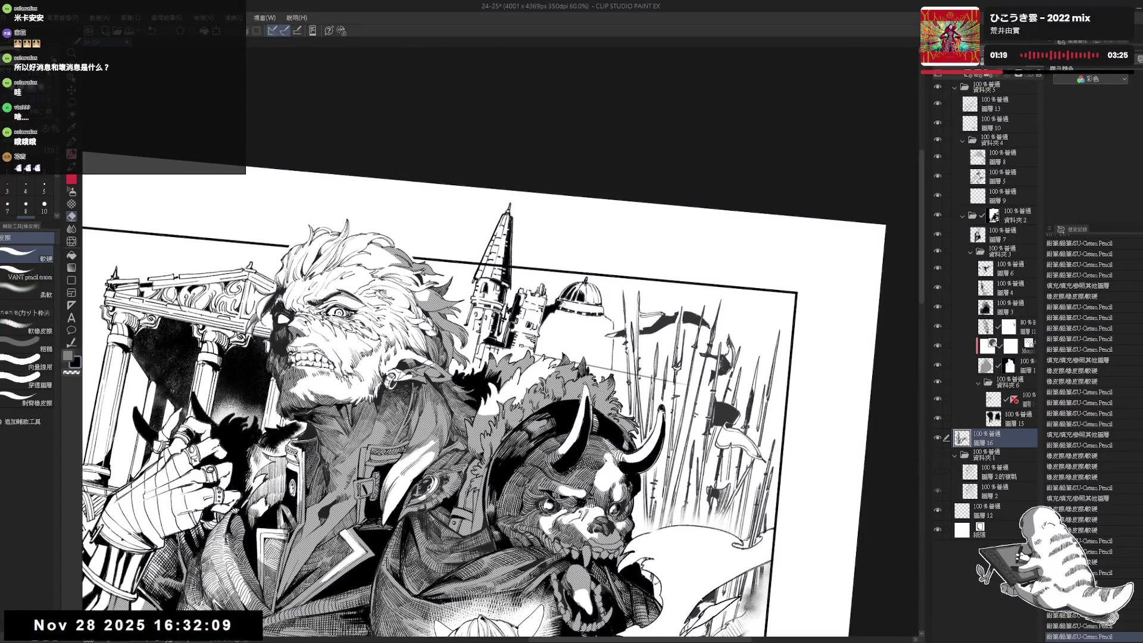
{"action": "key", "text": "p"}
{"action": "left_click_drag", "start_coordinate": [119, 494], "coordinate": [137, 506]}
{"action": "key", "text": "ctrl+@"}
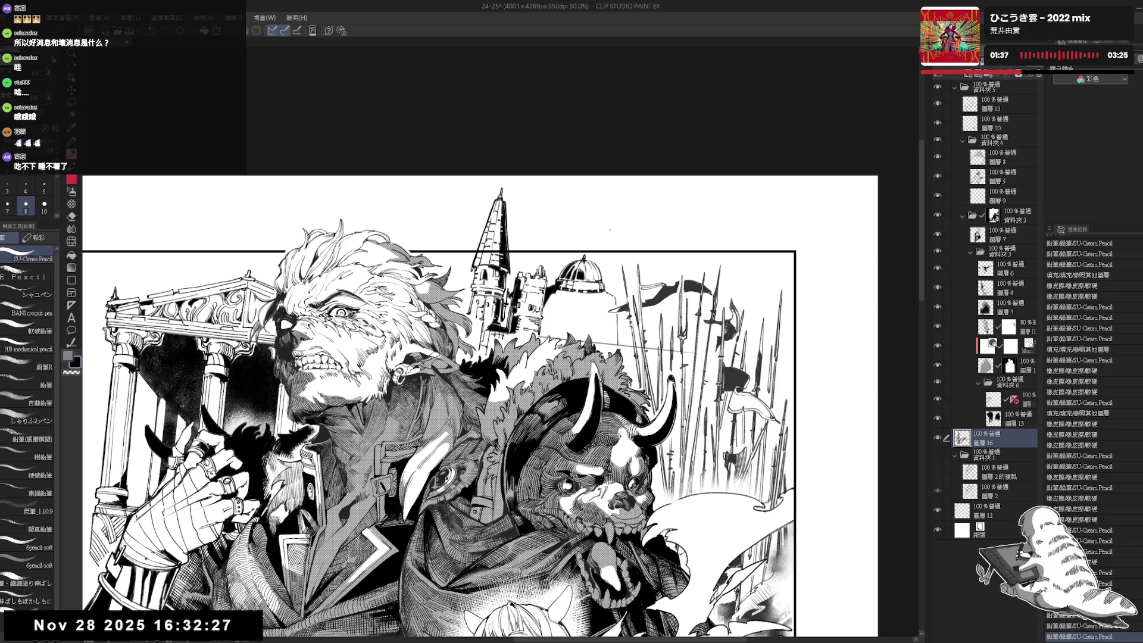
Erase a mark and draw a fine pencil stroke by the dome, then zoom out to review.
{"action": "left_click_drag", "start_coordinate": [603, 300], "coordinate": [489, 416]}
{"action": "key", "text": "r"}
{"action": "key", "text": "r"}
{"action": "left_click_drag", "start_coordinate": [595, 298], "coordinate": [601, 301]}
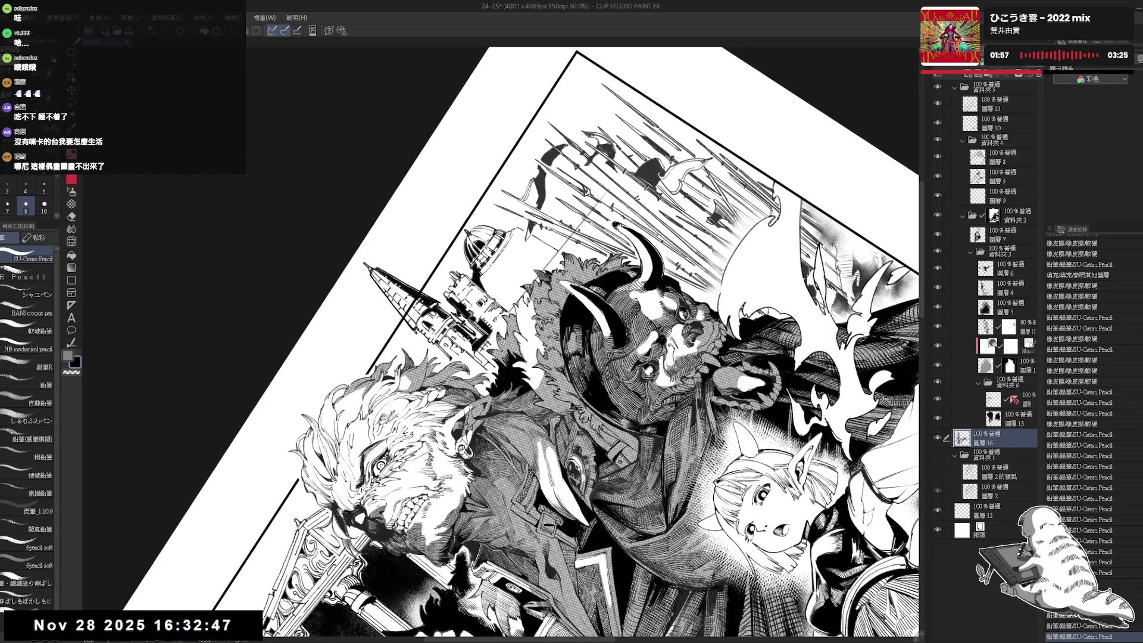
{"action": "key", "text": "at"}
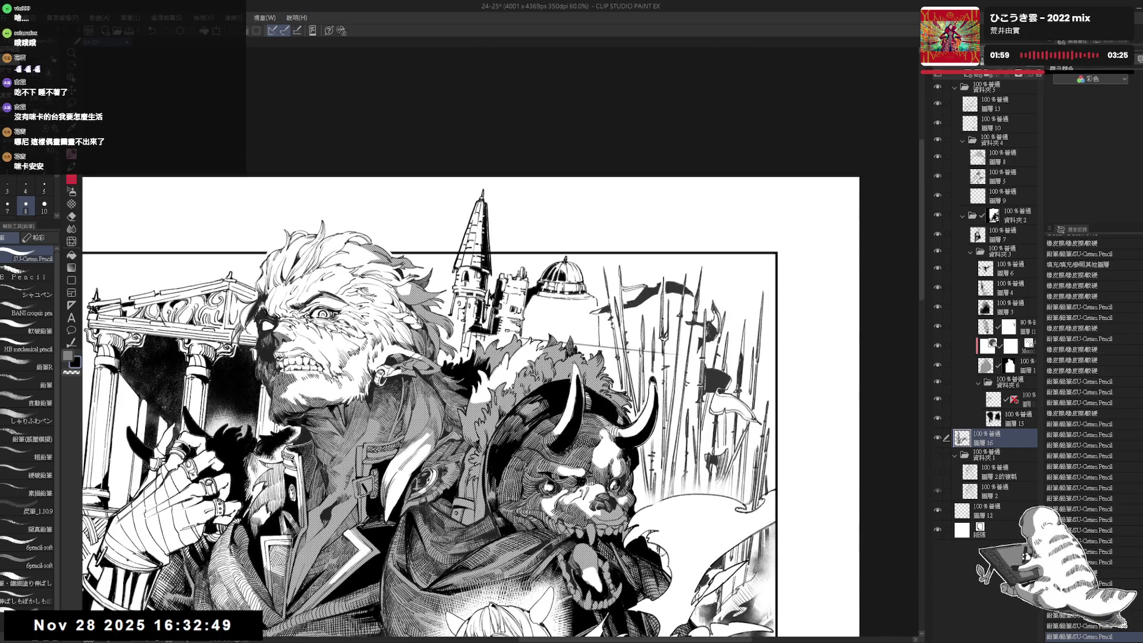
{"action": "left_click_drag", "start_coordinate": [592, 352], "coordinate": [605, 305]}
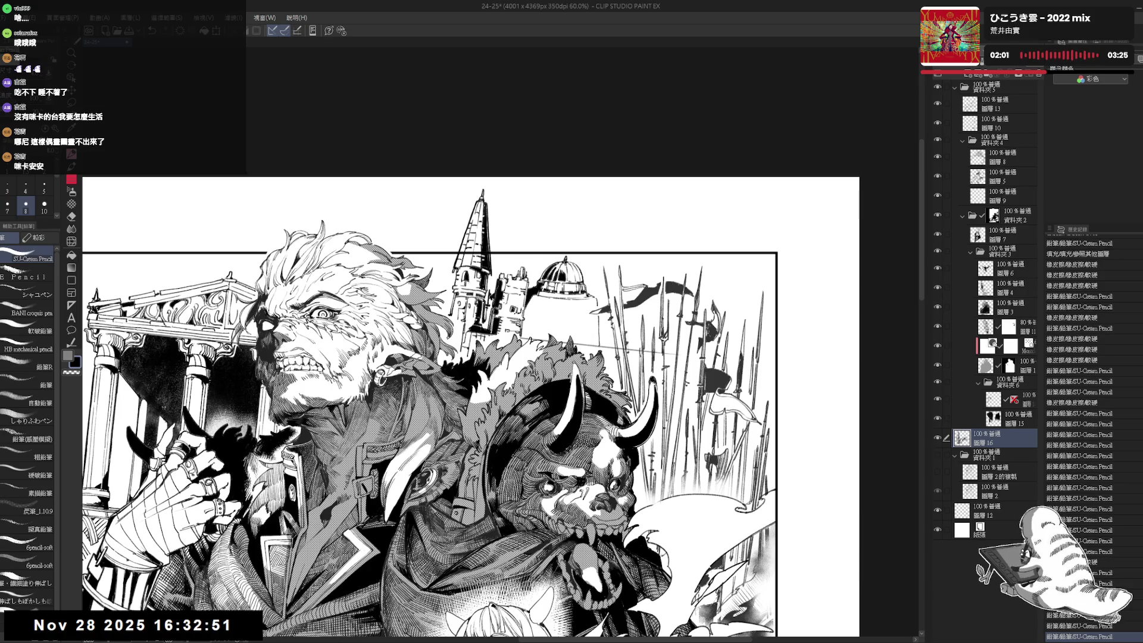
{"action": "key", "text": "e"}
{"action": "key", "text": "minus"}
{"action": "mouse_move", "coordinate": [595, 301]}
{"action": "left_mouse_down"}
{"action": "mouse_move", "coordinate": [597, 315]}
{"action": "mouse_move", "coordinate": [587, 280]}
{"action": "left_mouse_up"}
{"action": "key", "text": "p"}
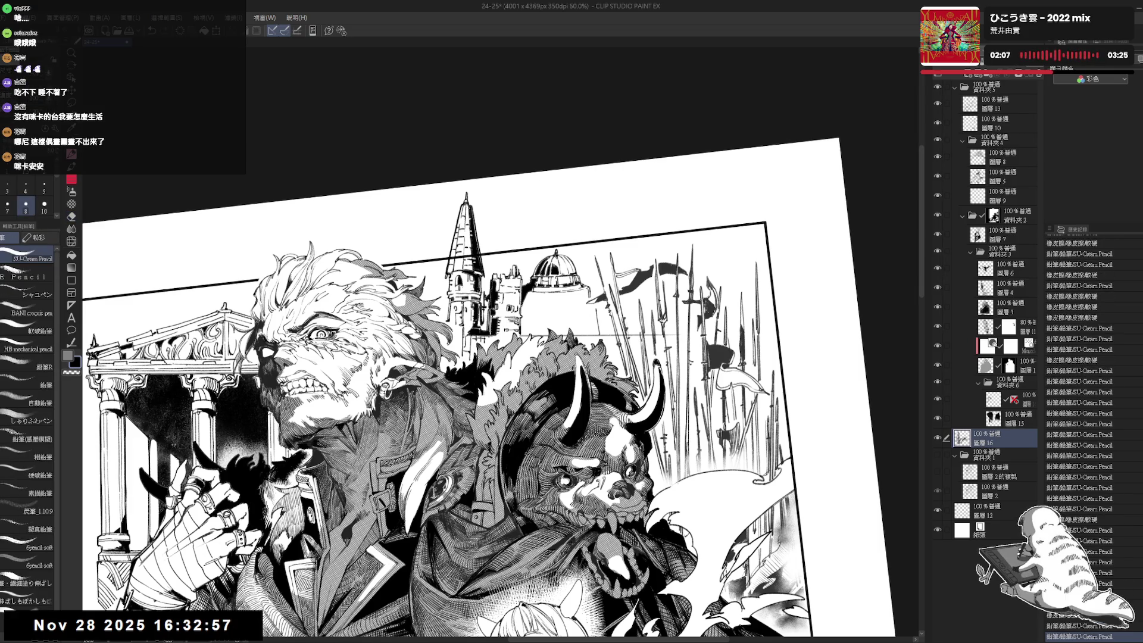
{"action": "key", "text": "minus"}
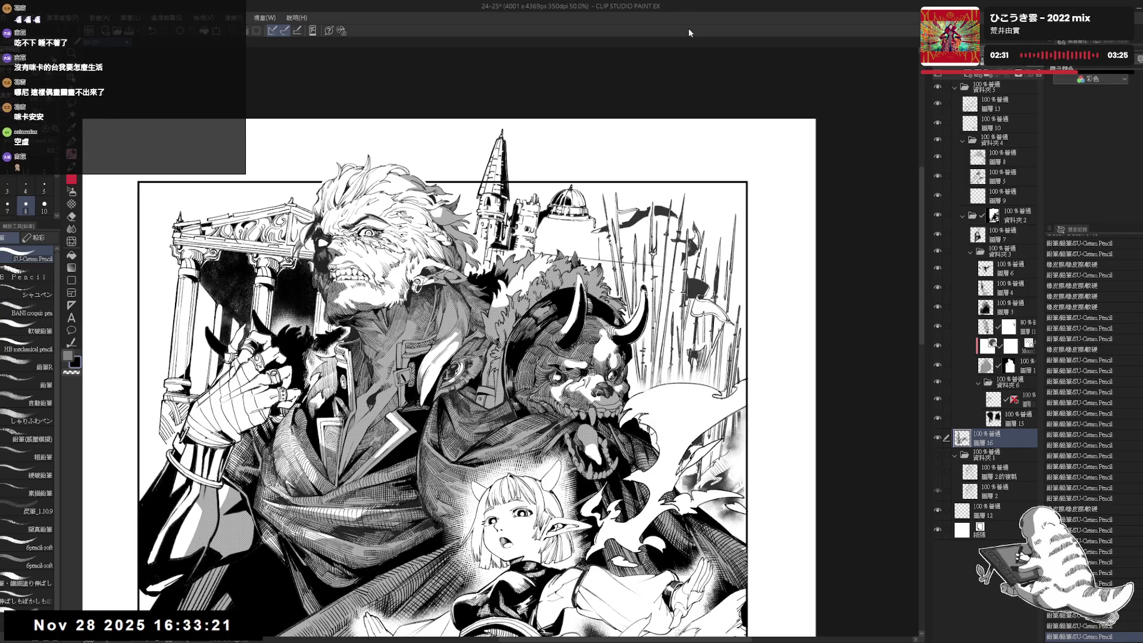
Zoom back in on the dome and undo the previous stroke.
{"action": "left_click_drag", "start_coordinate": [611, 204], "coordinate": [618, 215]}
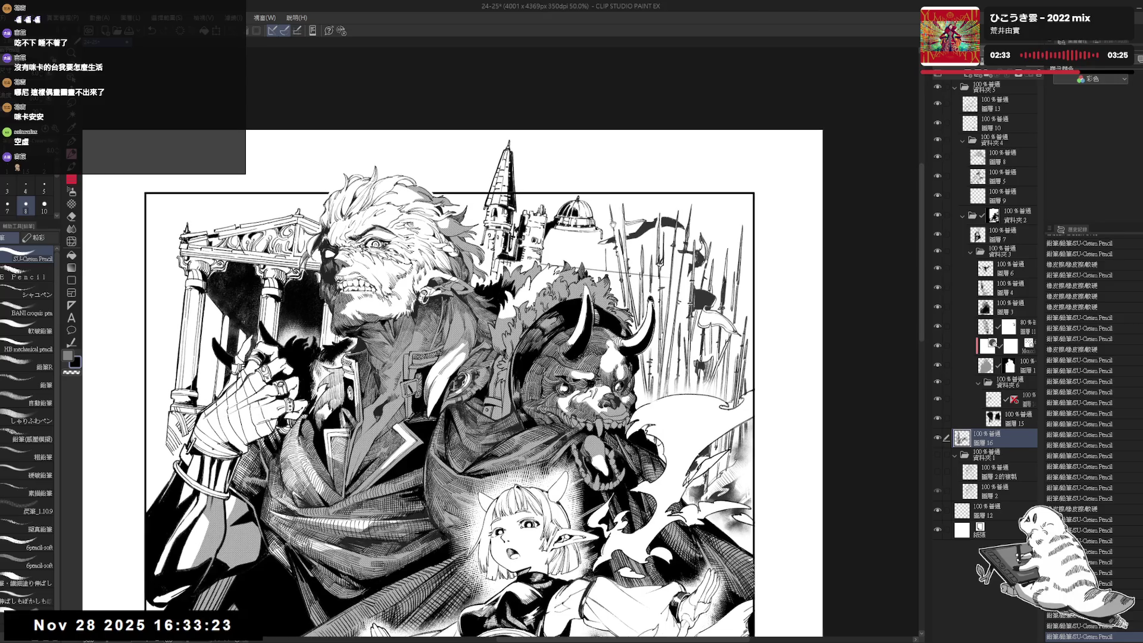
{"action": "key", "text": "e"}
{"action": "key", "text": "p"}
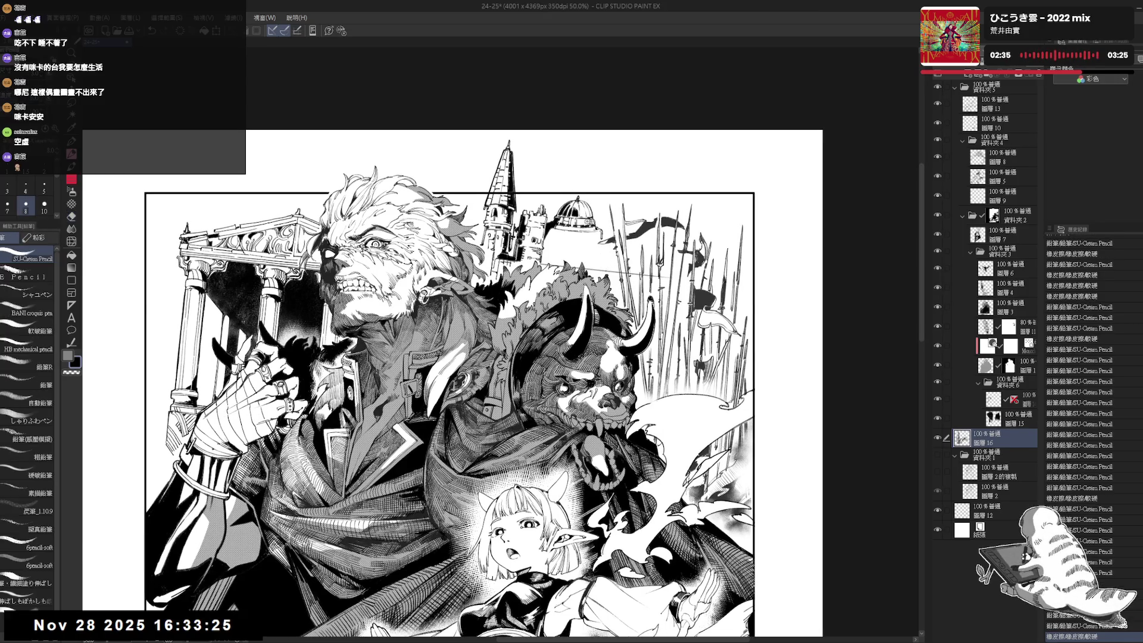
{"action": "scroll", "coordinate": [588, 223], "scroll_direction": "up", "scroll_amount": 3}
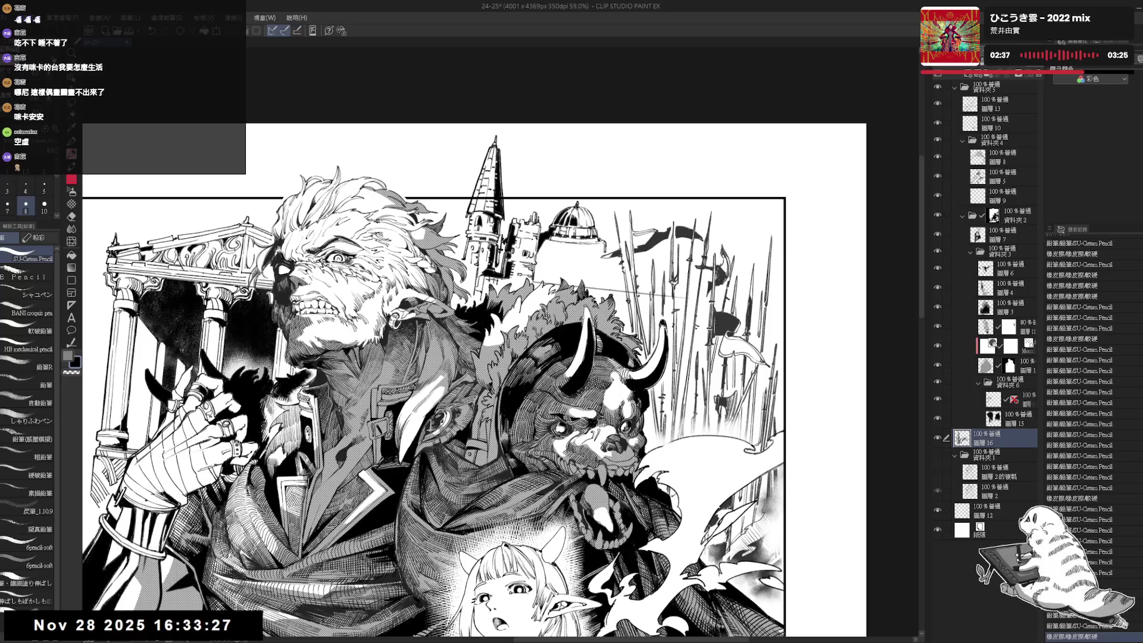
{"action": "left_click_drag", "start_coordinate": [559, 231], "coordinate": [550, 262]}
{"action": "key", "text": "ctrl+z"}
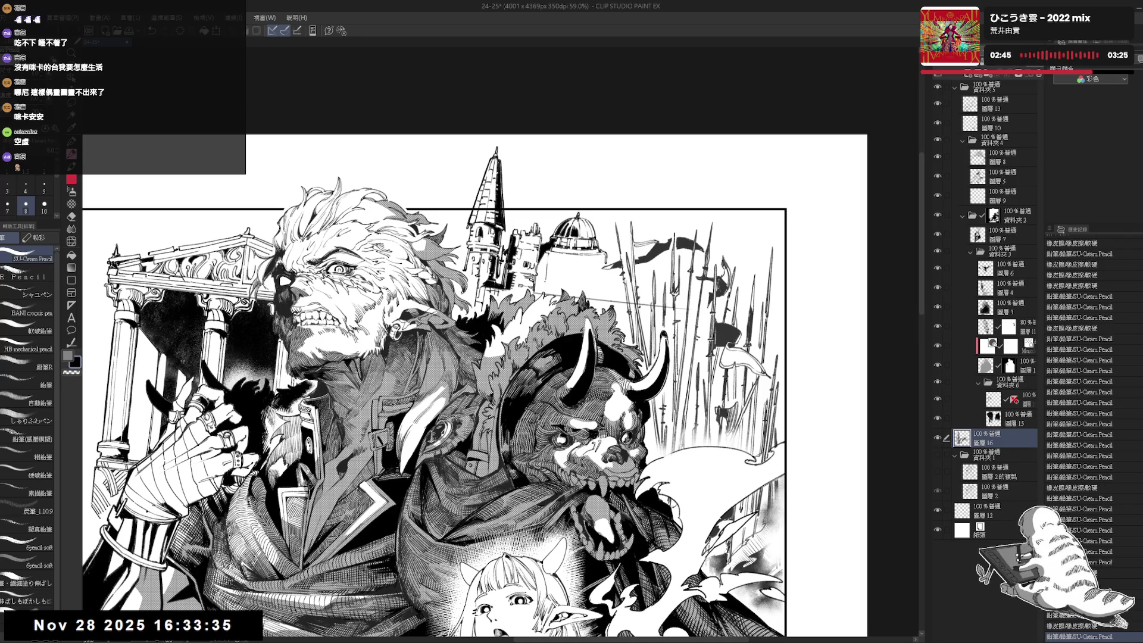
Draw a pencil stroke and fill an area near the dome, undo the last two strokes, and redraw.
{"action": "left_click_drag", "start_coordinate": [545, 253], "coordinate": [540, 277]}
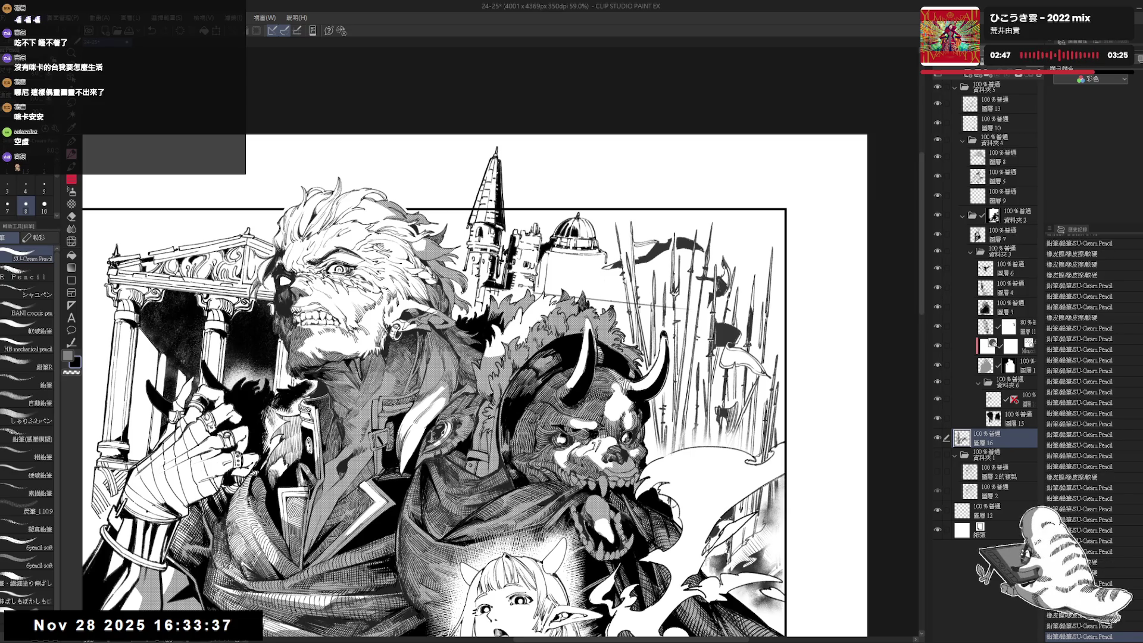
{"action": "key", "text": "g"}
{"action": "left_click", "coordinate": [558, 275]}
{"action": "key", "text": "p"}
{"action": "key", "text": "e"}
{"action": "key", "text": "p"}
{"action": "mouse_move", "coordinate": [544, 265]}
{"action": "left_mouse_down"}
{"action": "mouse_move", "coordinate": [551, 288]}
{"action": "mouse_move", "coordinate": [546, 276]}
{"action": "mouse_move", "coordinate": [562, 271]}
{"action": "left_mouse_up"}
{"action": "key", "text": "ctrl+z"}
{"action": "key", "text": "ctrl+z"}
{"action": "left_click_drag", "start_coordinate": [562, 265], "coordinate": [555, 230]}
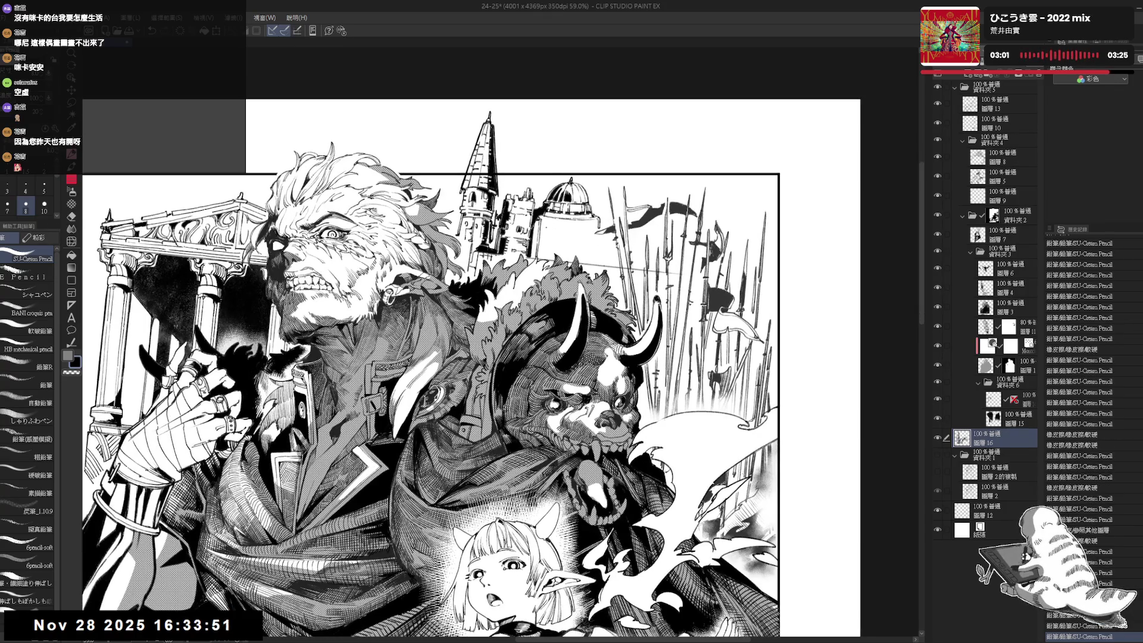
Add and erase small pencil marks on the lower artwork, undoing the last one.
{"action": "scroll", "coordinate": [555, 229], "scroll_direction": "down", "scroll_amount": 3}
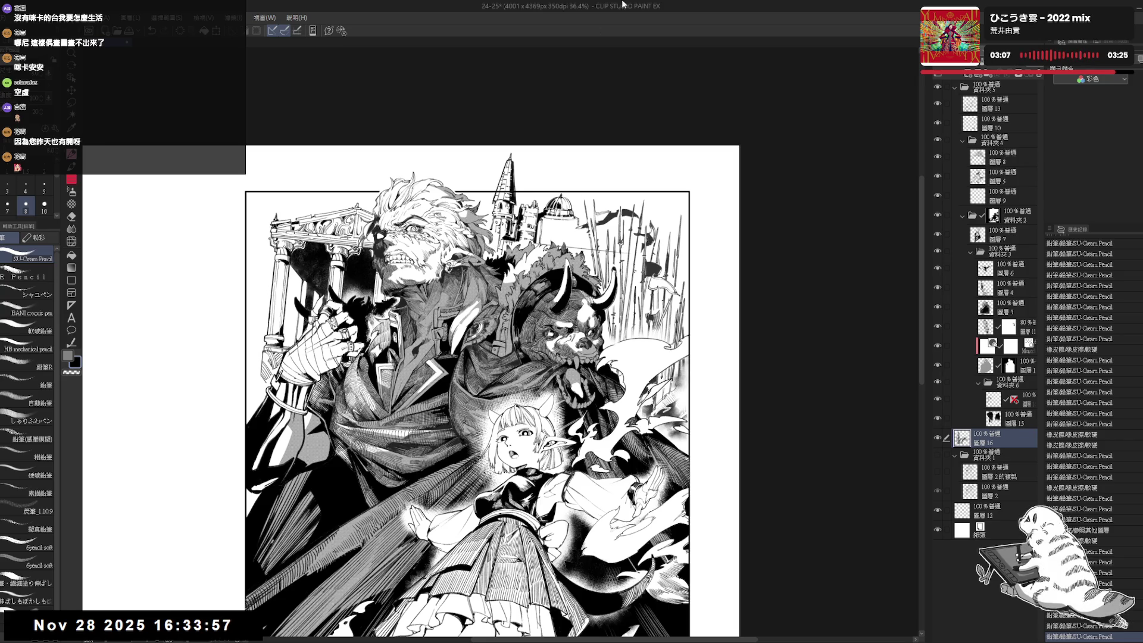
{"action": "scroll", "coordinate": [589, 197], "scroll_direction": "up", "scroll_amount": 2}
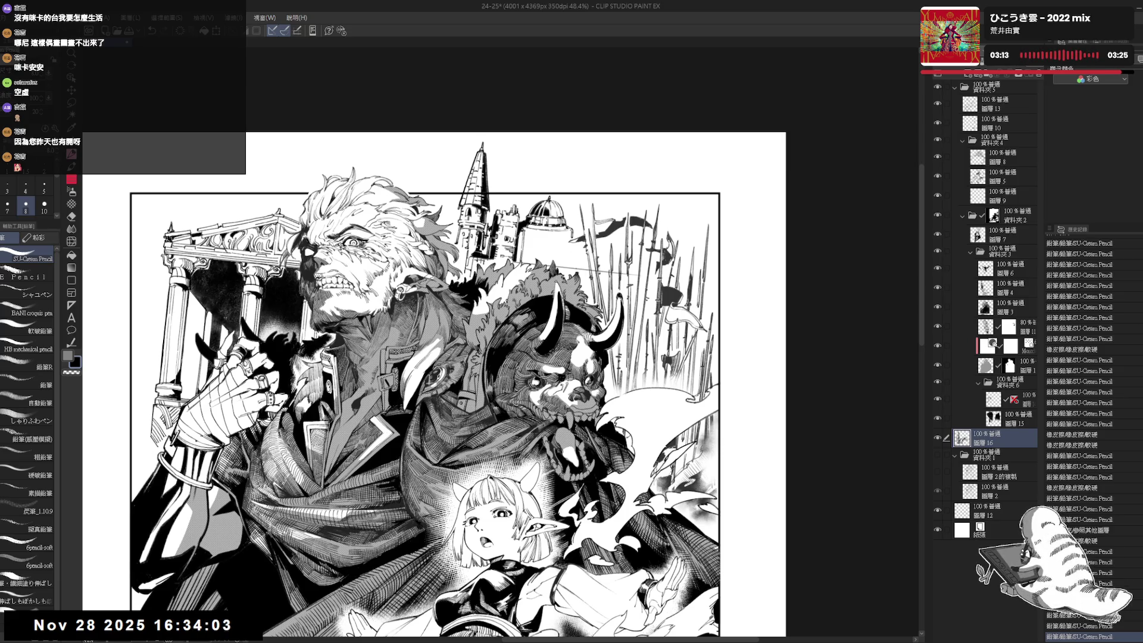
{"action": "scroll", "coordinate": [556, 268], "scroll_direction": "up", "scroll_amount": 1}
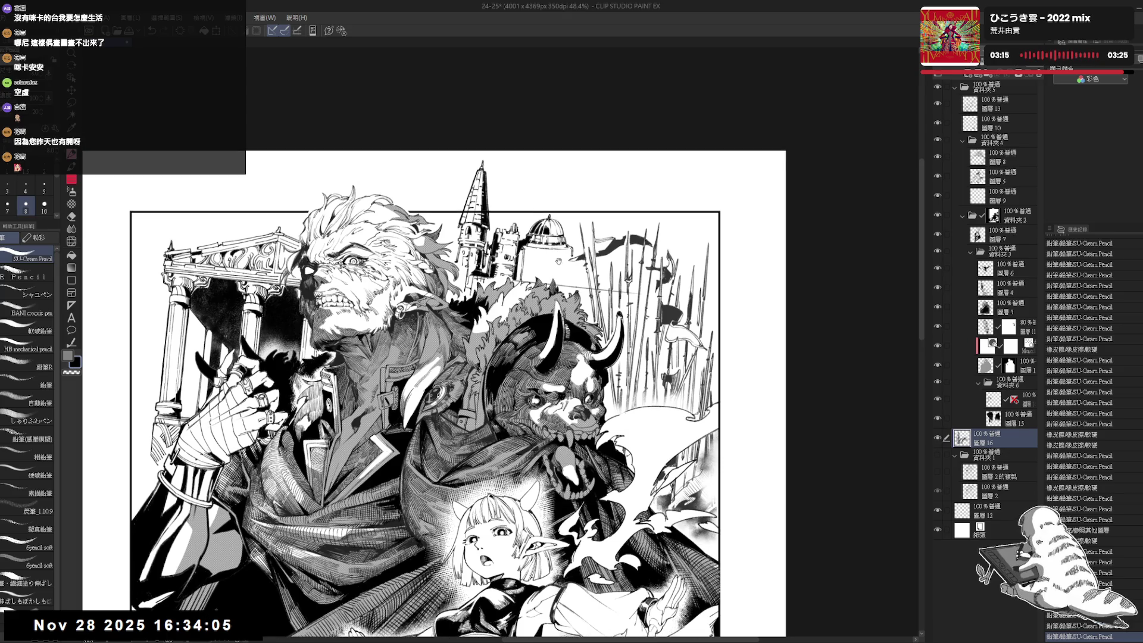
{"action": "key", "text": "e"}
{"action": "key", "text": "p"}
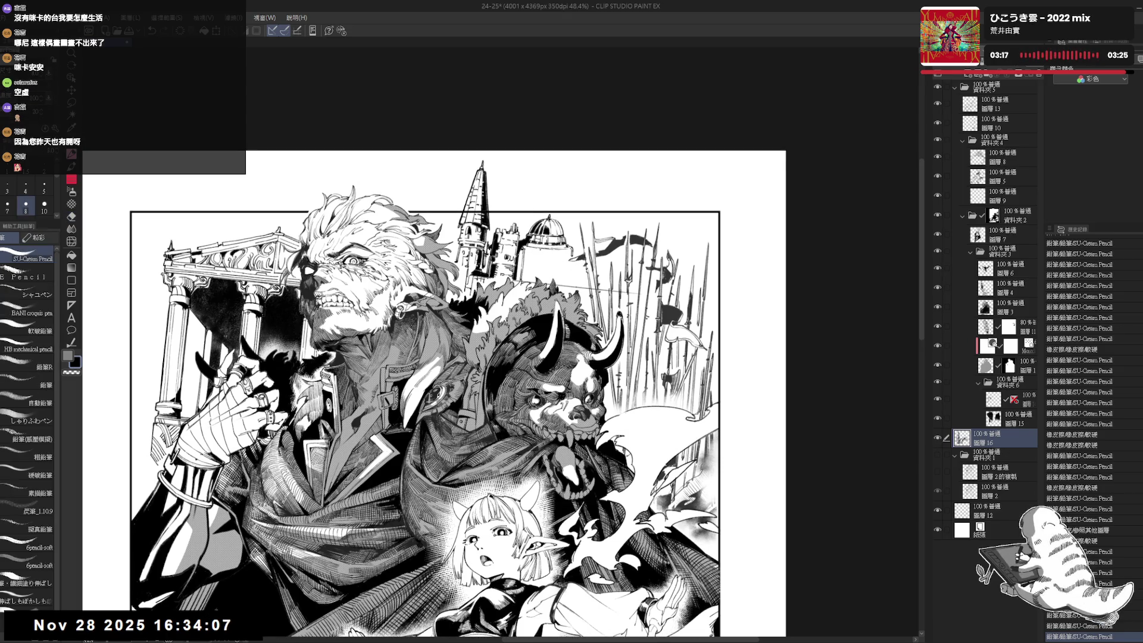
{"action": "left_click_drag", "start_coordinate": [225, 622], "coordinate": [228, 625]}
{"action": "left_click_drag", "start_coordinate": [225, 622], "coordinate": [228, 625]}
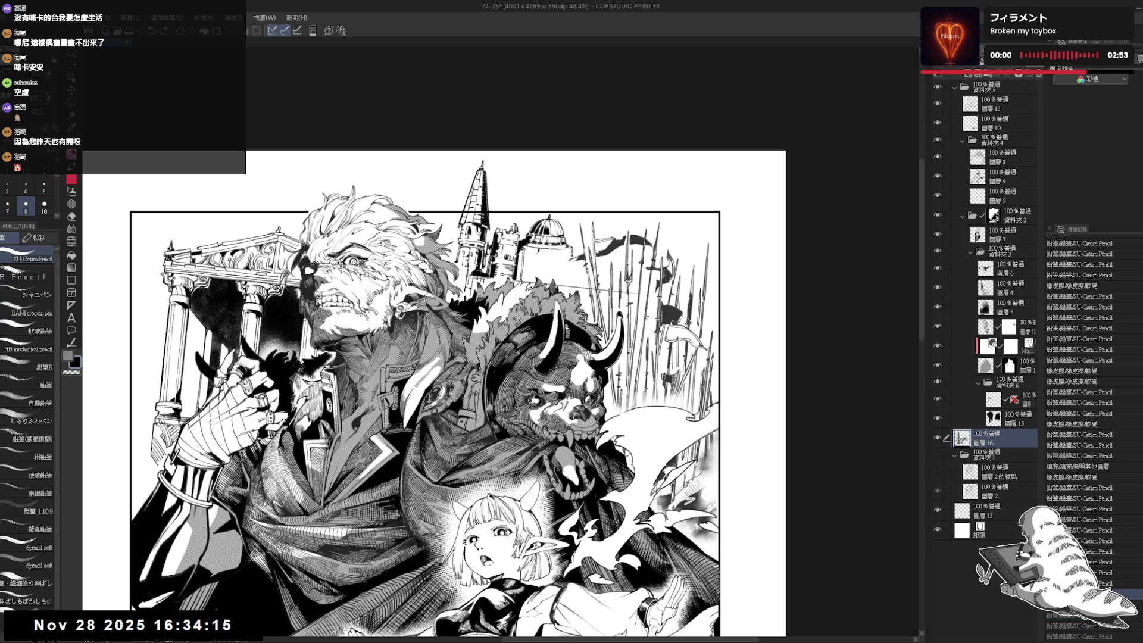
{"action": "key", "text": "e"}
{"action": "left_click_drag", "start_coordinate": [225, 622], "coordinate": [228, 625]}
{"action": "key", "text": "p"}
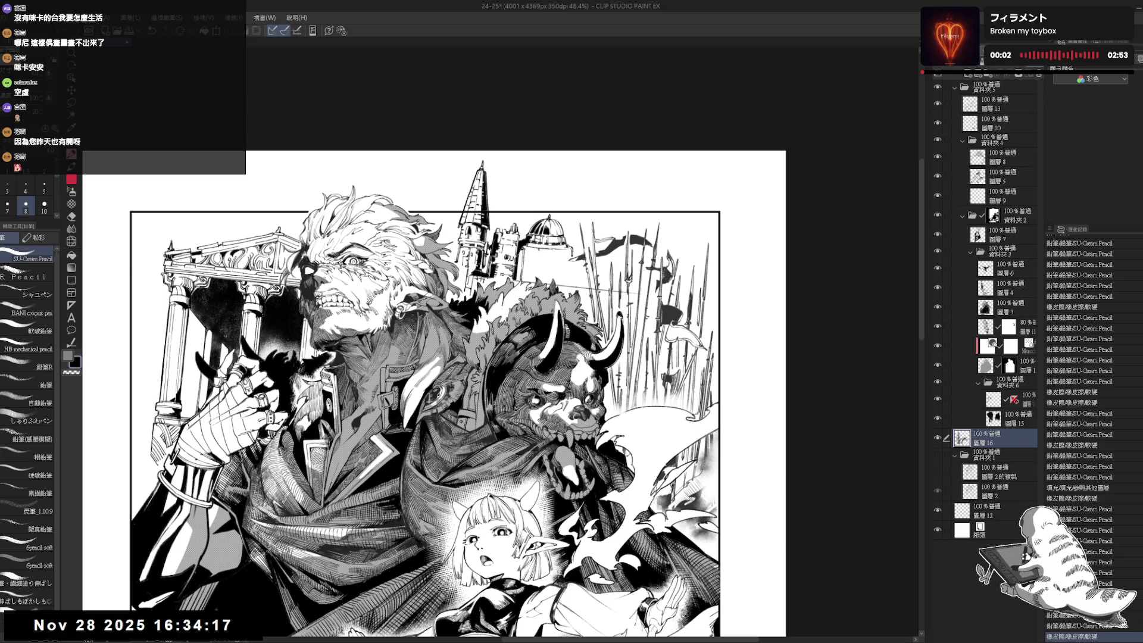
{"action": "left_click_drag", "start_coordinate": [224, 622], "coordinate": [228, 627]}
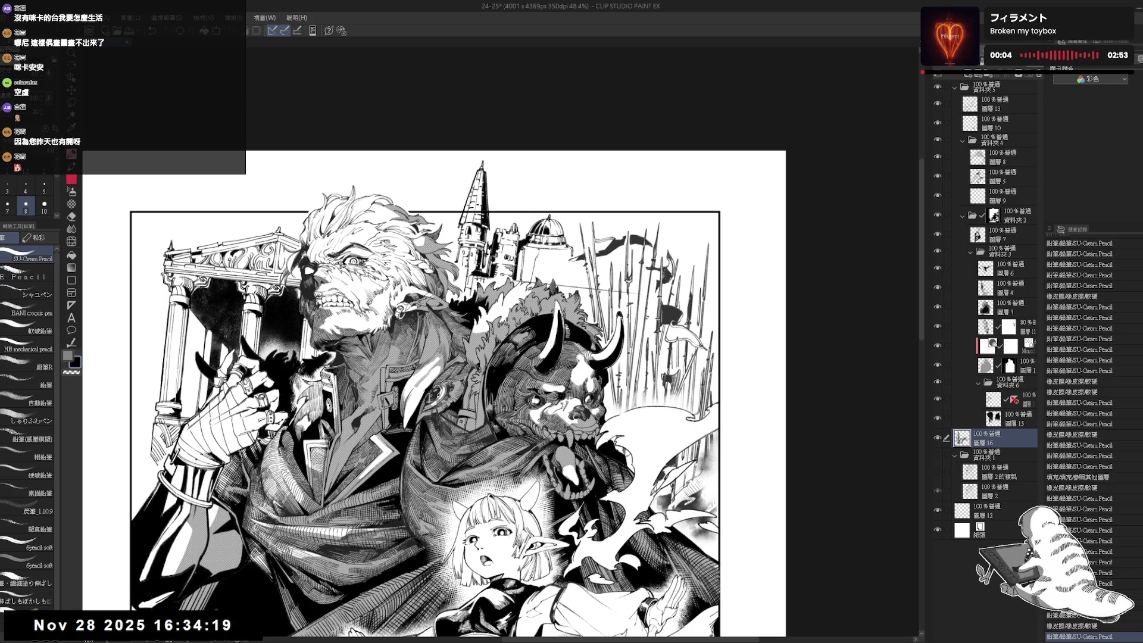
{"action": "key", "text": "ctrl+z"}
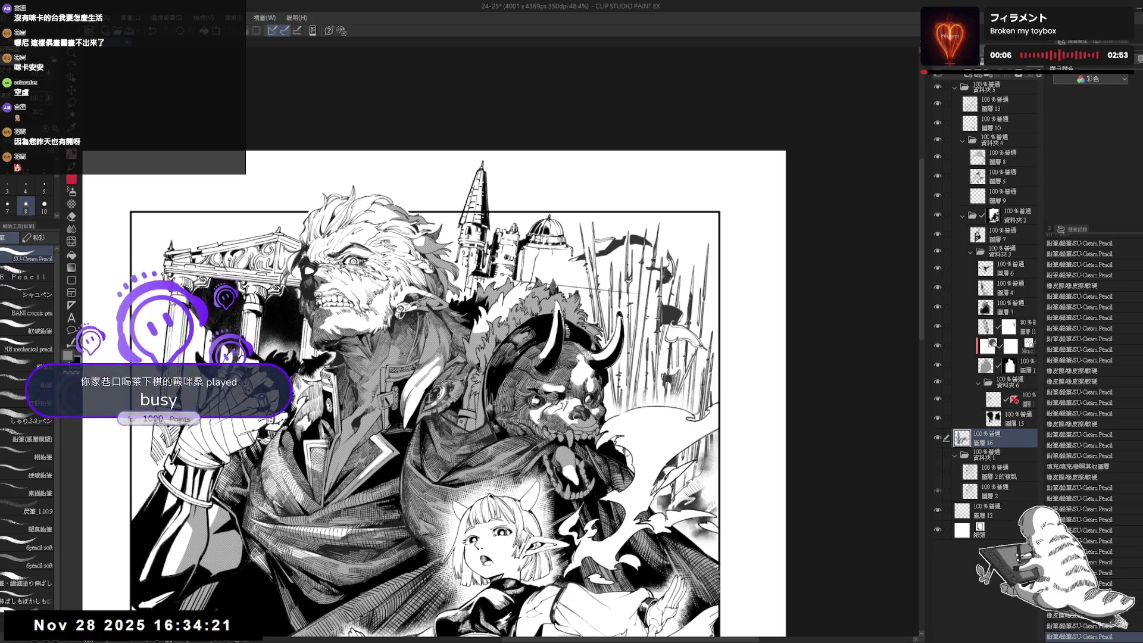
Draw a short dark stroke beside the dome and zoom out and back in to check it.
{"action": "mouse_move", "coordinate": [555, 259]}
{"action": "left_mouse_down"}
{"action": "mouse_move", "coordinate": [555, 276]}
{"action": "mouse_move", "coordinate": [556, 261]}
{"action": "left_mouse_up"}
{"action": "key", "text": "e"}
{"action": "key", "text": "p"}
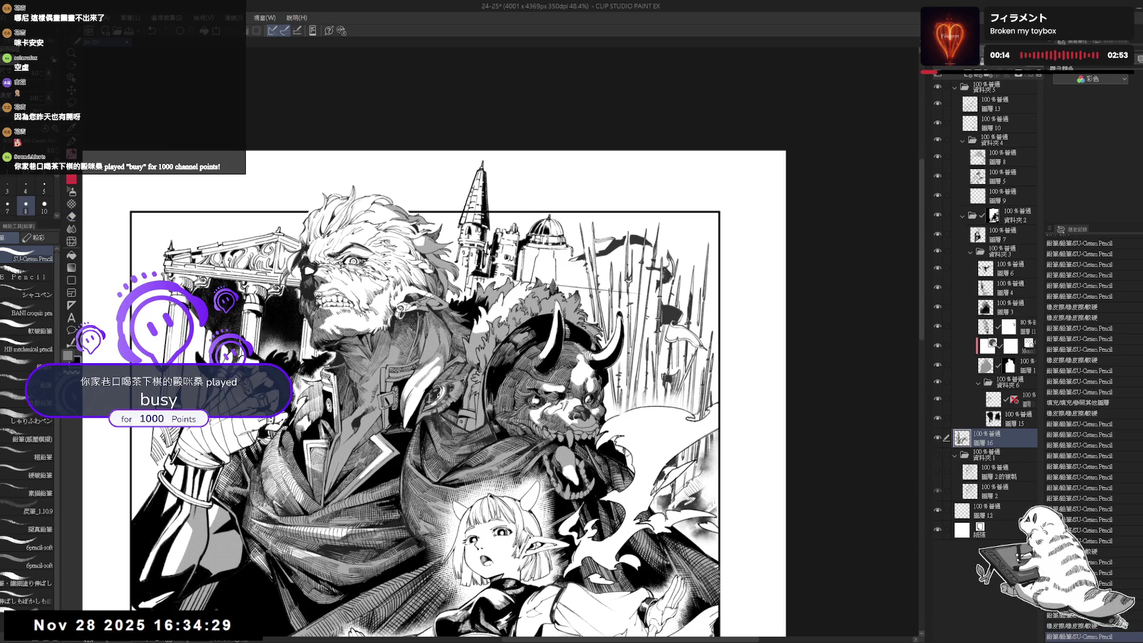
{"action": "scroll", "coordinate": [434, 387], "scroll_direction": "down", "scroll_amount": 1}
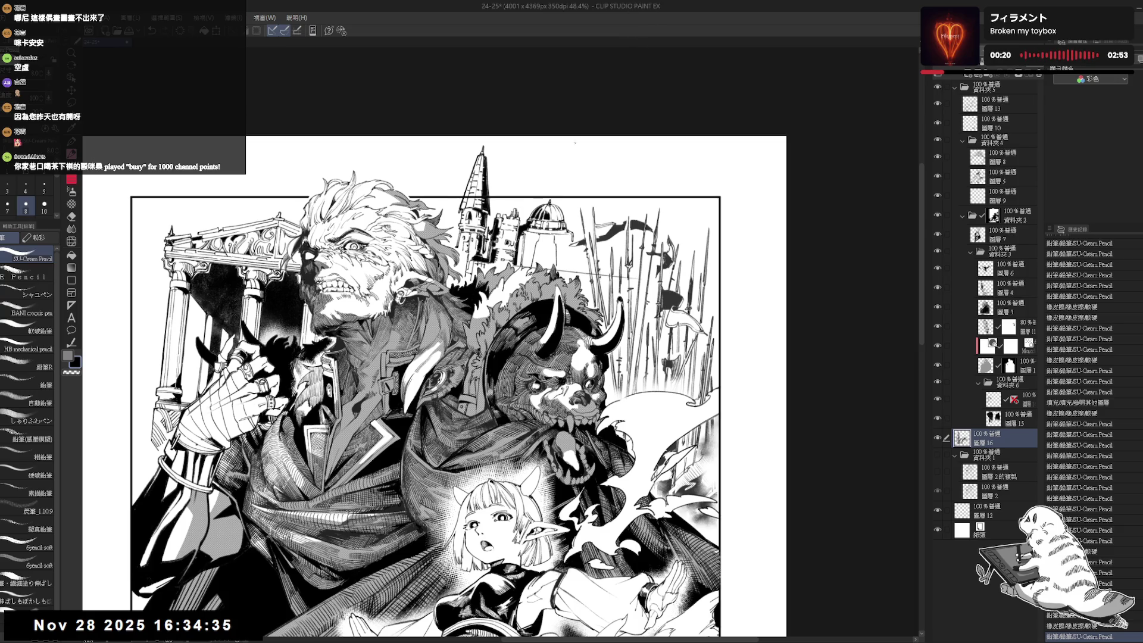
{"action": "scroll", "coordinate": [438, 375], "scroll_direction": "down", "scroll_amount": 3}
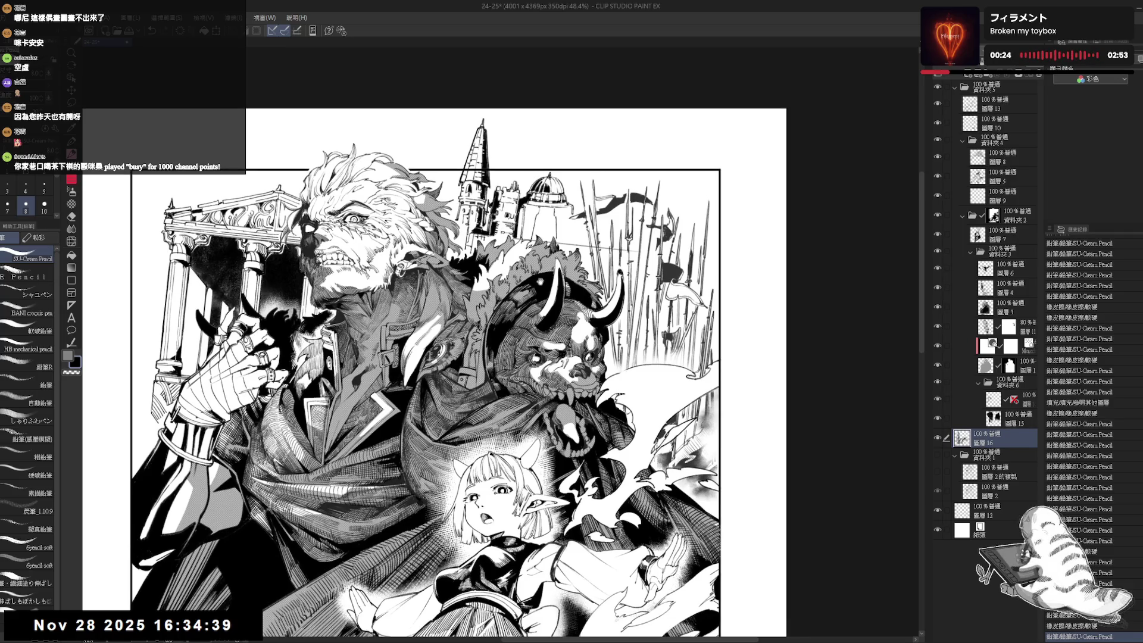
{"action": "scroll", "coordinate": [434, 369], "scroll_direction": "down", "scroll_amount": 3}
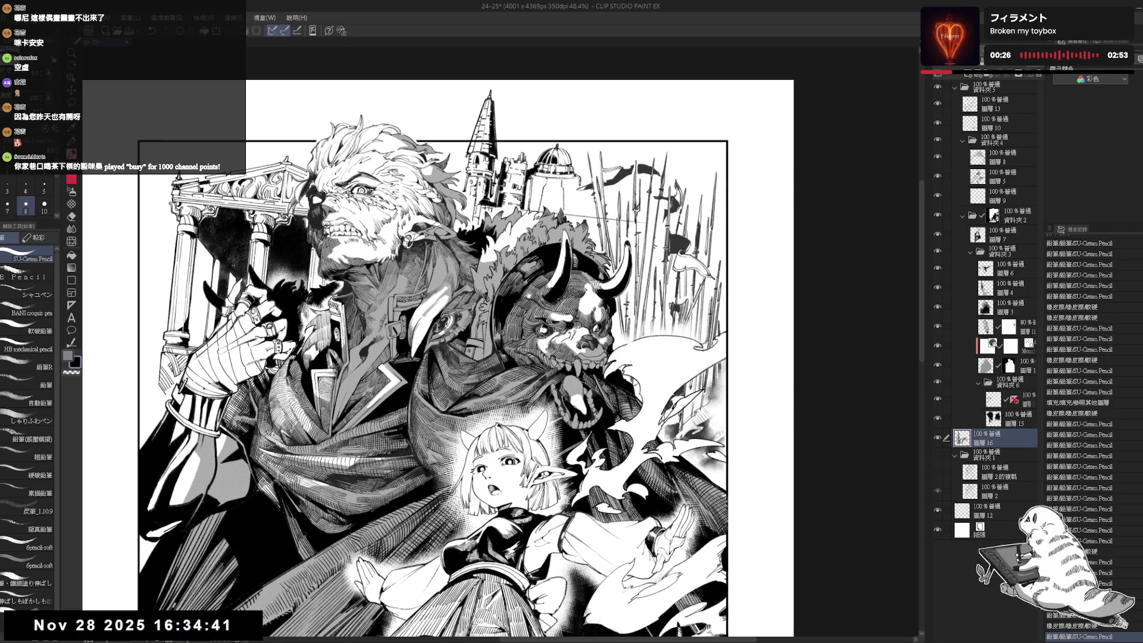
{"action": "scroll", "coordinate": [528, 295], "scroll_direction": "up", "scroll_amount": 3}
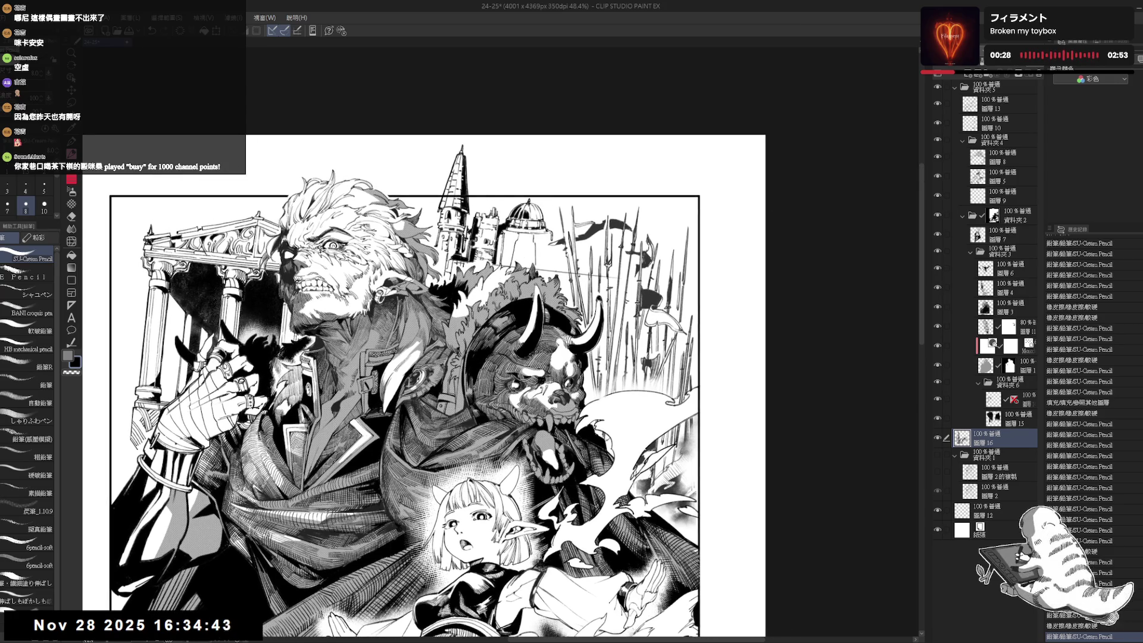
{"action": "scroll", "coordinate": [537, 253], "scroll_direction": "up", "scroll_amount": 1}
Erase a small bit of linework, add a small pencil mark, and redo the undone stroke.
{"action": "key", "text": "e"}
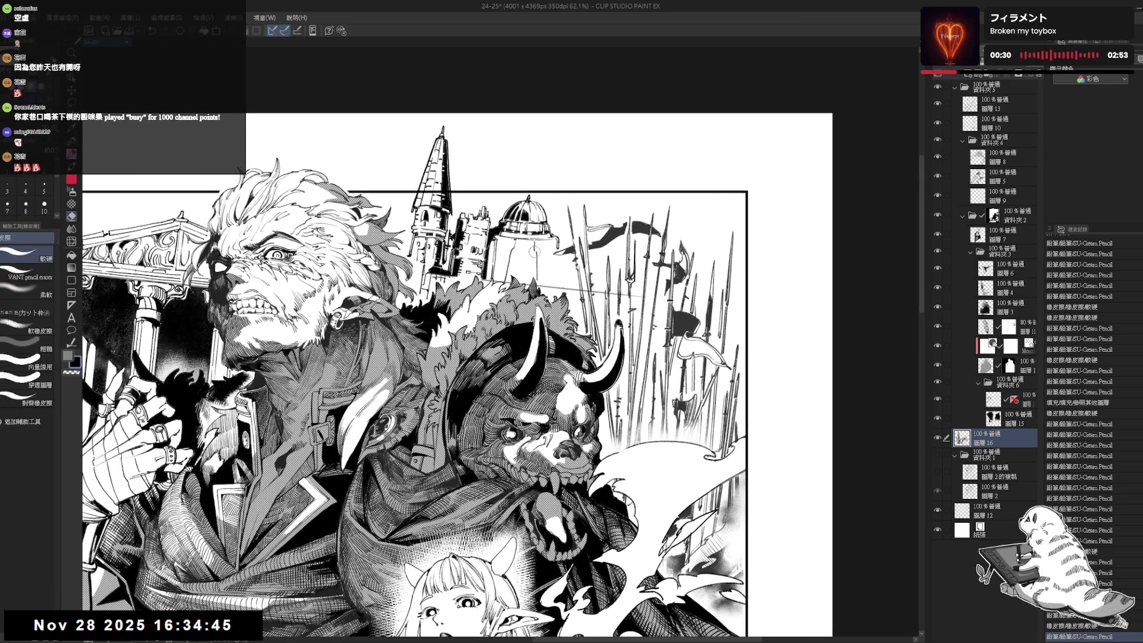
{"action": "left_click", "coordinate": [534, 252]}
{"action": "key", "text": "p"}
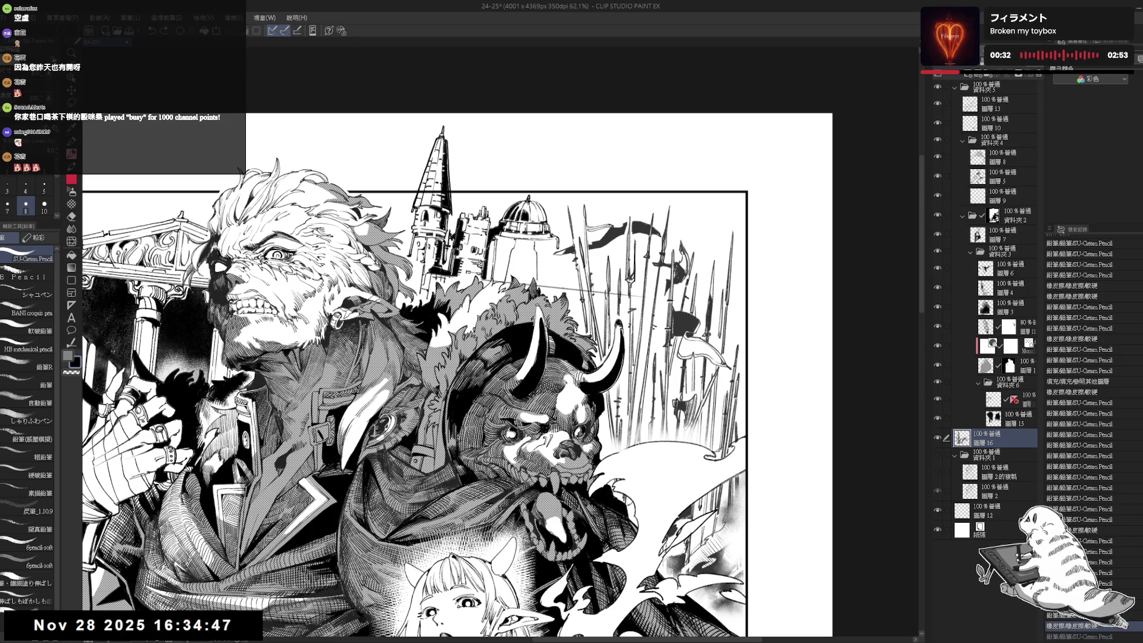
{"action": "key", "text": "e"}
{"action": "key", "text": "p"}
{"action": "left_click", "coordinate": [533, 249]}
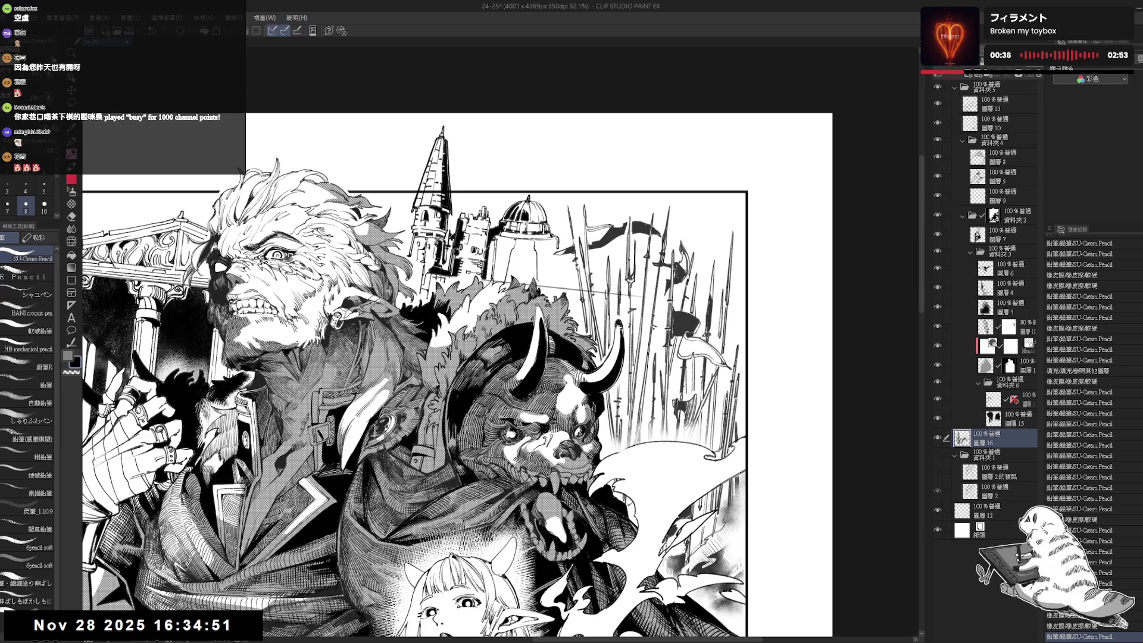
{"action": "scroll", "coordinate": [534, 261], "scroll_direction": "up", "scroll_amount": 1}
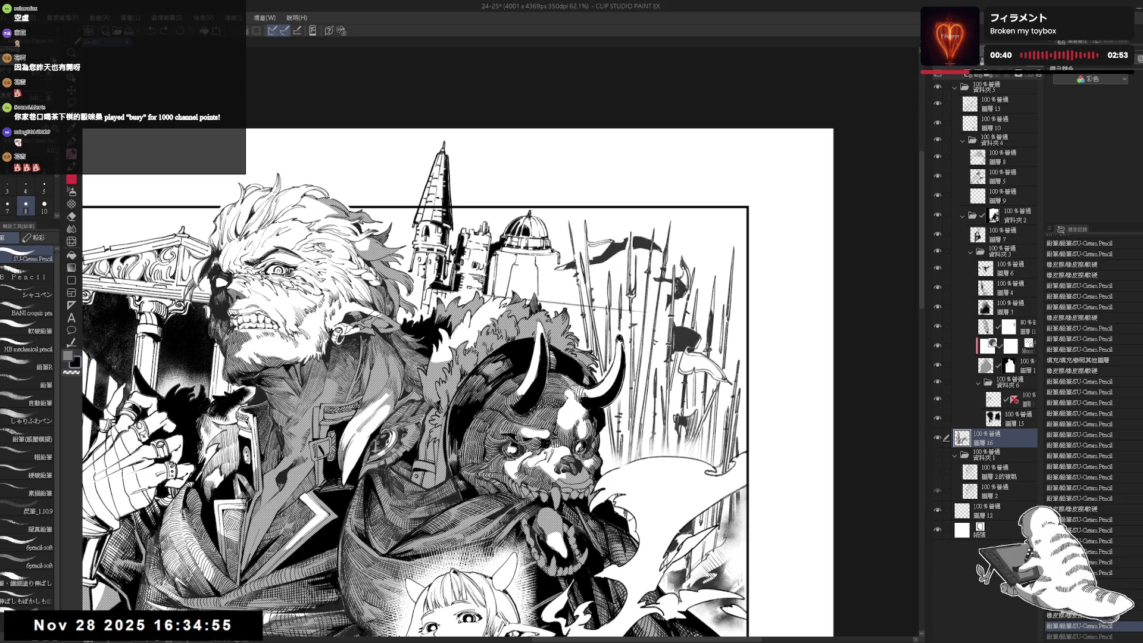
{"action": "key", "text": "ctrl+y"}
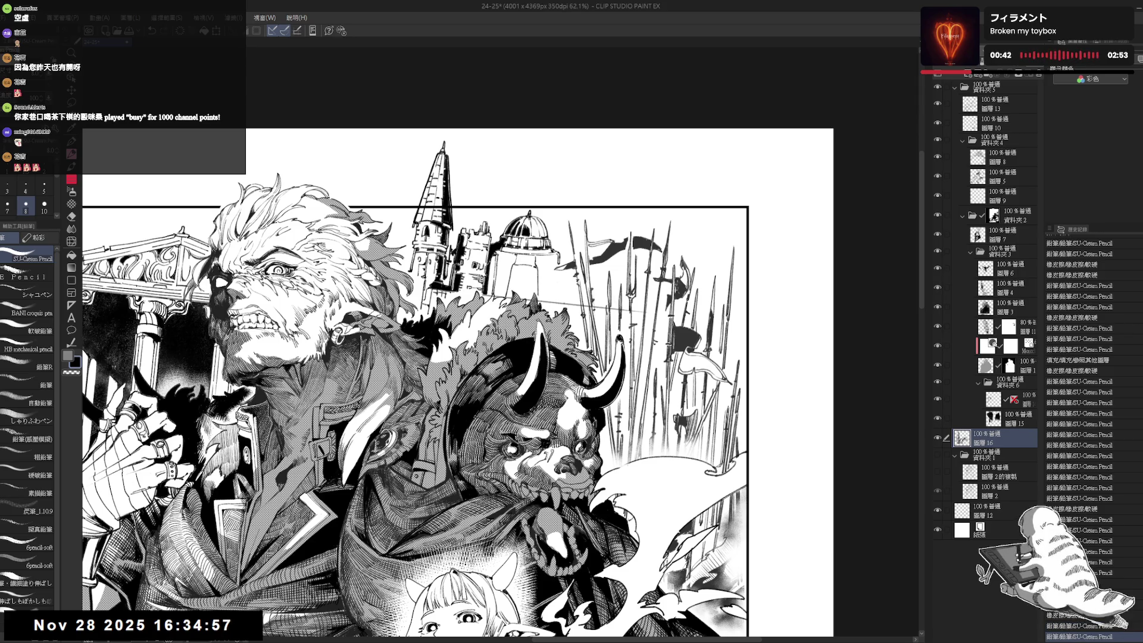
Pan and zoom around the lower drawing to review it, then undo the last small stroke.
{"action": "left_click_drag", "start_coordinate": [554, 308], "coordinate": [550, 285]}
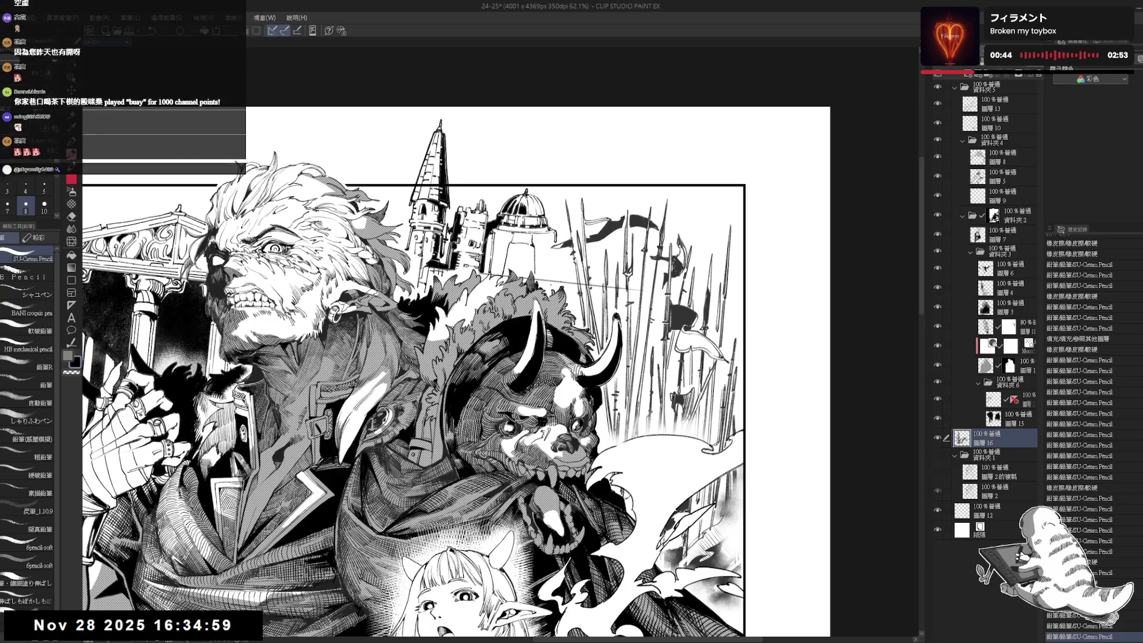
{"action": "scroll", "coordinate": [550, 285], "scroll_direction": "down", "scroll_amount": 4}
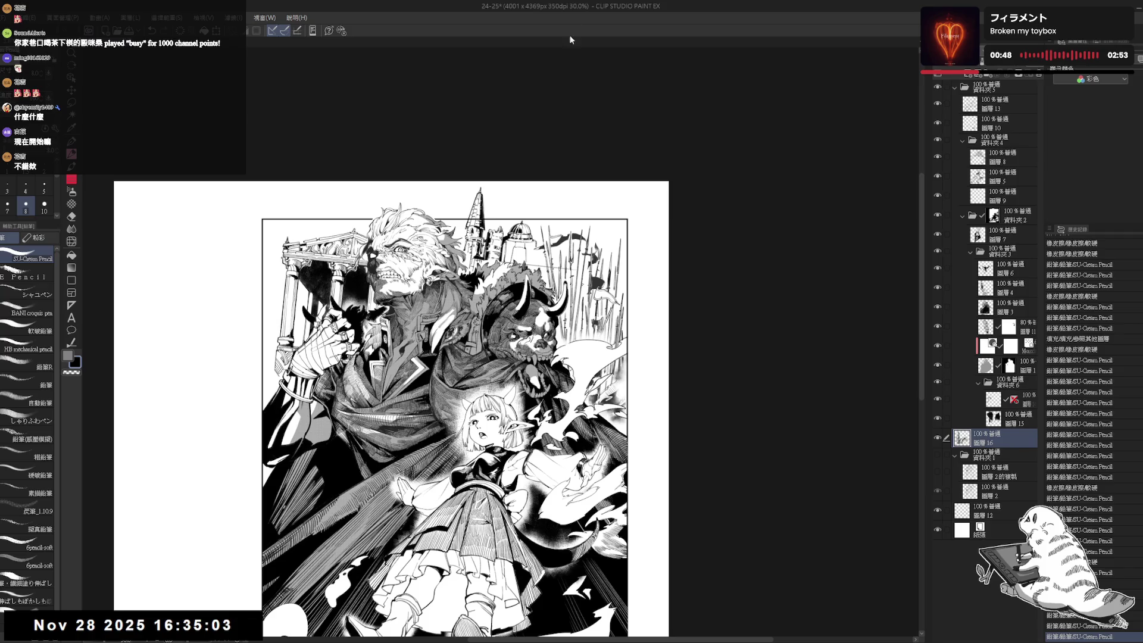
{"action": "scroll", "coordinate": [543, 231], "scroll_direction": "up", "scroll_amount": 3}
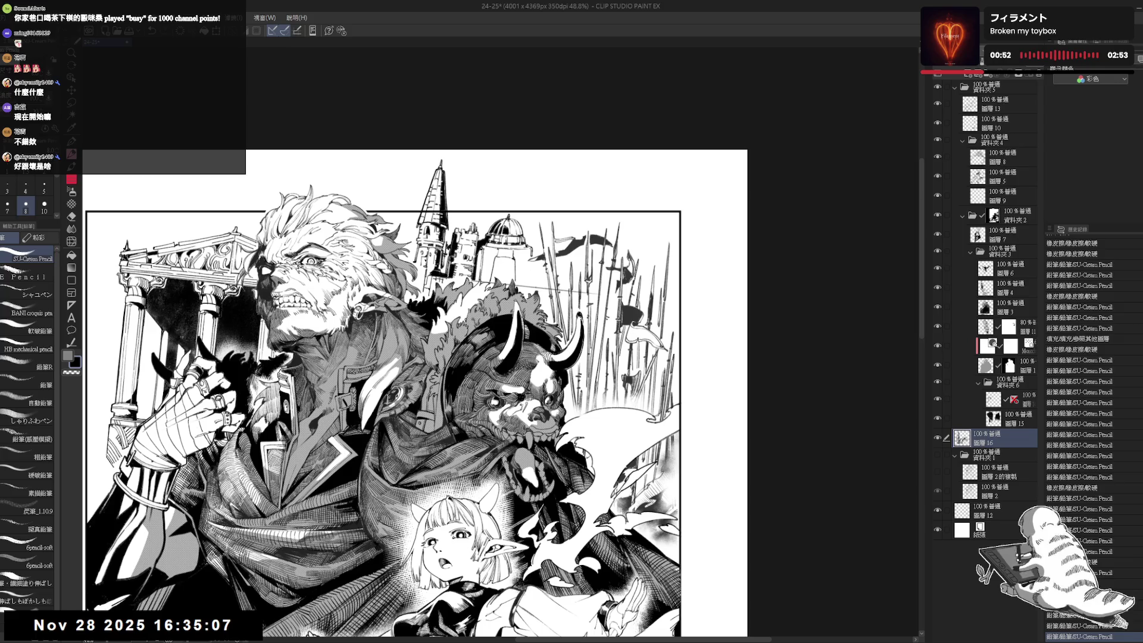
{"action": "scroll", "coordinate": [516, 278], "scroll_direction": "down", "scroll_amount": 1}
{"action": "scroll", "coordinate": [416, 358], "scroll_direction": "down", "scroll_amount": 2}
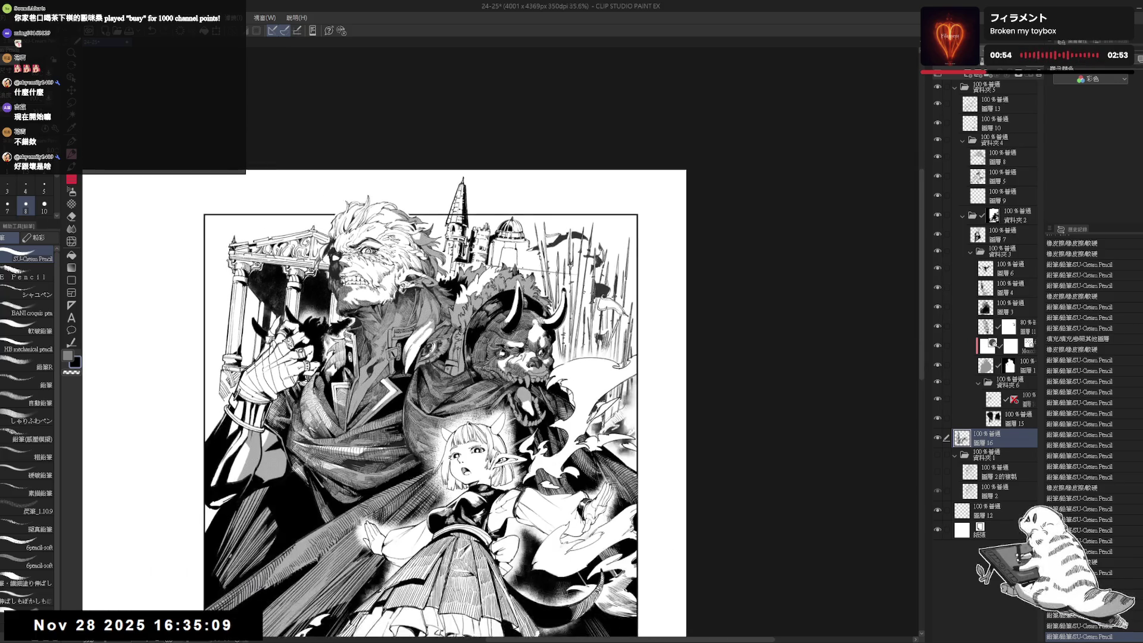
{"action": "scroll", "coordinate": [416, 357], "scroll_direction": "up", "scroll_amount": 2}
{"action": "scroll", "coordinate": [497, 254], "scroll_direction": "up", "scroll_amount": 3}
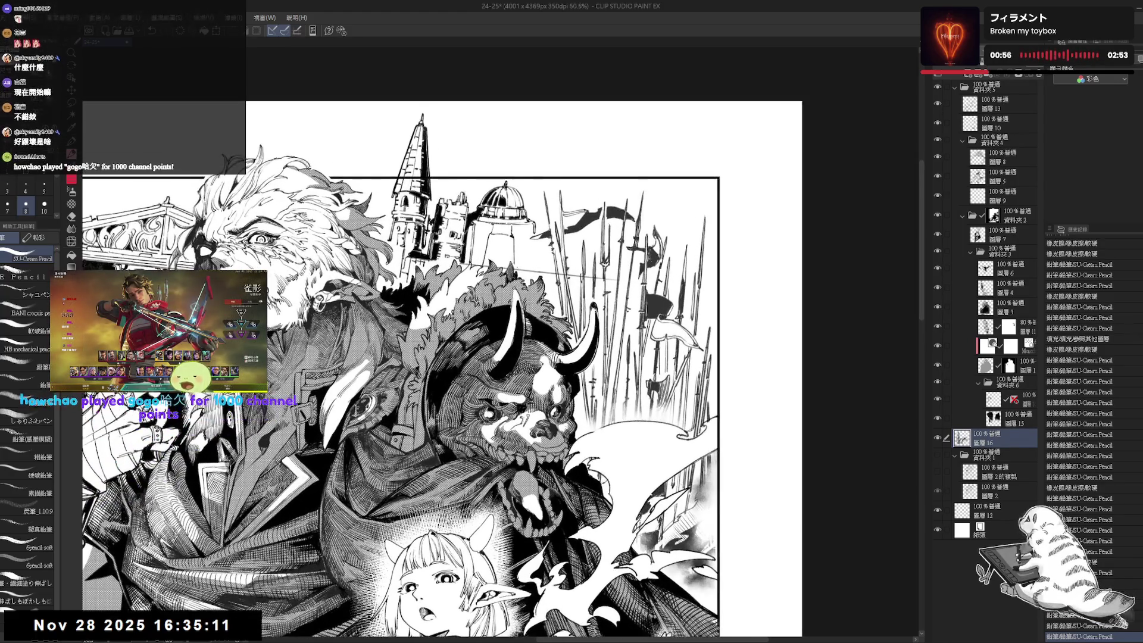
{"action": "scroll", "coordinate": [497, 254], "scroll_direction": "down", "scroll_amount": 2}
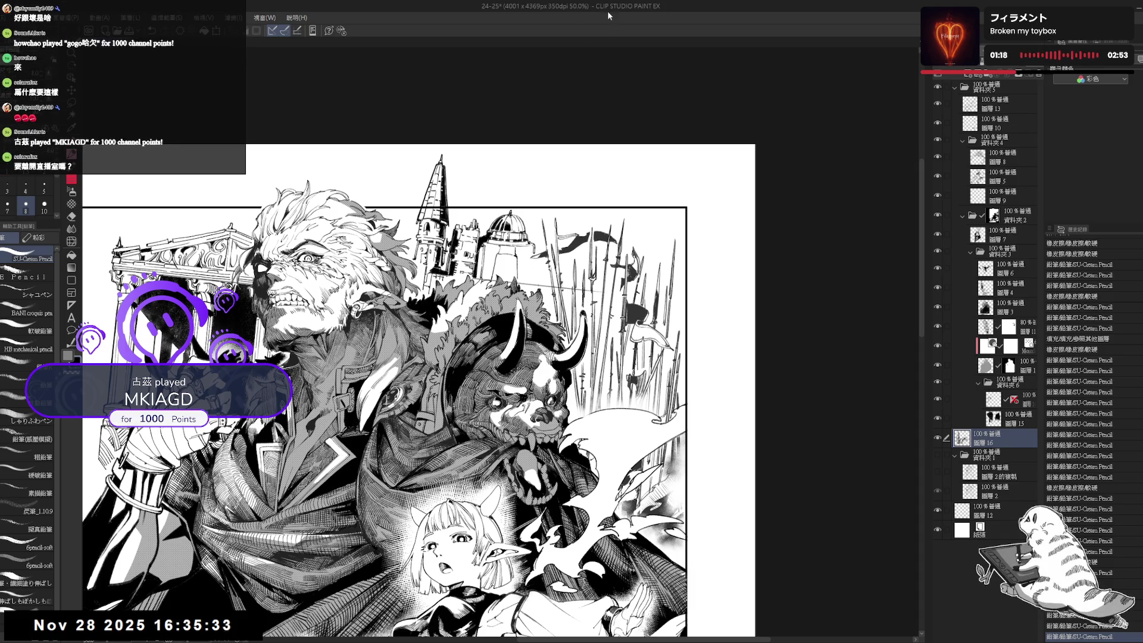
{"action": "scroll", "coordinate": [448, 209], "scroll_direction": "up", "scroll_amount": 2}
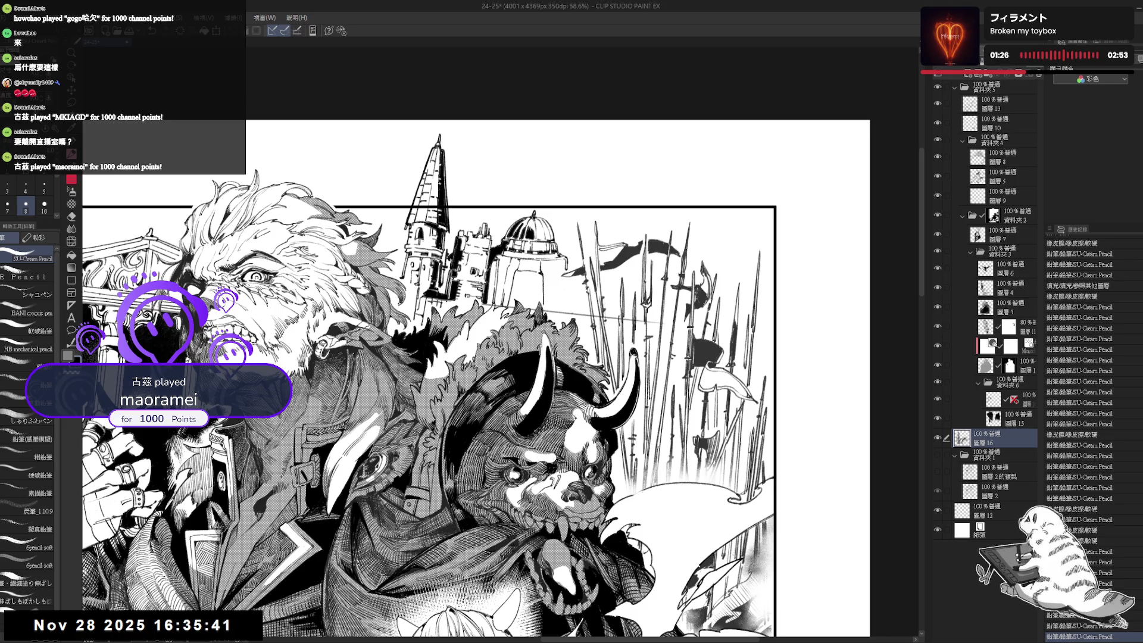
{"action": "scroll", "coordinate": [477, 377], "scroll_direction": "up", "scroll_amount": 1}
{"action": "key", "text": "ctrl+z"}
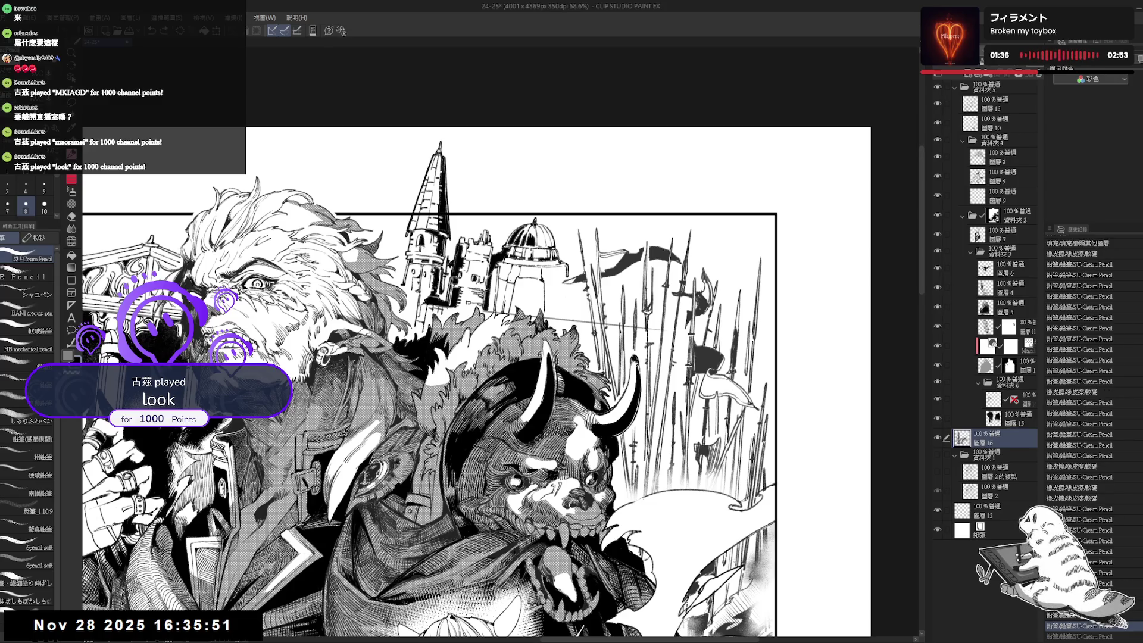
{"action": "left_click_drag", "start_coordinate": [477, 381], "coordinate": [475, 387]}
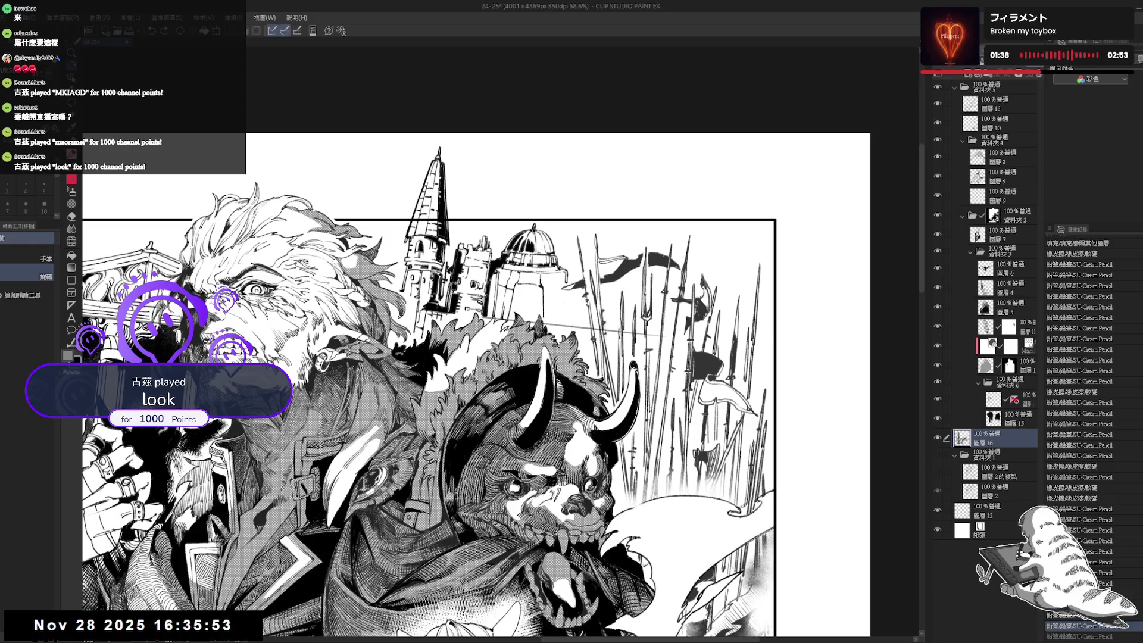
{"action": "key", "text": "ctrl+minus"}
{"action": "key", "text": "ctrl+minus"}
{"action": "key", "text": "ctrl+minus"}
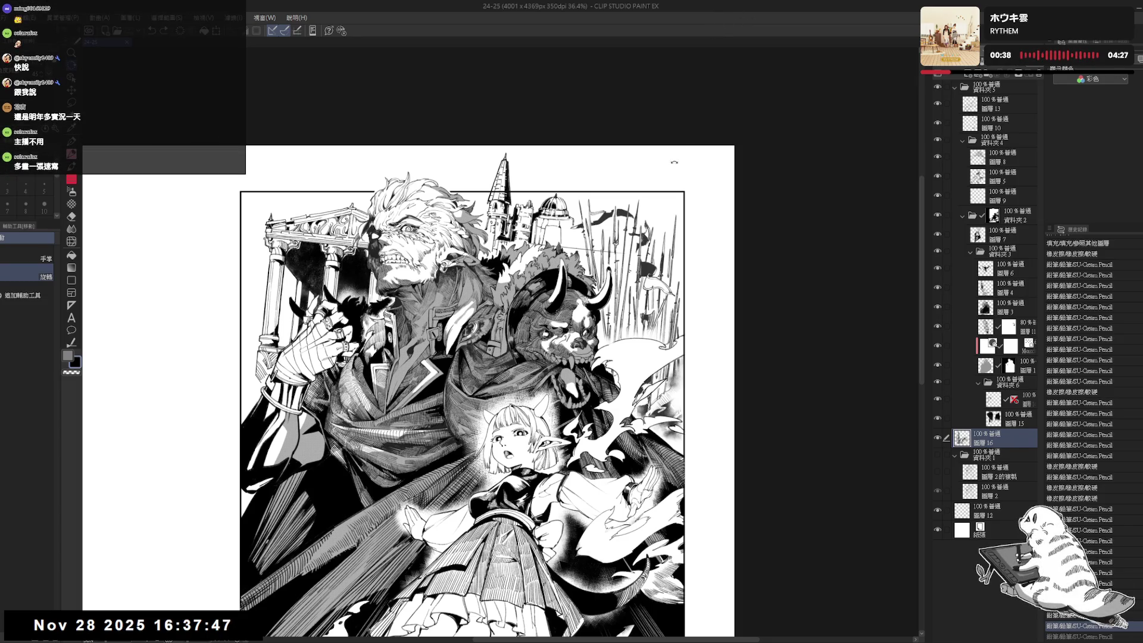
Lasso the dome, shift it slightly left and down with a Ctrl+T transform, commit, and deselect.
{"action": "mouse_move", "coordinate": [630, 187]}
{"action": "left_mouse_down"}
{"action": "mouse_move", "coordinate": [619, 140]}
{"action": "mouse_move", "coordinate": [624, 153]}
{"action": "mouse_move", "coordinate": [580, 169]}
{"action": "left_mouse_up"}
{"action": "scroll", "coordinate": [624, 153], "scroll_direction": "down", "scroll_amount": 2}
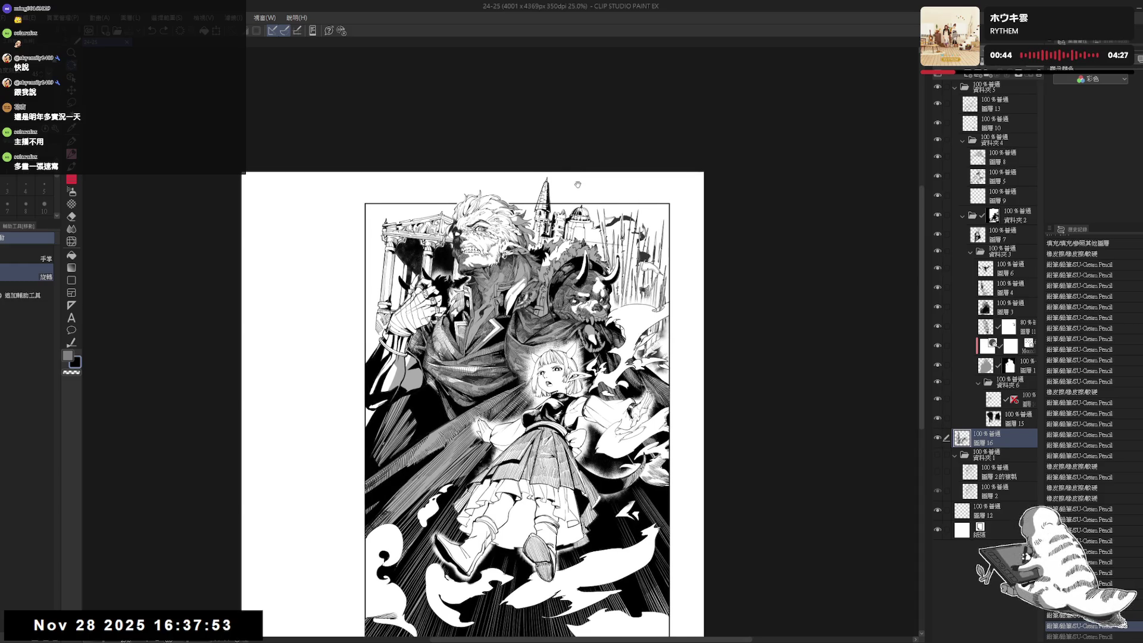
{"action": "scroll", "coordinate": [576, 173], "scroll_direction": "up", "scroll_amount": 2}
{"action": "key", "text": "m"}
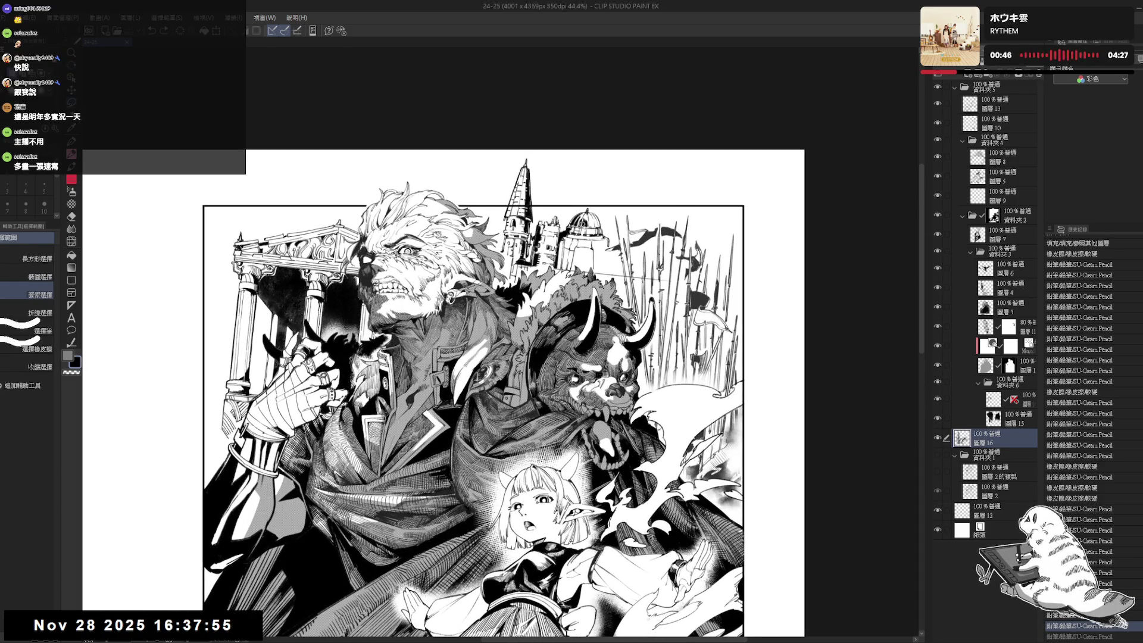
{"action": "left_click_drag", "start_coordinate": [567, 212], "coordinate": [566, 219]}
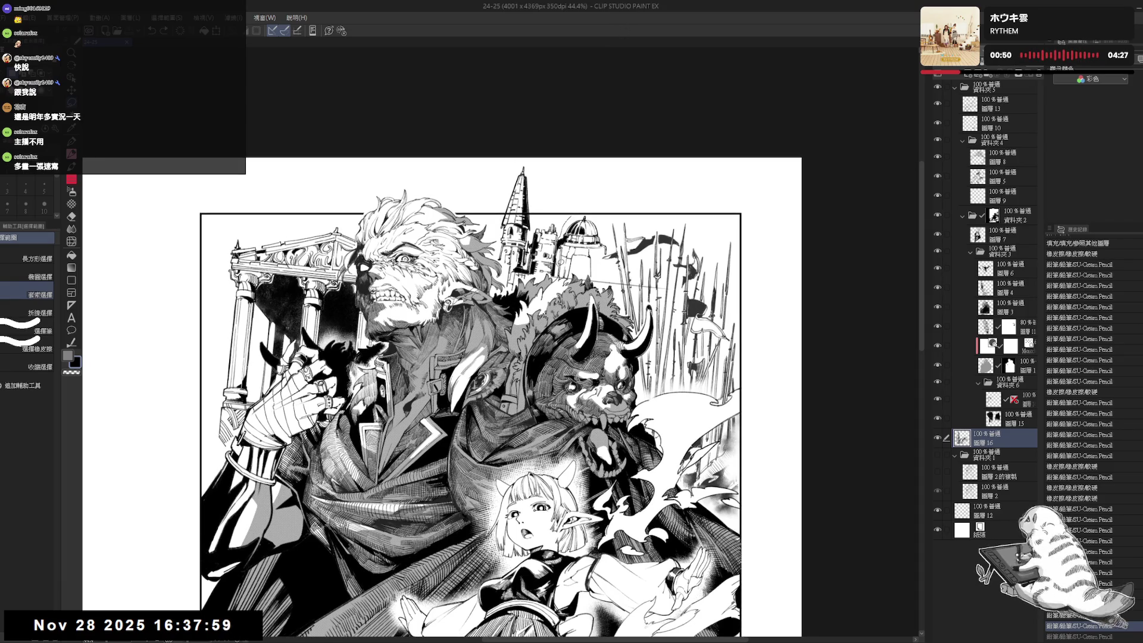
{"action": "mouse_move", "coordinate": [568, 215]}
{"action": "left_mouse_down"}
{"action": "mouse_move", "coordinate": [610, 235]}
{"action": "mouse_move", "coordinate": [572, 262]}
{"action": "mouse_move", "coordinate": [599, 304]}
{"action": "left_mouse_up"}
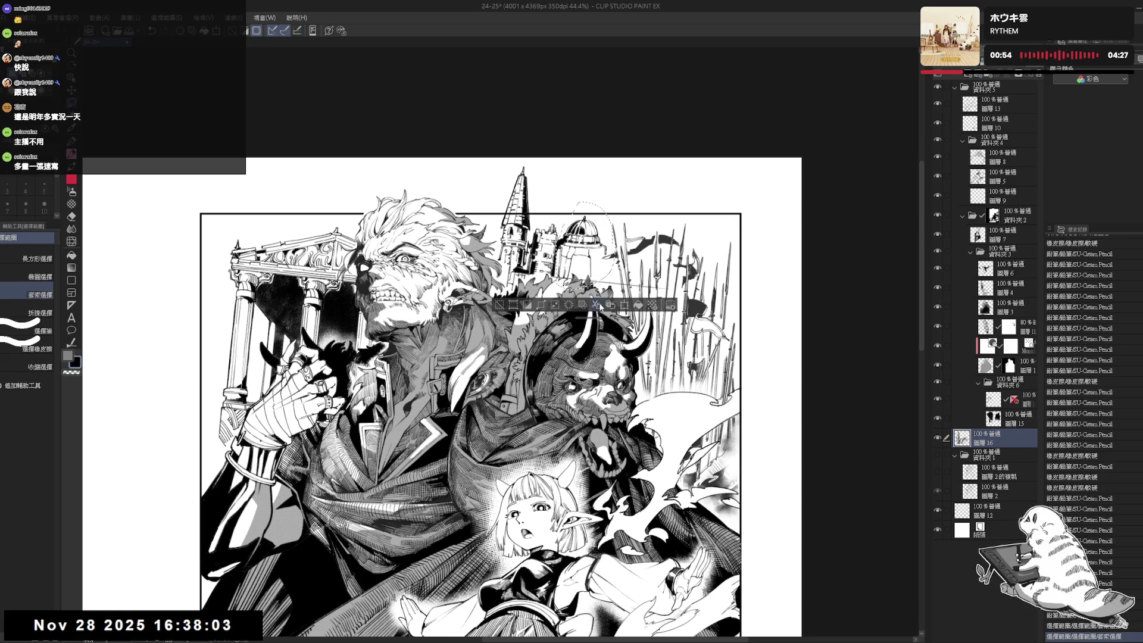
{"action": "key", "text": "ctrl+t"}
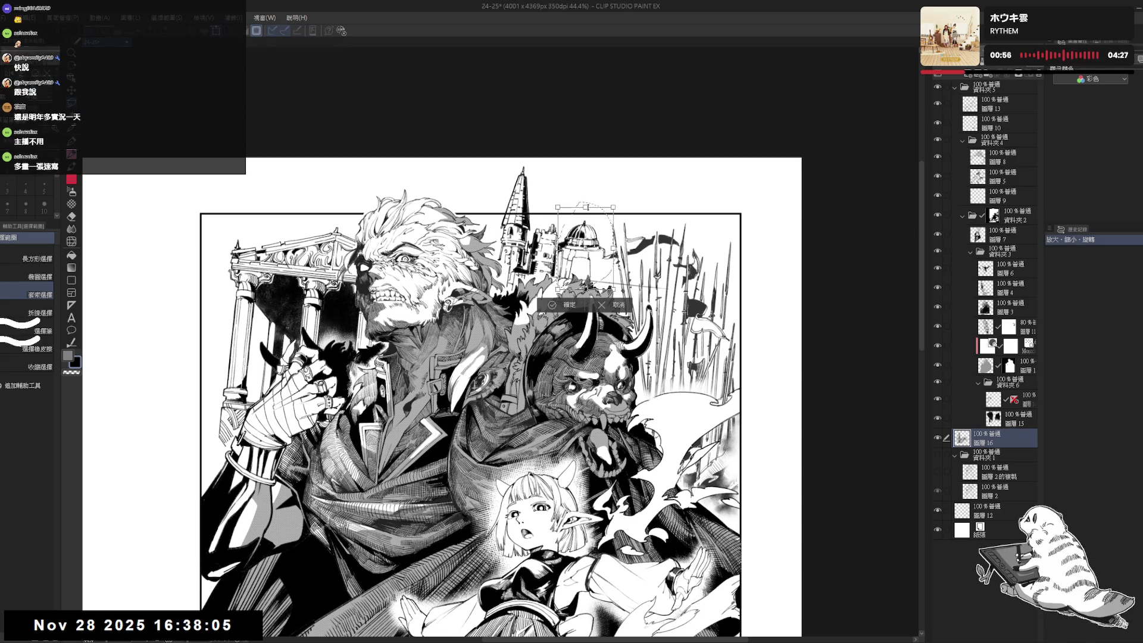
{"action": "left_click_drag", "start_coordinate": [587, 244], "coordinate": [582, 250]}
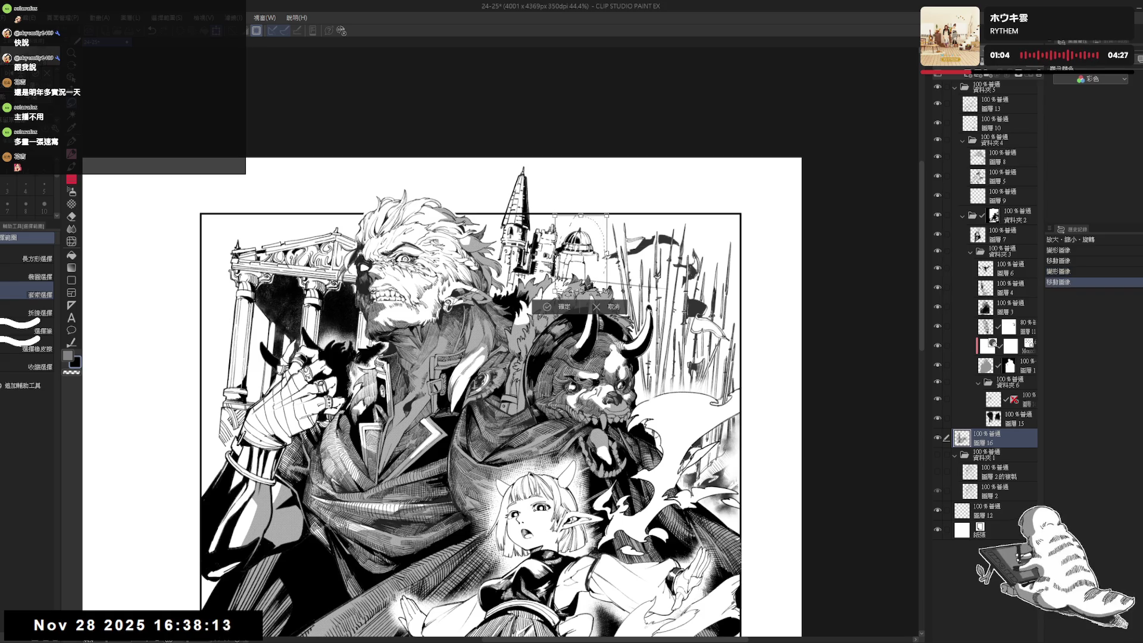
{"action": "key", "text": "Return"}
{"action": "key", "text": "ctrl+d"}
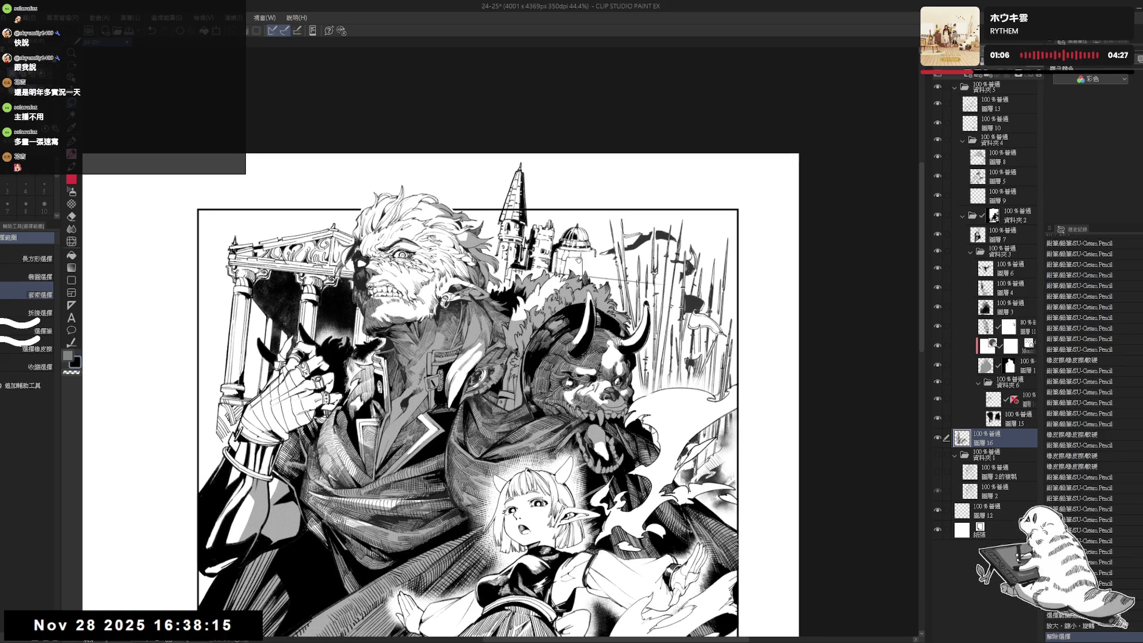
{"action": "scroll", "coordinate": [578, 255], "scroll_direction": "down", "scroll_amount": 3}
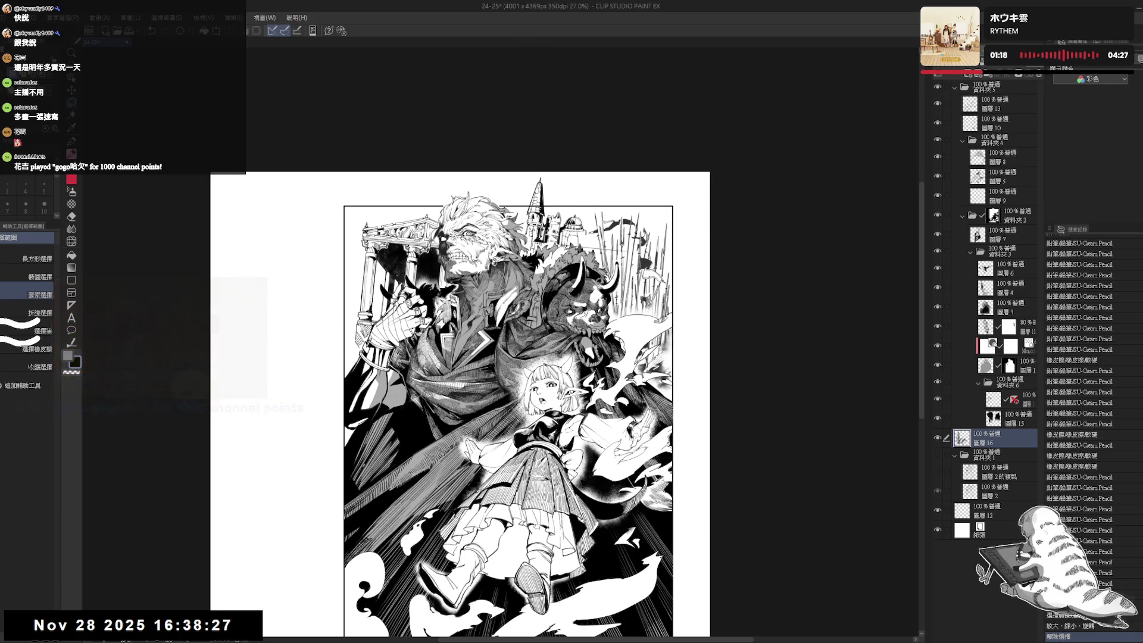
Select the layer in folder 6 and erase a small stray mark on it.
{"action": "scroll", "coordinate": [597, 283], "scroll_direction": "up", "scroll_amount": 2}
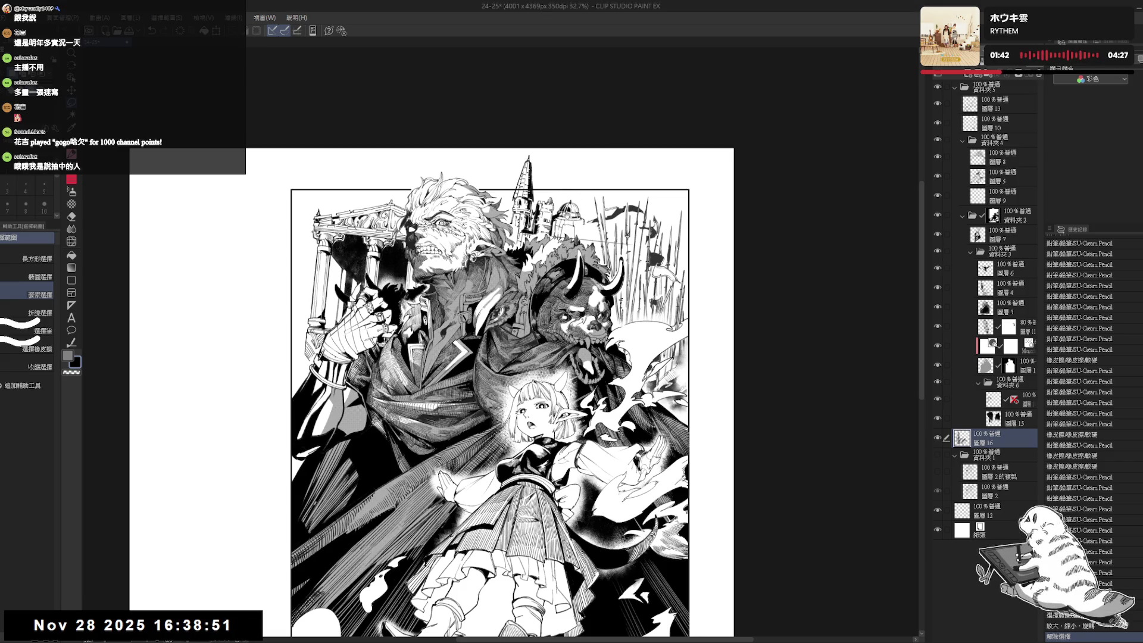
{"action": "left_click_drag", "start_coordinate": [595, 169], "coordinate": [601, 194]}
{"action": "scroll", "coordinate": [601, 194], "scroll_direction": "up", "scroll_amount": 2}
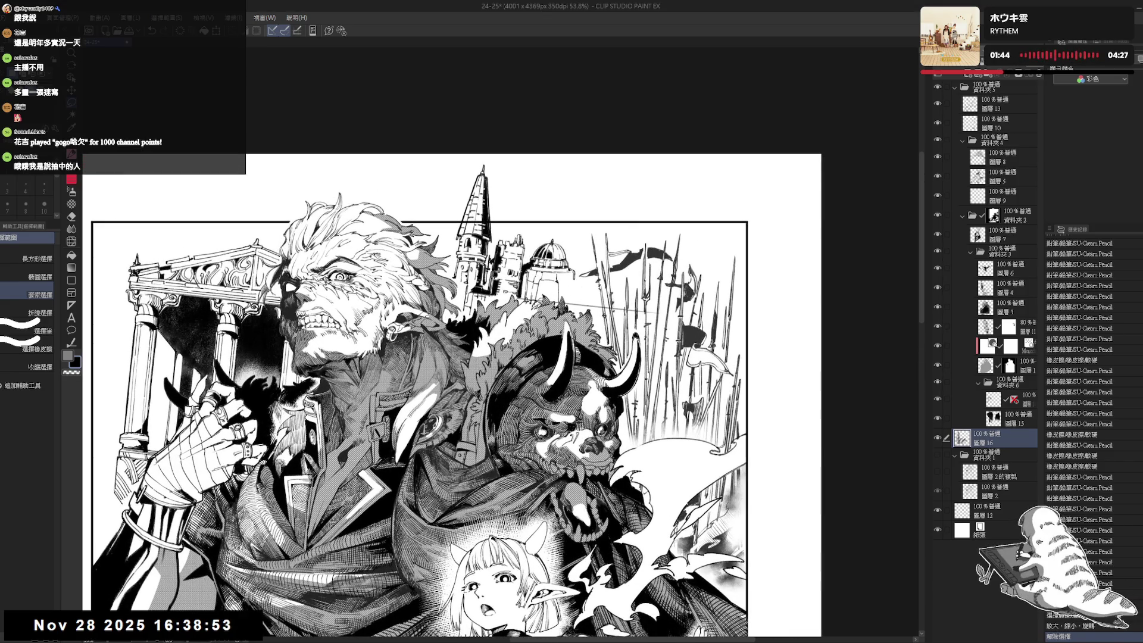
{"action": "key", "text": "e"}
{"action": "key", "text": "m"}
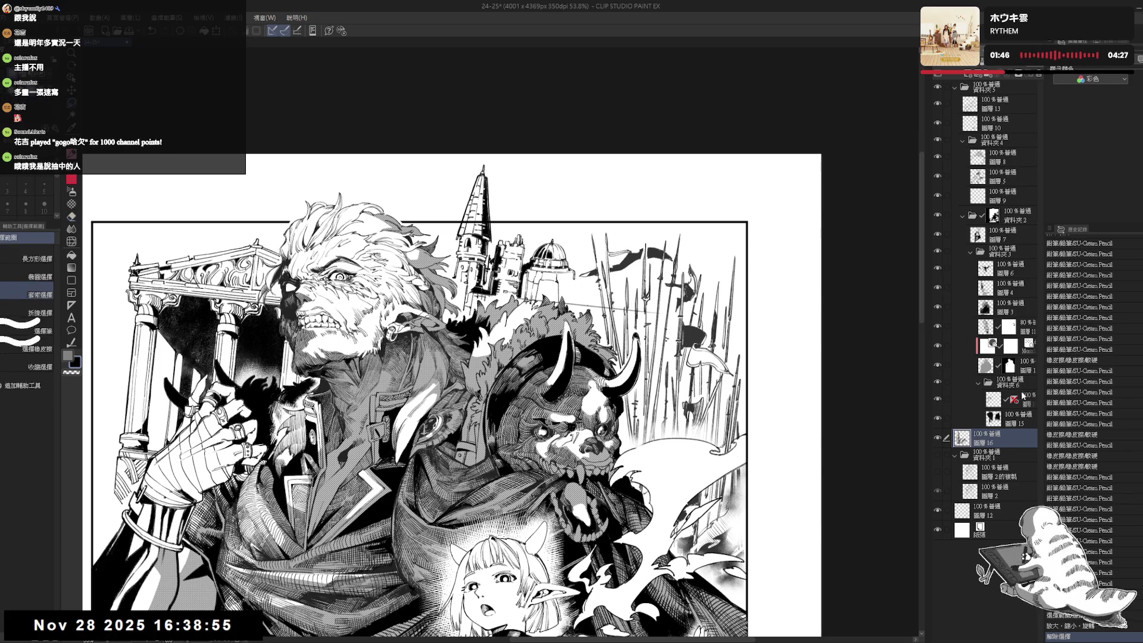
{"action": "left_click", "coordinate": [1029, 399]}
{"action": "key", "text": "e"}
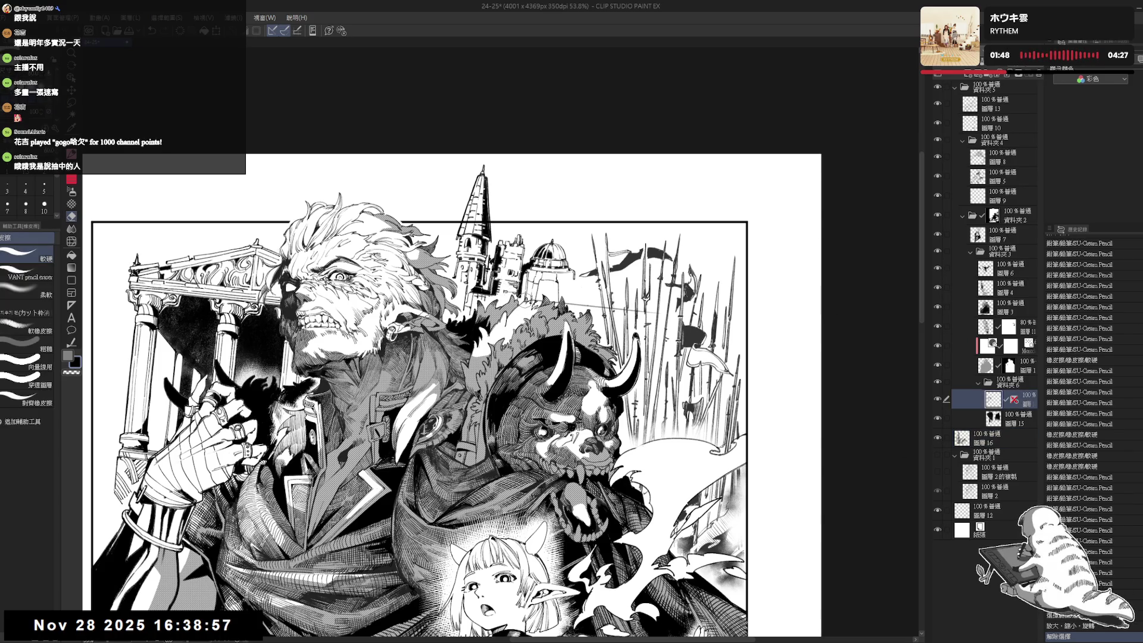
{"action": "left_click_drag", "start_coordinate": [547, 295], "coordinate": [559, 306]}
{"action": "key", "text": "m"}
Erase the thin stray horizontal line and its leftover fragments.
{"action": "scroll", "coordinate": [535, 300], "scroll_direction": "down", "scroll_amount": 2}
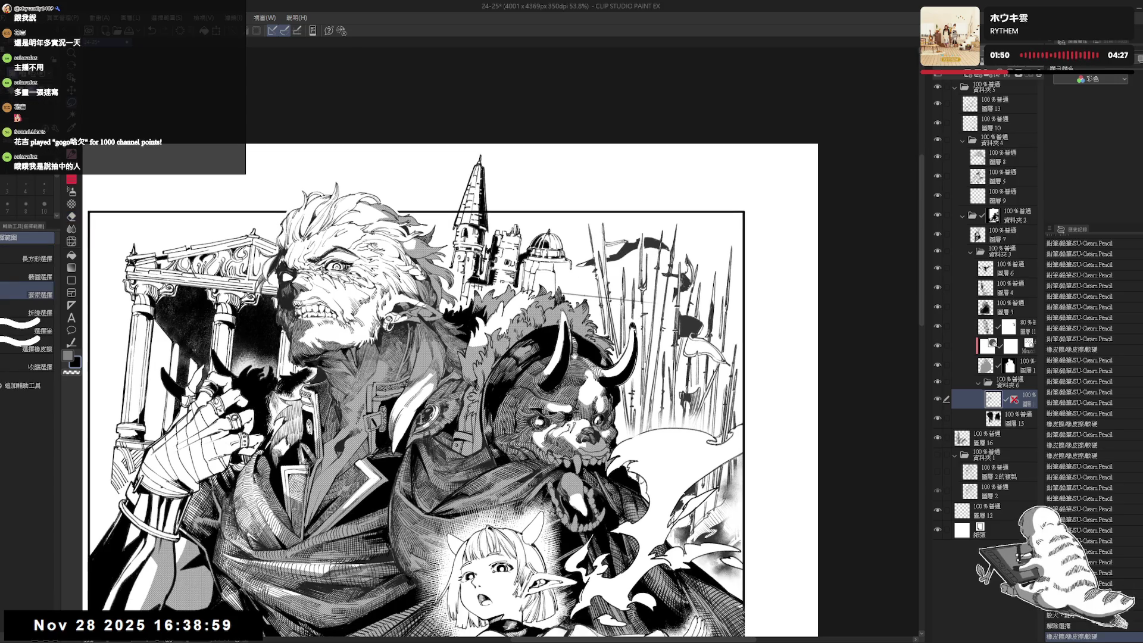
{"action": "scroll", "coordinate": [554, 356], "scroll_direction": "down", "scroll_amount": 1}
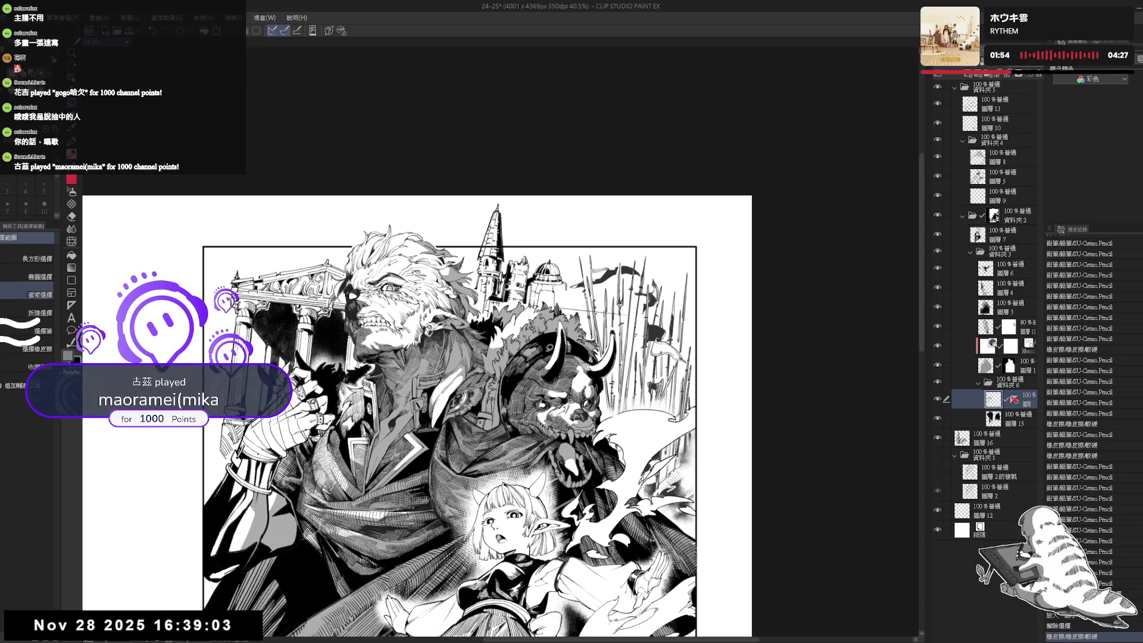
{"action": "key", "text": "e"}
{"action": "left_click_drag", "start_coordinate": [597, 311], "coordinate": [625, 312]}
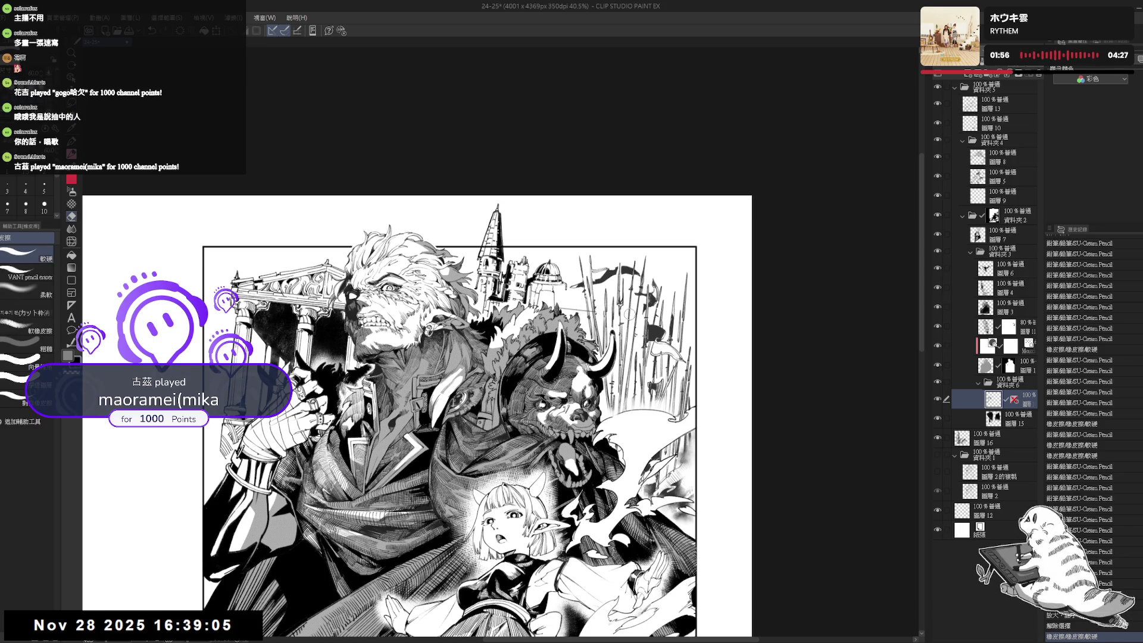
{"action": "left_click", "coordinate": [593, 309]}
{"action": "left_click", "coordinate": [591, 311]}
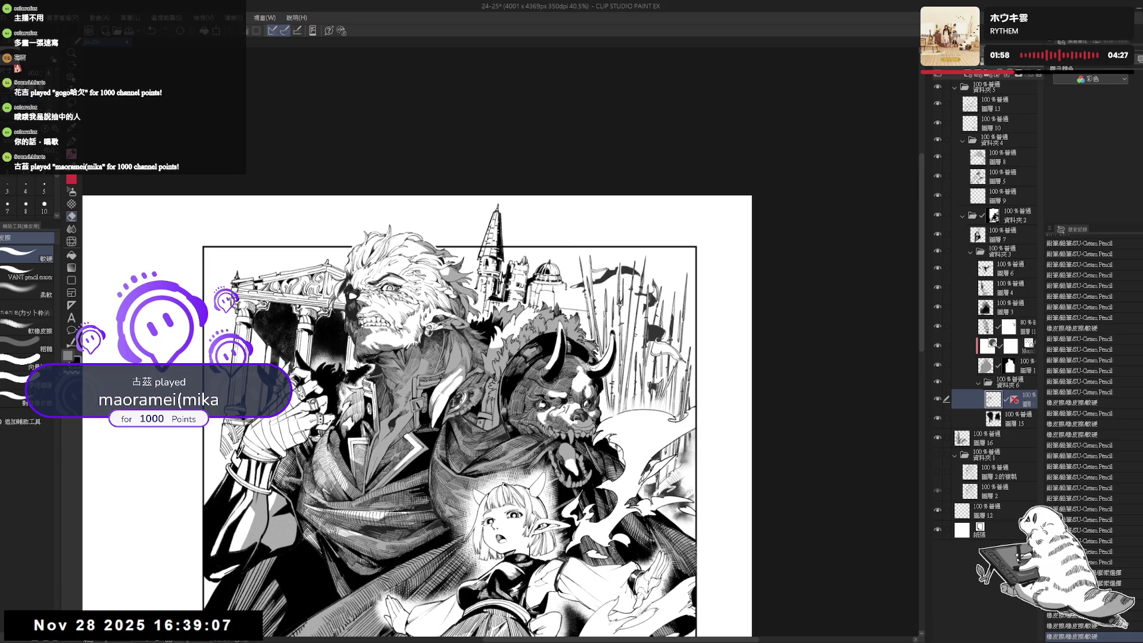
{"action": "key", "text": "m"}
Switch back to the pencil and reselect 圖層 16 in the Layer panel.
{"action": "scroll", "coordinate": [586, 278], "scroll_direction": "up", "scroll_amount": 2}
{"action": "key", "text": "e"}
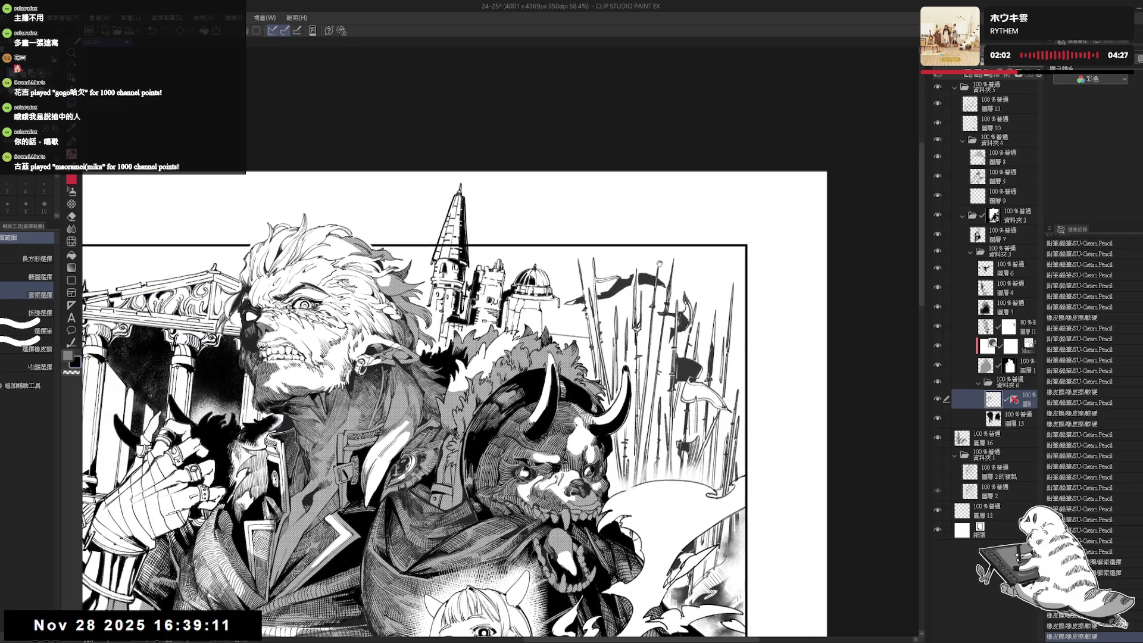
{"action": "key", "text": "p"}
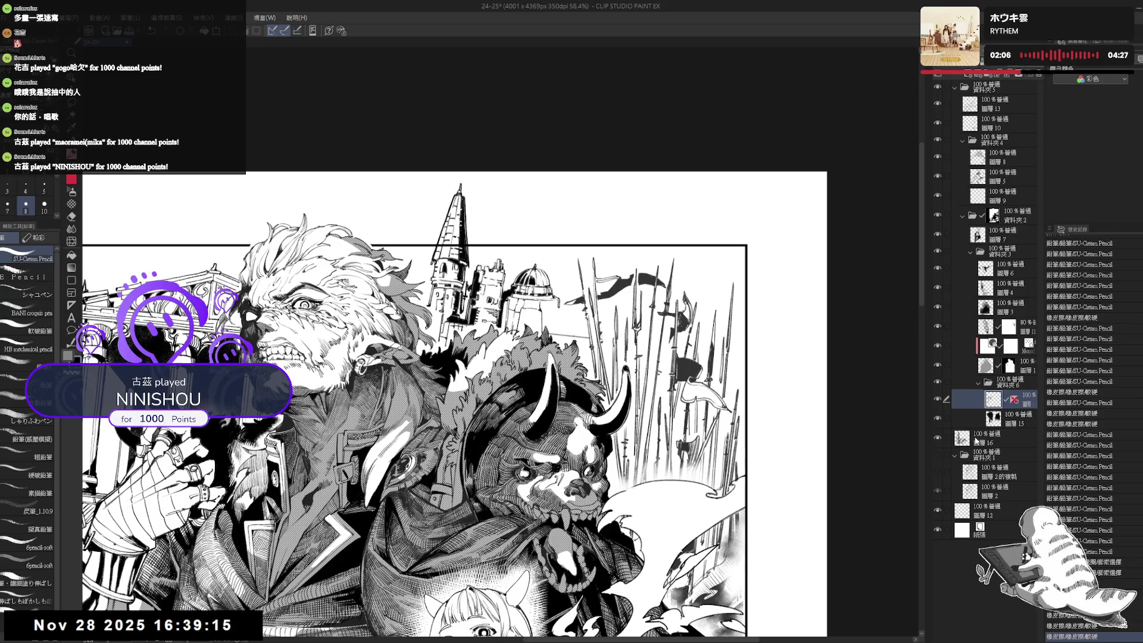
{"action": "left_click", "coordinate": [955, 439]}
{"action": "scroll", "coordinate": [452, 405], "scroll_direction": "up", "scroll_amount": 3}
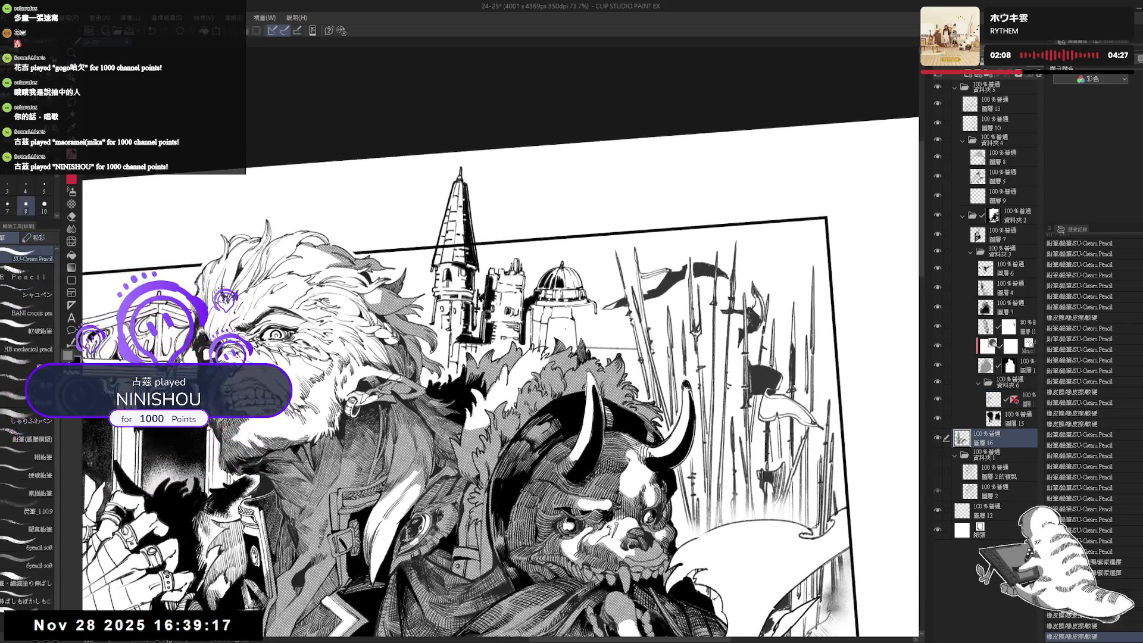
Undo a test pencil stroke, reset the canvas rotation and zoom out.
{"action": "left_click_drag", "start_coordinate": [553, 325], "coordinate": [558, 333]}
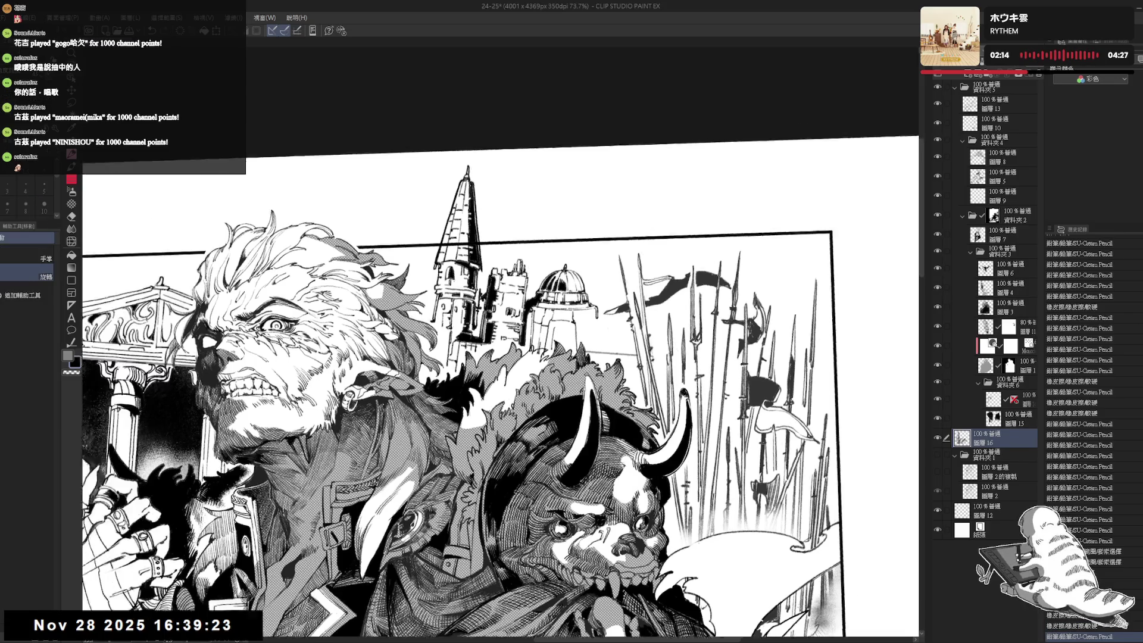
{"action": "left_click_drag", "start_coordinate": [535, 358], "coordinate": [595, 428]}
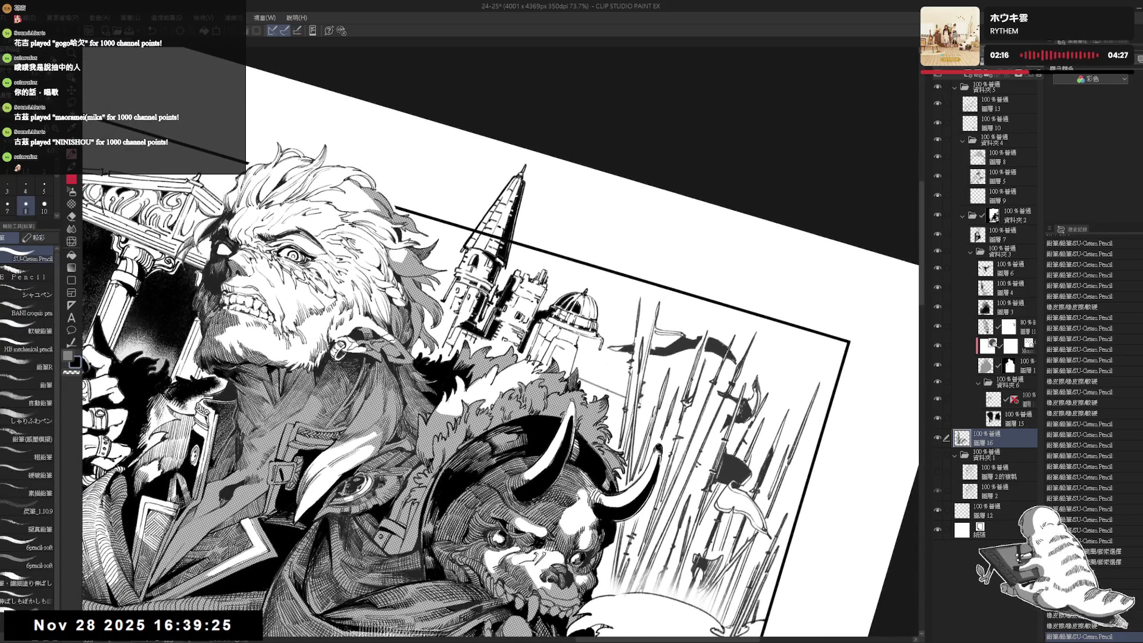
{"action": "key", "text": "ctrl+z"}
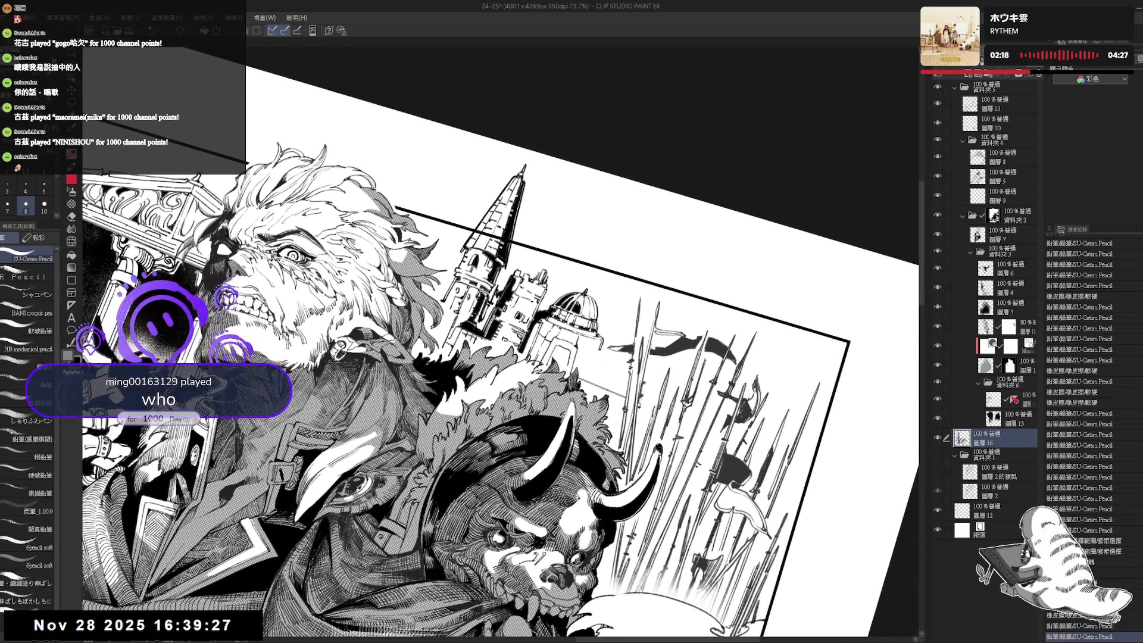
{"action": "key", "text": "ctrl+at"}
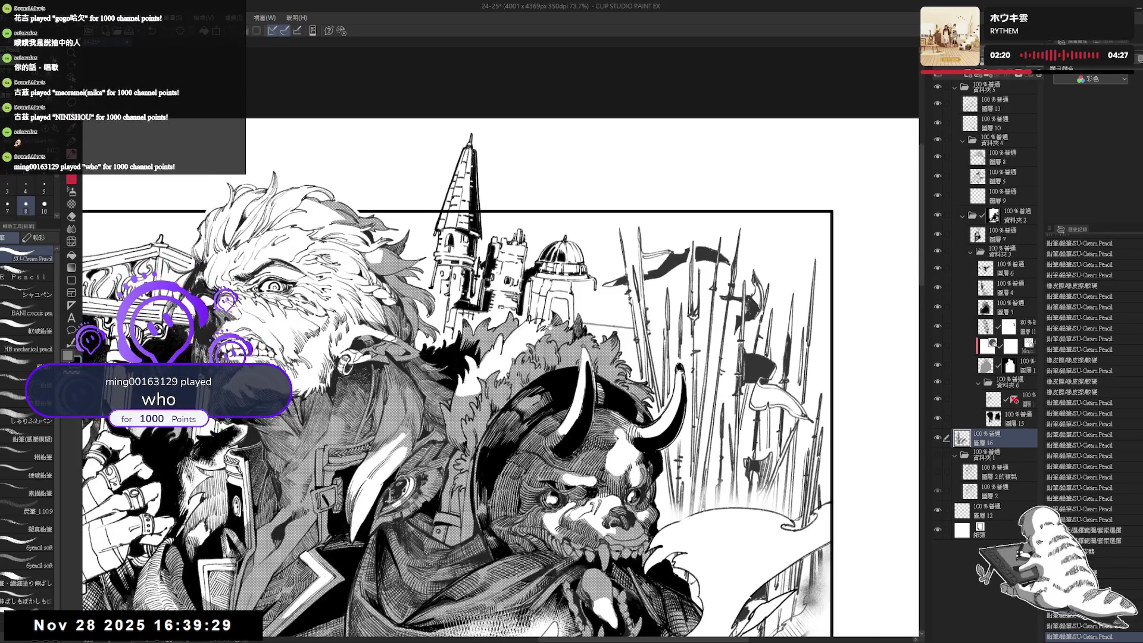
{"action": "key", "text": "ctrl+minus"}
{"action": "key", "text": "minus"}
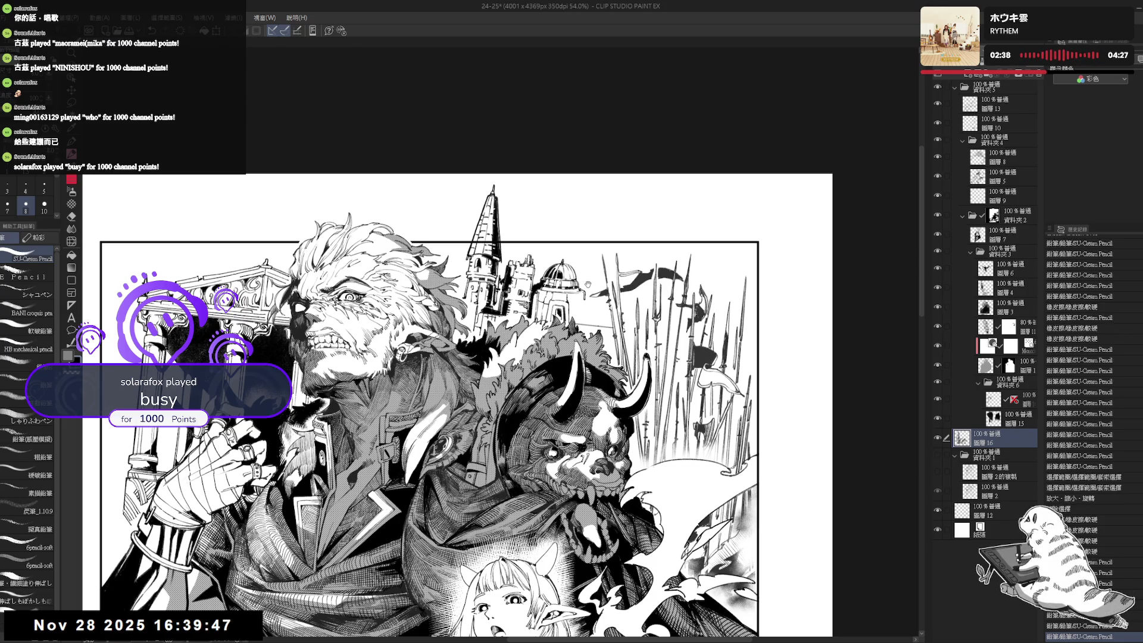
{"action": "scroll", "coordinate": [586, 282], "scroll_direction": "down", "scroll_amount": 1}
{"action": "scroll", "coordinate": [575, 286], "scroll_direction": "up", "scroll_amount": 3}
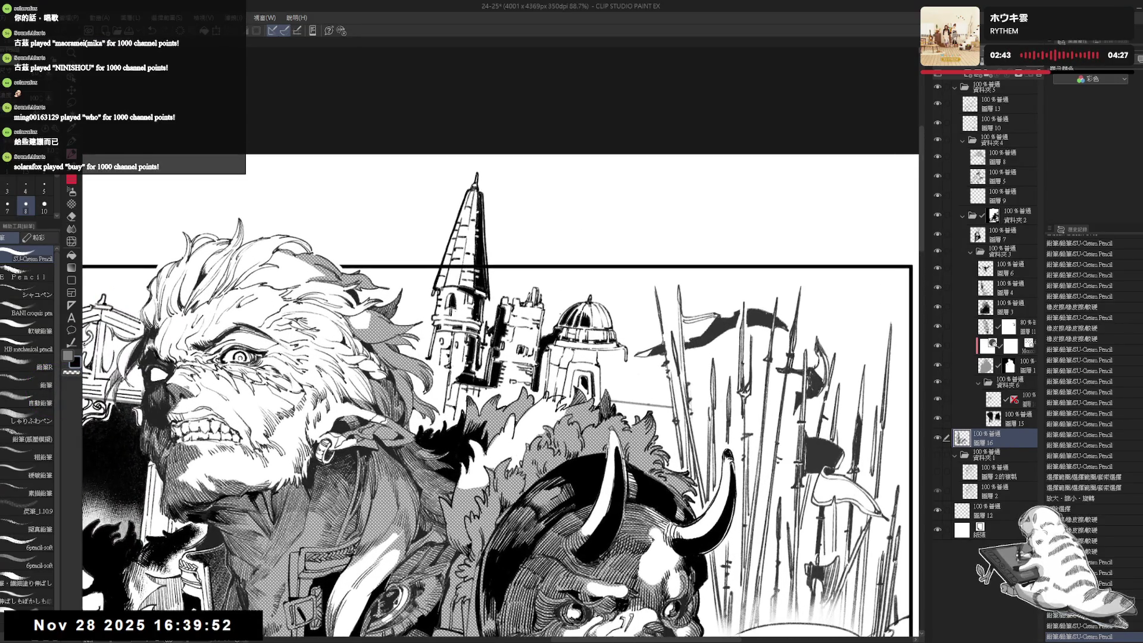
Rotate the view toward the spire and set the Eraser size to 5, then 7, before resetting rotation.
{"action": "key", "text": "e"}
{"action": "mouse_move", "coordinate": [597, 243]}
{"action": "left_mouse_down"}
{"action": "mouse_move", "coordinate": [590, 322]}
{"action": "mouse_move", "coordinate": [557, 390]}
{"action": "left_mouse_up"}
{"action": "left_click", "coordinate": [44, 187]}
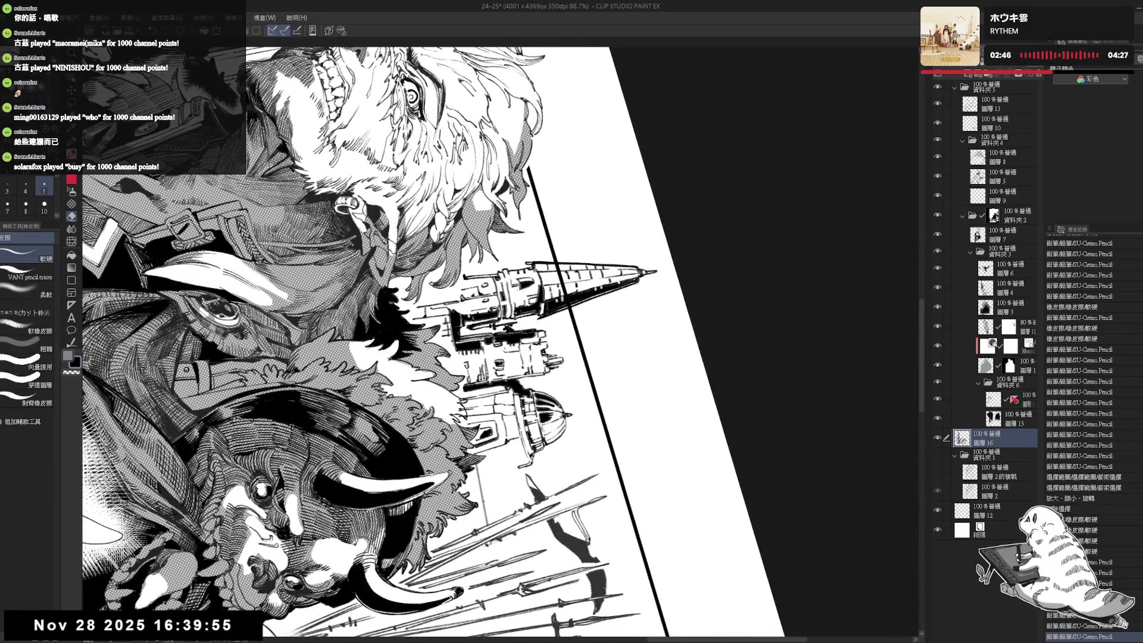
{"action": "key", "text": "bracketright"}
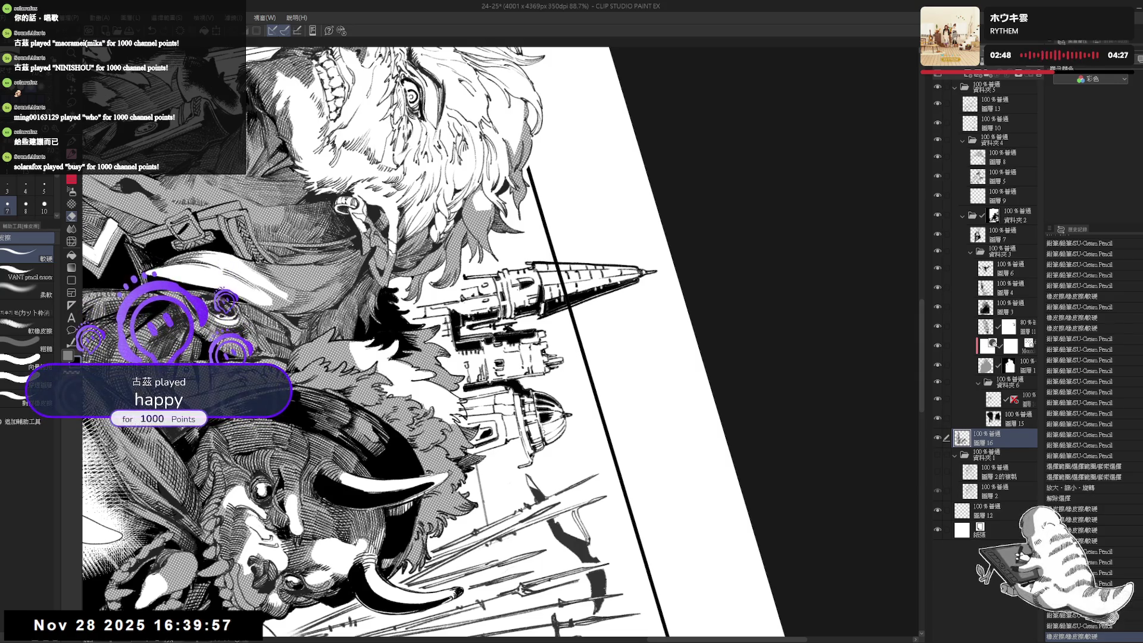
{"action": "key", "text": "p"}
{"action": "key", "text": "ctrl+at"}
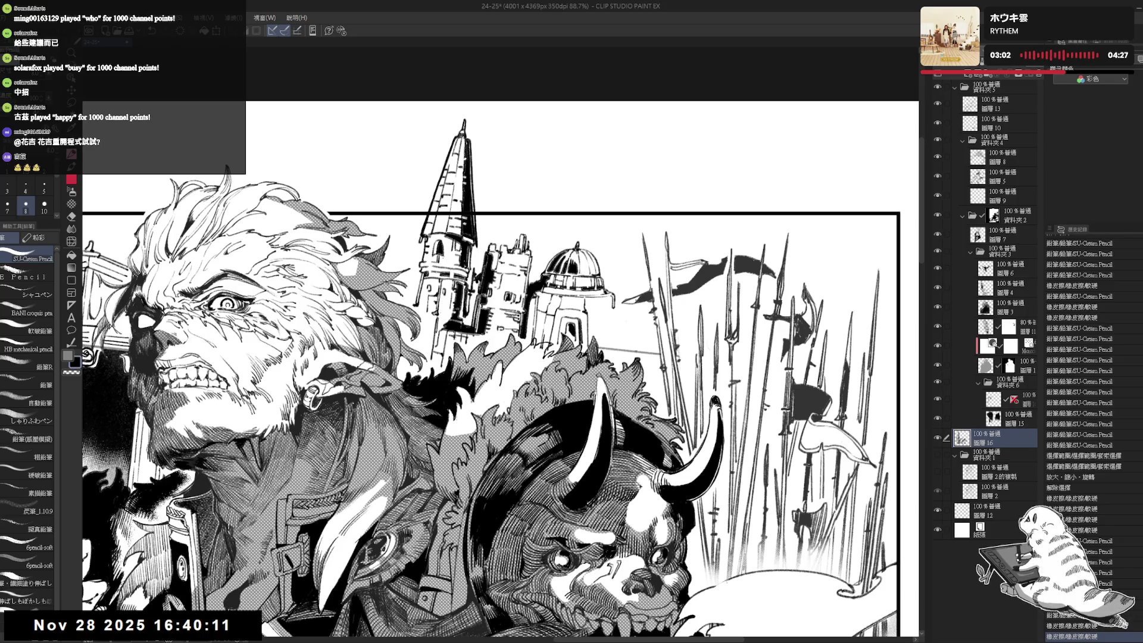
{"action": "scroll", "coordinate": [669, 331], "scroll_direction": "down", "scroll_amount": 2}
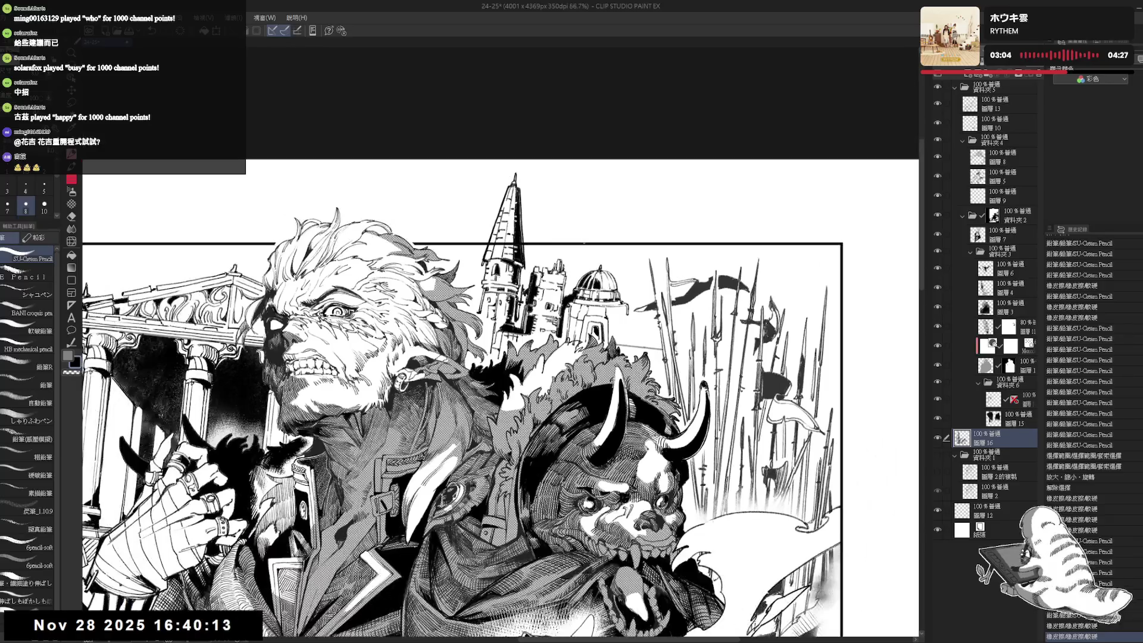
{"action": "key", "text": "m"}
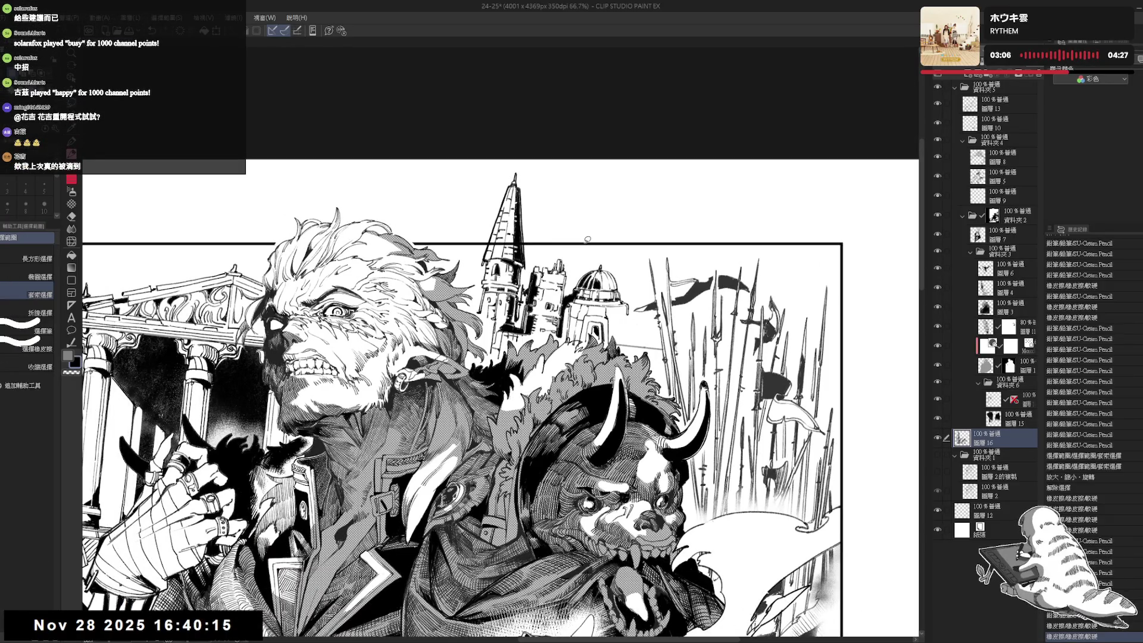
Lasso the castle spire, transform it slightly downward with Ctrl+T, then deselect.
{"action": "scroll", "coordinate": [505, 199], "scroll_direction": "up", "scroll_amount": 1}
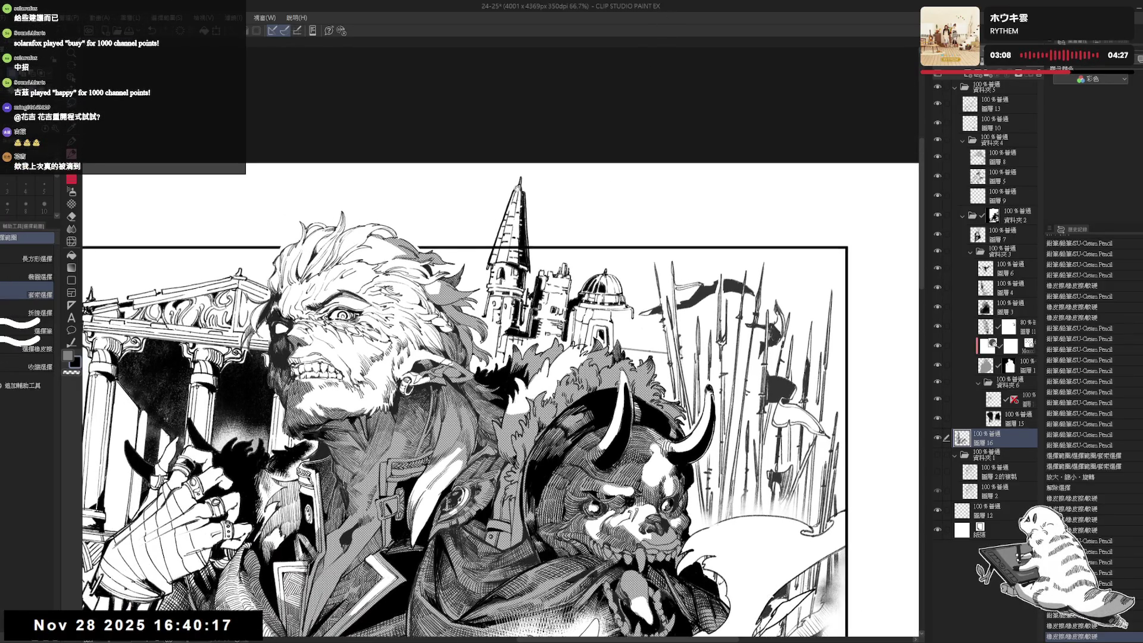
{"action": "mouse_move", "coordinate": [519, 165]}
{"action": "left_mouse_down"}
{"action": "mouse_move", "coordinate": [475, 265]}
{"action": "mouse_move", "coordinate": [488, 294]}
{"action": "mouse_move", "coordinate": [518, 295]}
{"action": "mouse_move", "coordinate": [543, 226]}
{"action": "left_mouse_up"}
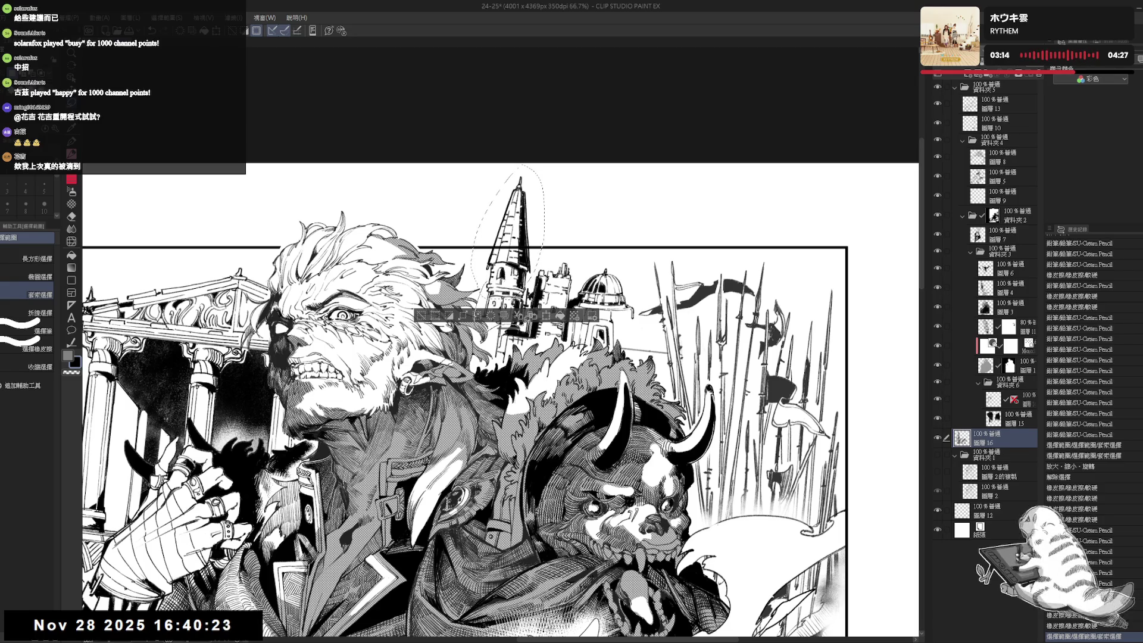
{"action": "mouse_move", "coordinate": [535, 265]}
{"action": "left_mouse_down"}
{"action": "mouse_move", "coordinate": [518, 326]}
{"action": "mouse_move", "coordinate": [533, 268]}
{"action": "left_mouse_up"}
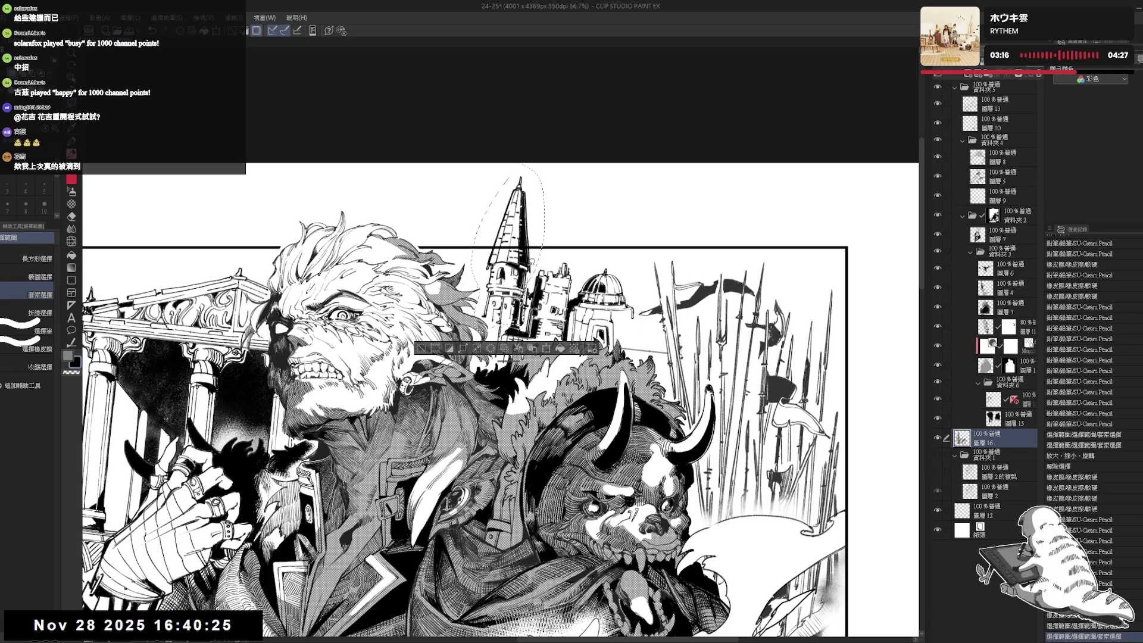
{"action": "key", "text": "ctrl+t"}
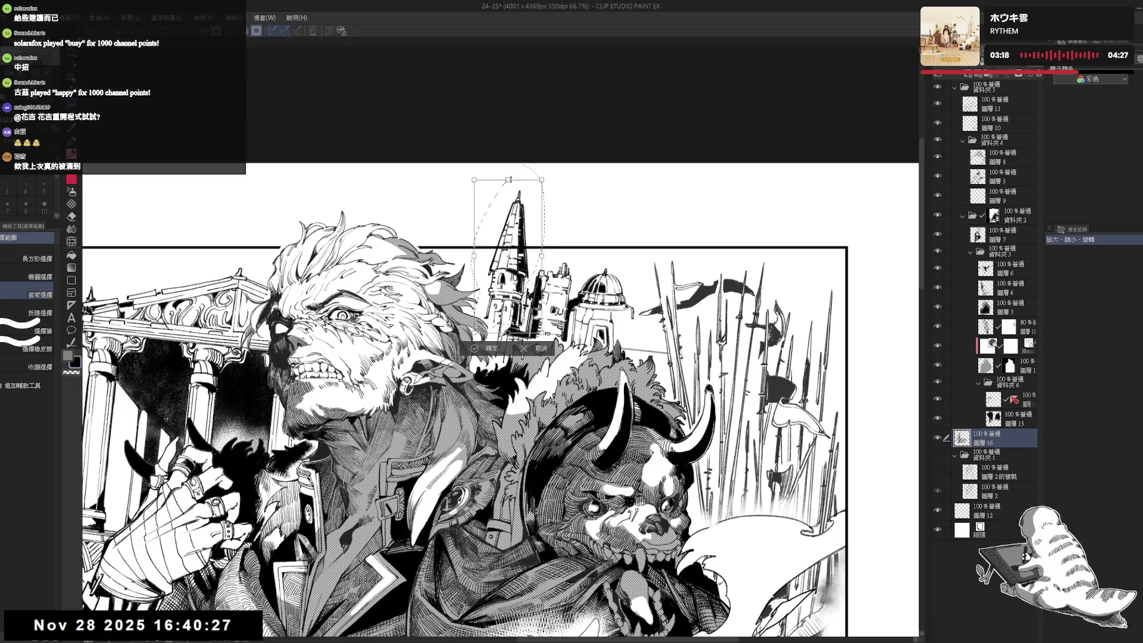
{"action": "left_click_drag", "start_coordinate": [518, 286], "coordinate": [522, 291]}
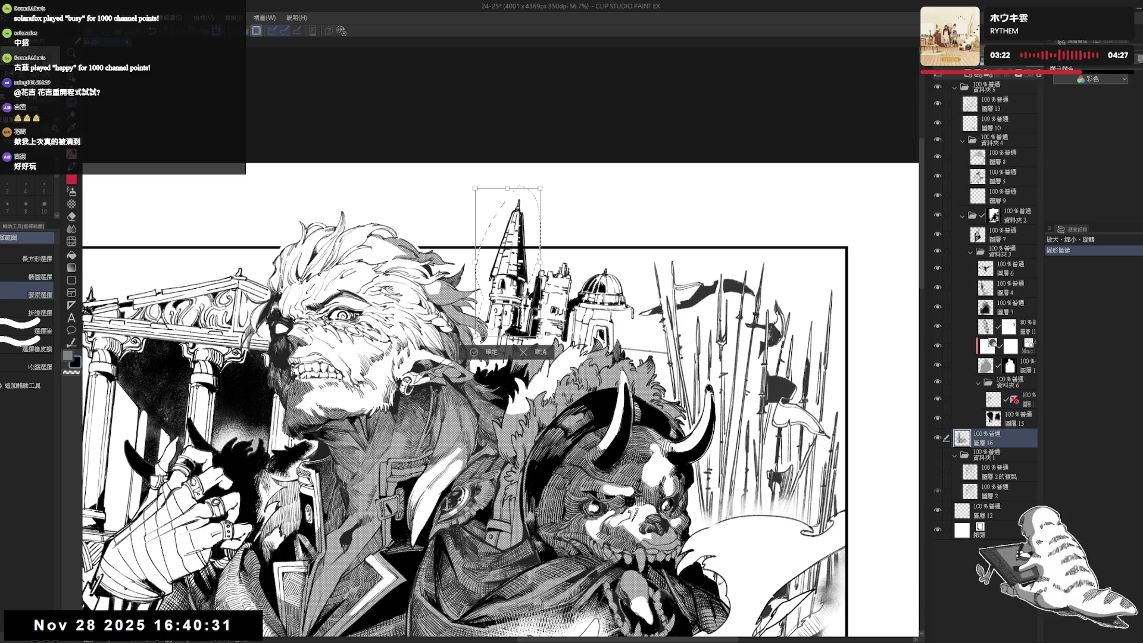
{"action": "key", "text": "Return"}
{"action": "key", "text": "ctrl+d"}
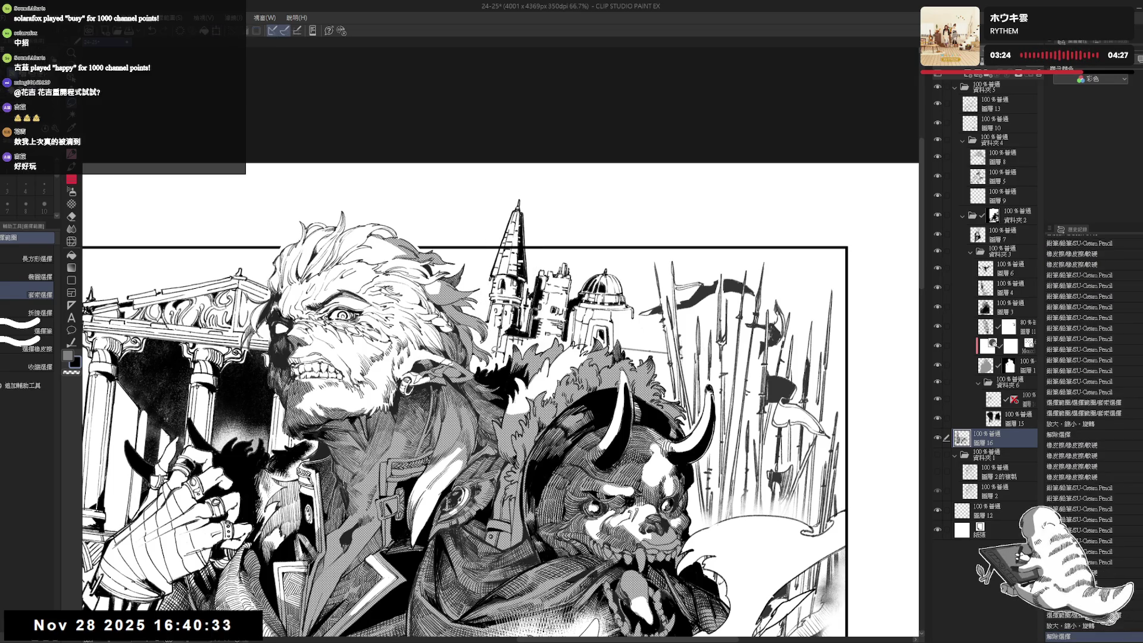
{"action": "scroll", "coordinate": [498, 342], "scroll_direction": "down", "scroll_amount": 2}
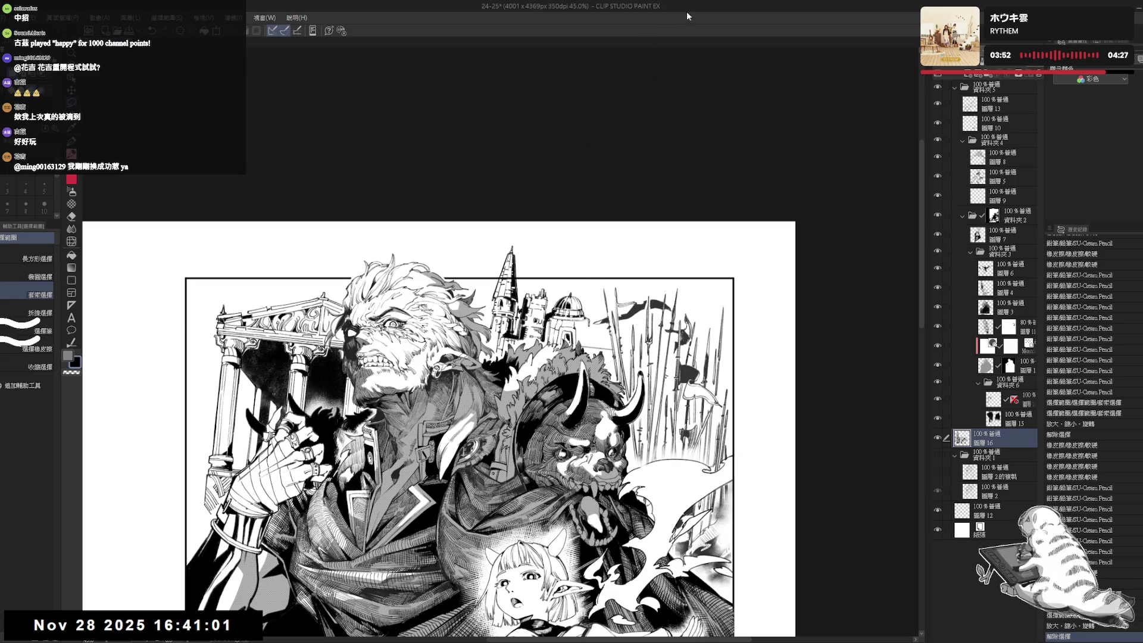
{"action": "mouse_move", "coordinate": [515, 265]}
{"action": "left_mouse_down"}
{"action": "mouse_move", "coordinate": [554, 224]}
{"action": "mouse_move", "coordinate": [554, 190]}
{"action": "left_mouse_up"}
{"action": "scroll", "coordinate": [457, 416], "scroll_direction": "down", "scroll_amount": 3}
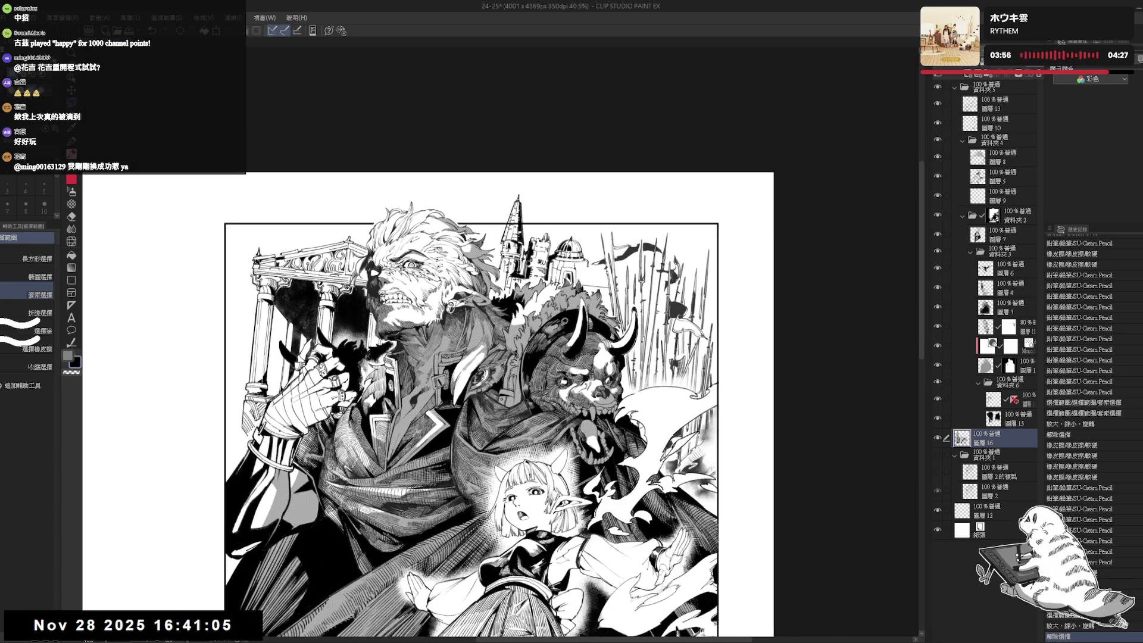
{"action": "scroll", "coordinate": [639, 181], "scroll_direction": "down", "scroll_amount": 1}
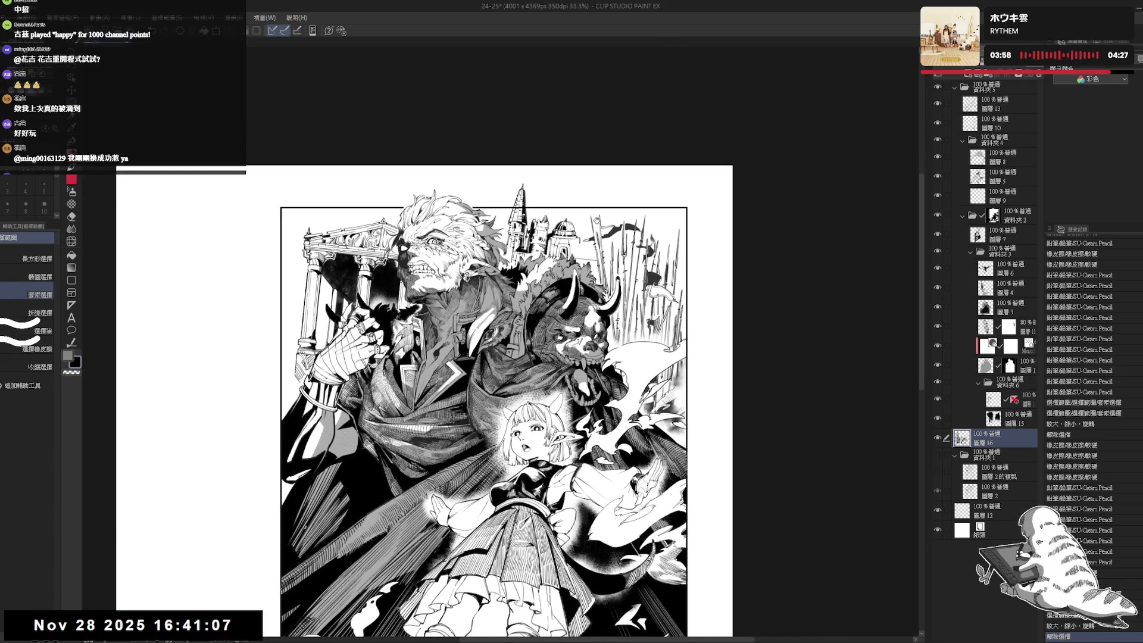
{"action": "scroll", "coordinate": [571, 229], "scroll_direction": "down", "scroll_amount": 1}
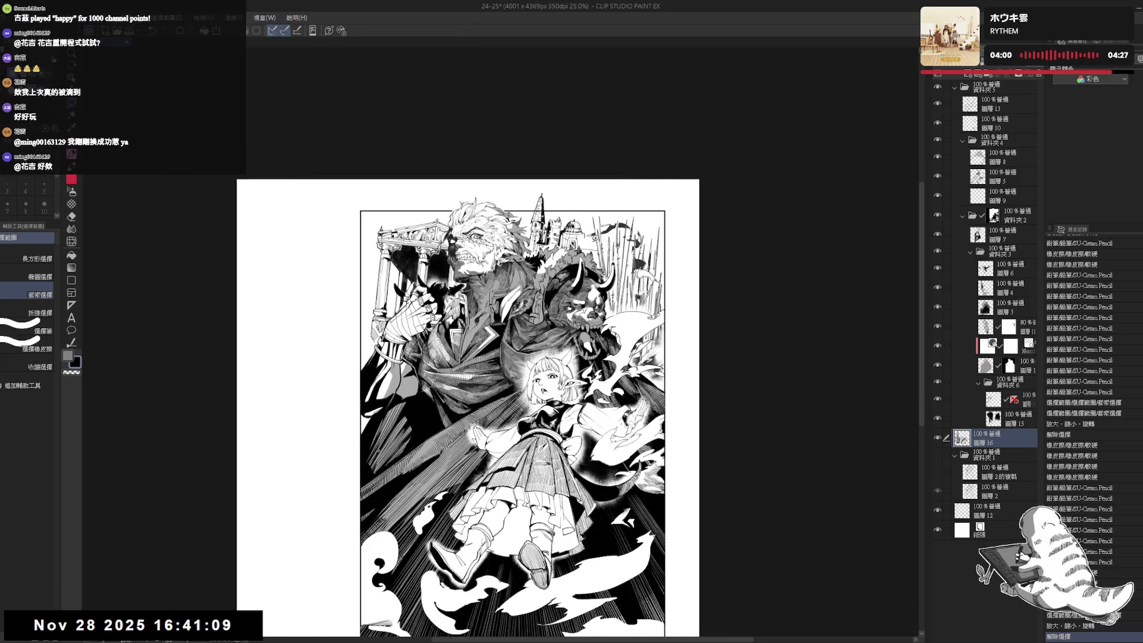
{"action": "scroll", "coordinate": [548, 243], "scroll_direction": "up", "scroll_amount": 4}
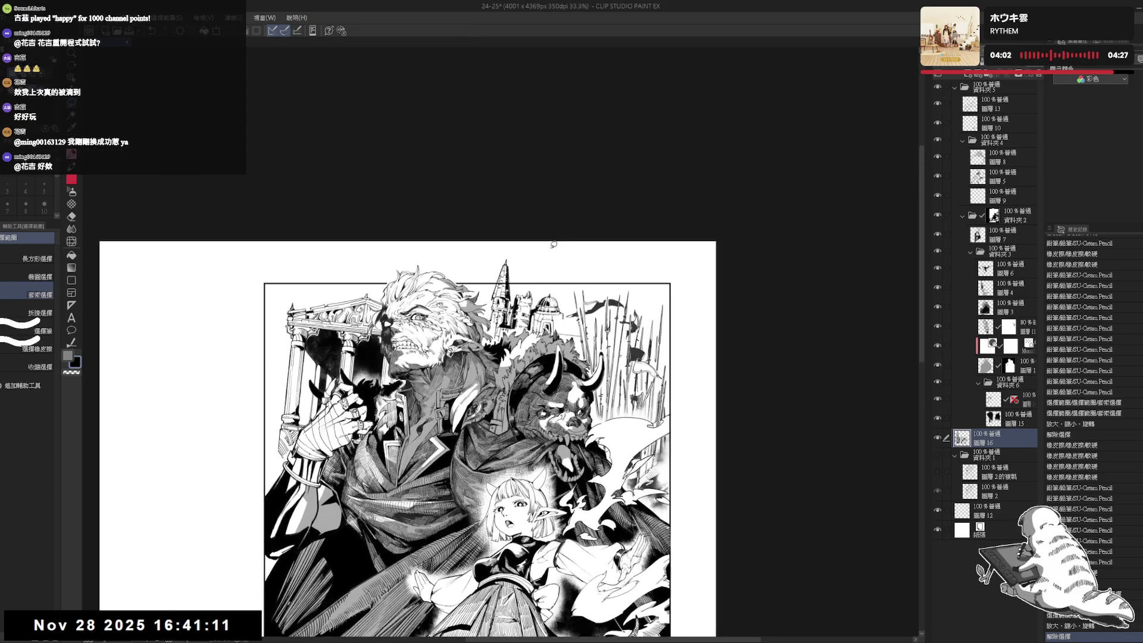
{"action": "scroll", "coordinate": [554, 256], "scroll_direction": "up", "scroll_amount": 3}
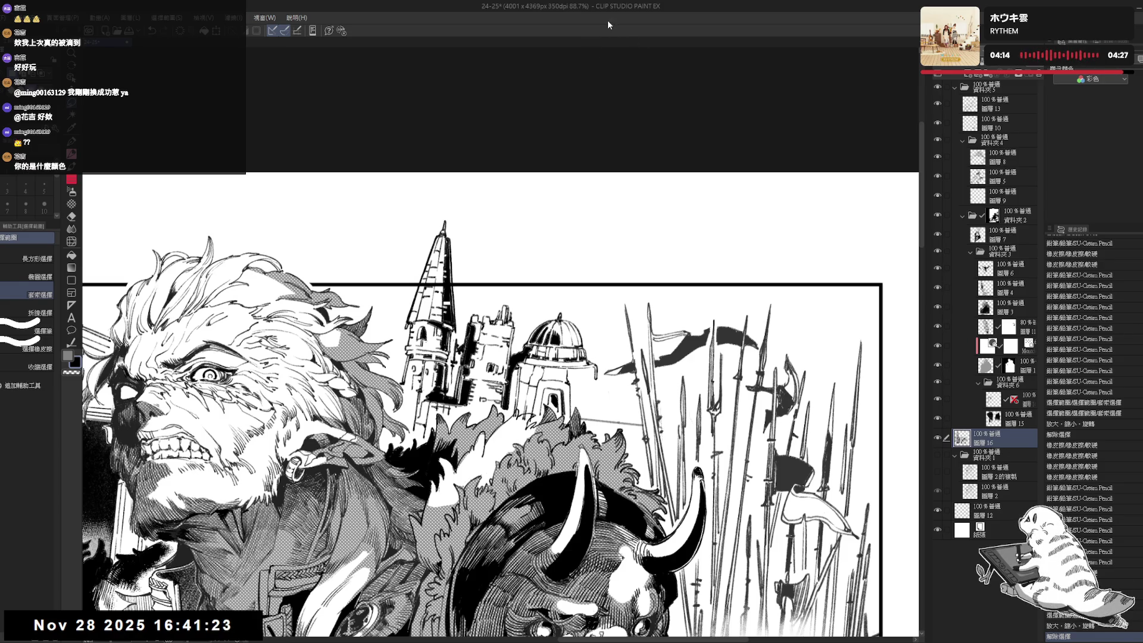
Erase a short vertical line near the towers, undo a small pencil stroke, and zoom out.
{"action": "key", "text": "e"}
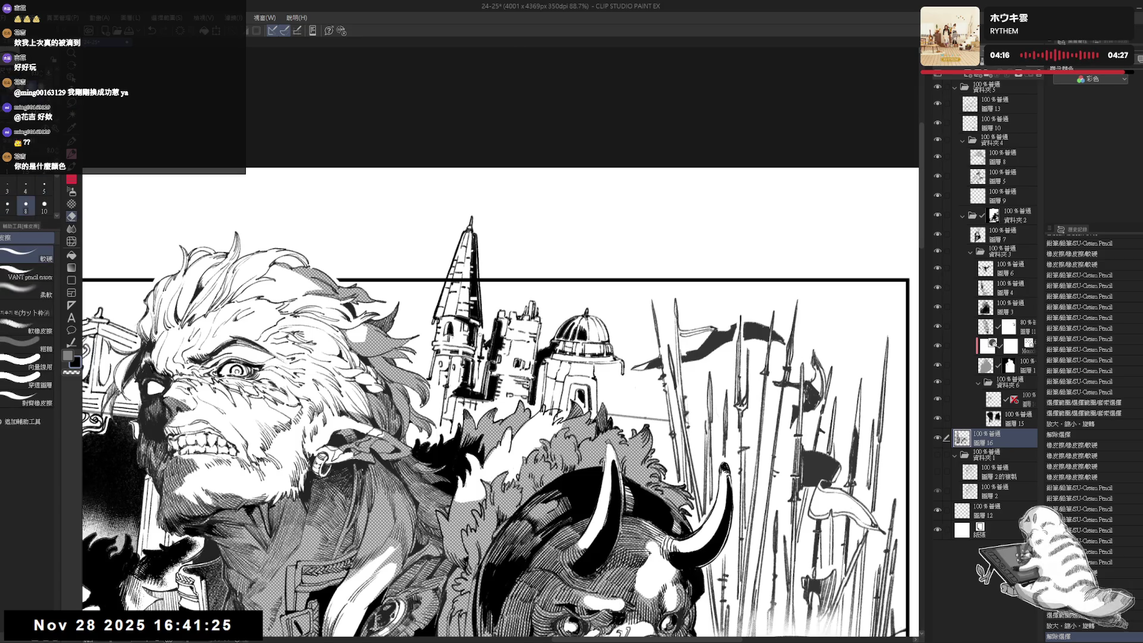
{"action": "left_click_drag", "start_coordinate": [478, 354], "coordinate": [478, 389]}
{"action": "key", "text": "p"}
{"action": "key", "text": "ctrl+z"}
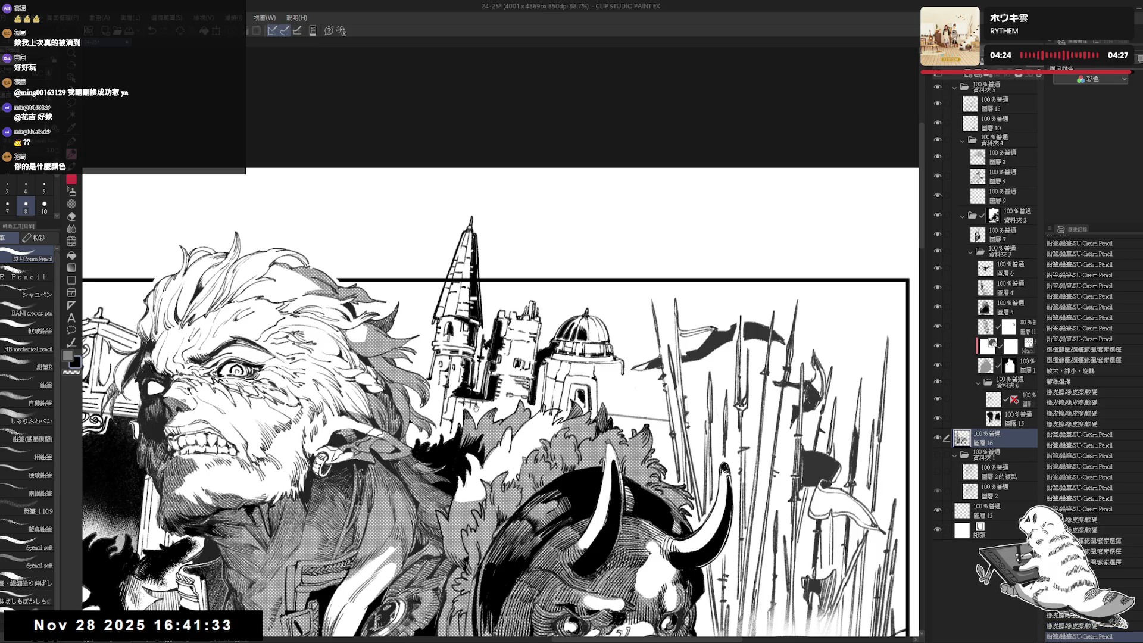
{"action": "key", "text": "ctrl+minus"}
{"action": "key", "text": "ctrl+minus"}
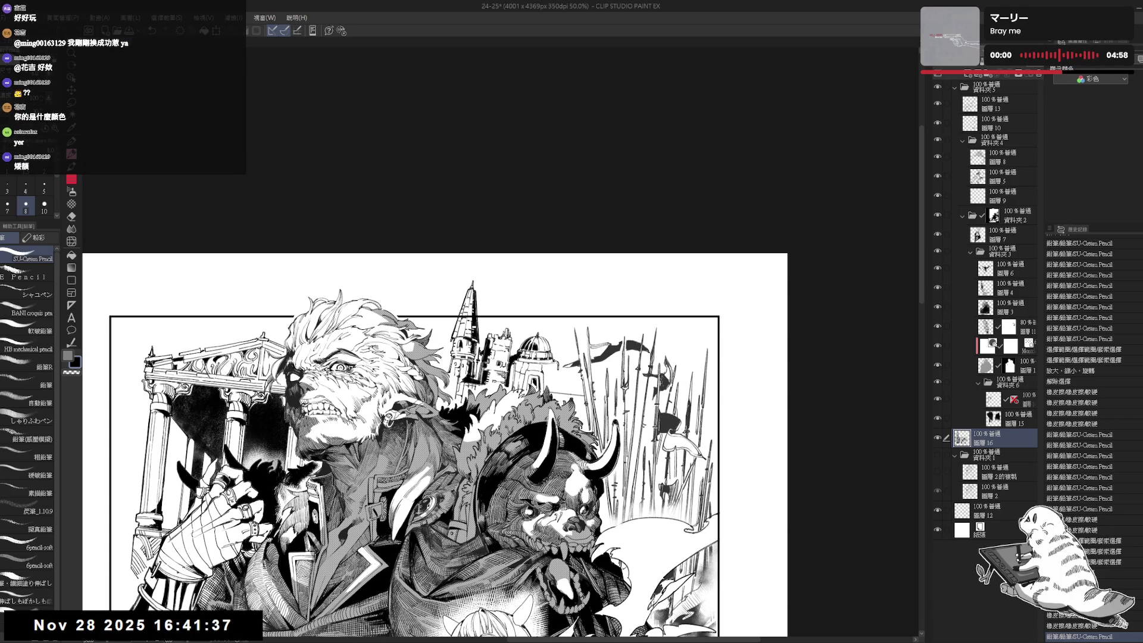
Flip the view and toggle layer 16's visibility to compare the drawing.
{"action": "key", "text": "h"}
{"action": "key", "text": "h"}
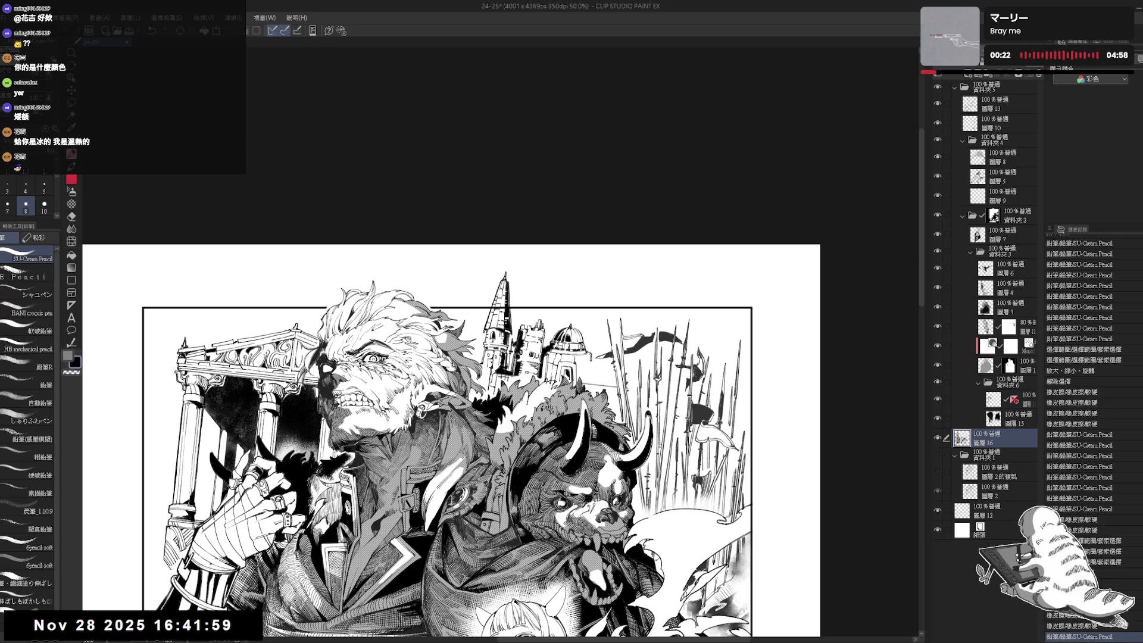
{"action": "left_click", "coordinate": [937, 439]}
{"action": "left_click", "coordinate": [937, 438]}
{"action": "scroll", "coordinate": [500, 369], "scroll_direction": "up", "scroll_amount": 1}
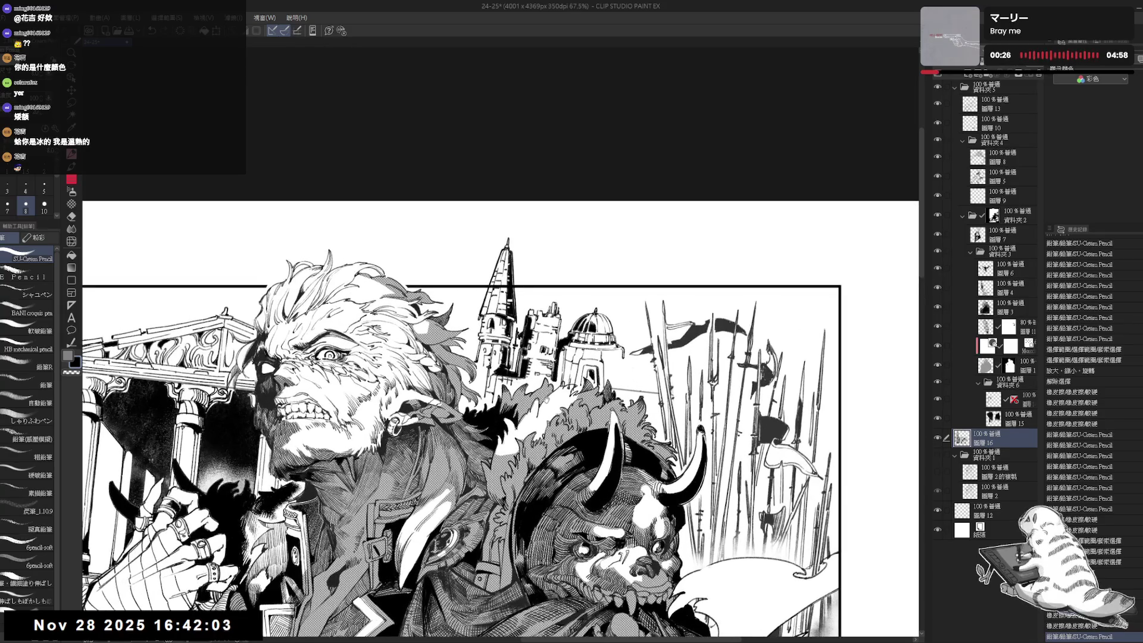
{"action": "scroll", "coordinate": [500, 417], "scroll_direction": "right", "scroll_amount": 2}
Erase a bit of line work on the folder-6 layer, then return to layer 16.
{"action": "key", "text": "e"}
{"action": "key", "text": "p"}
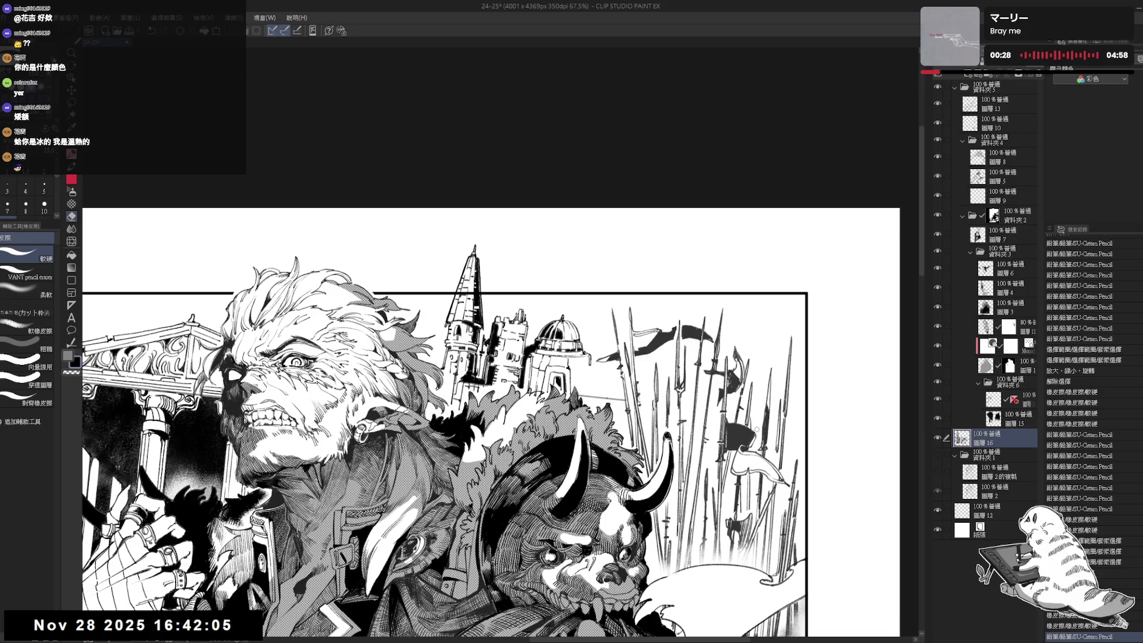
{"action": "left_click", "coordinate": [1012, 407]}
{"action": "key", "text": "e"}
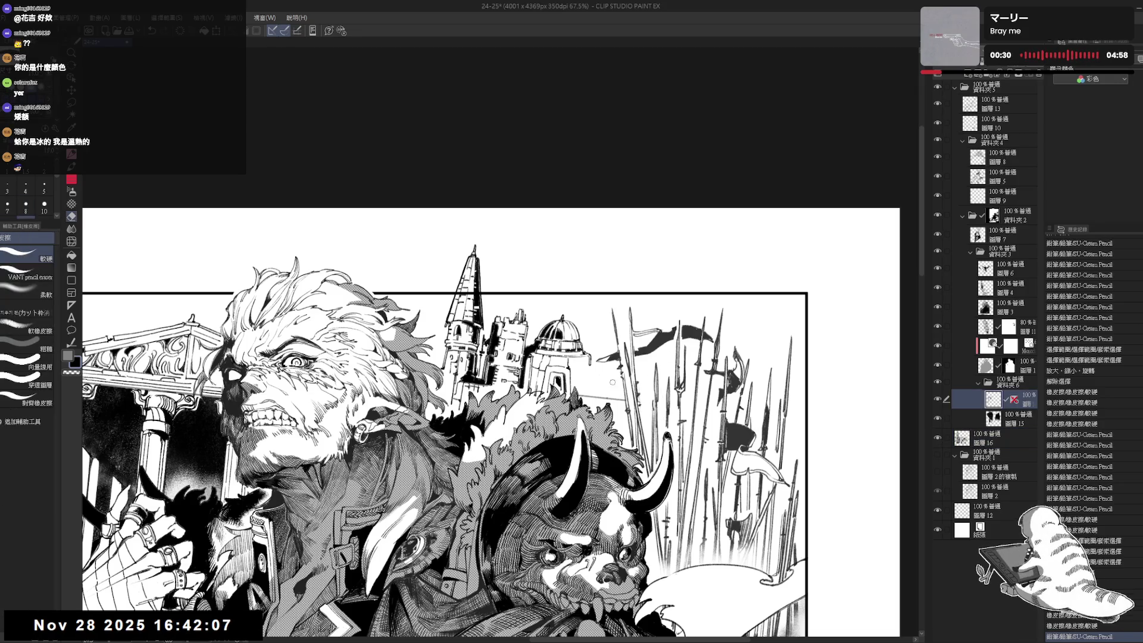
{"action": "left_click_drag", "start_coordinate": [575, 391], "coordinate": [590, 404]}
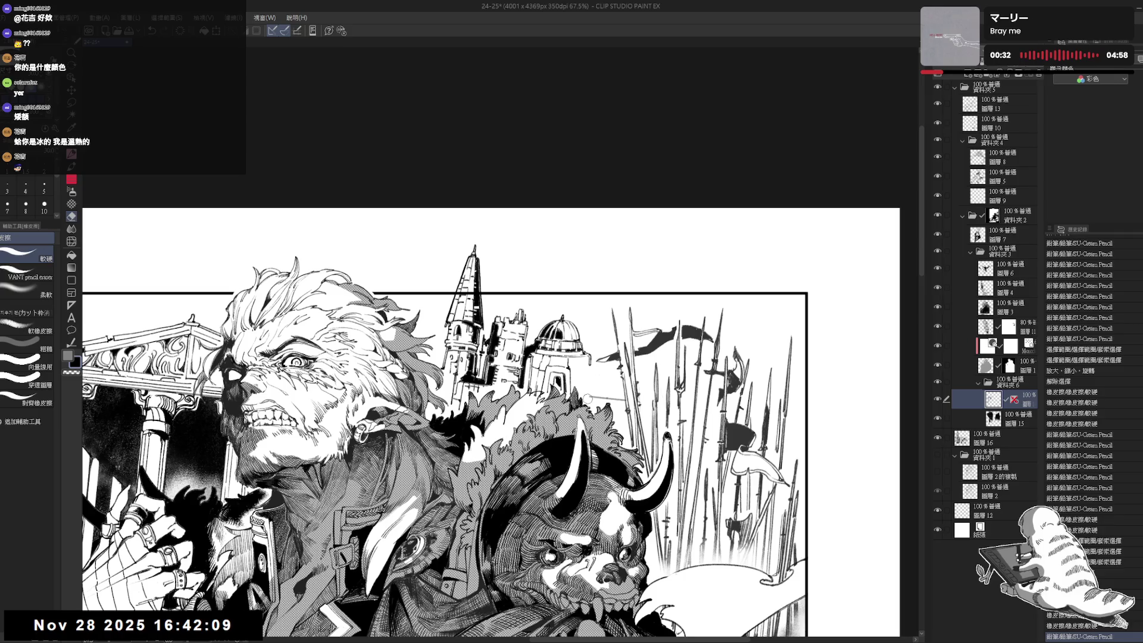
{"action": "key", "text": "p"}
{"action": "left_click", "coordinate": [993, 437]}
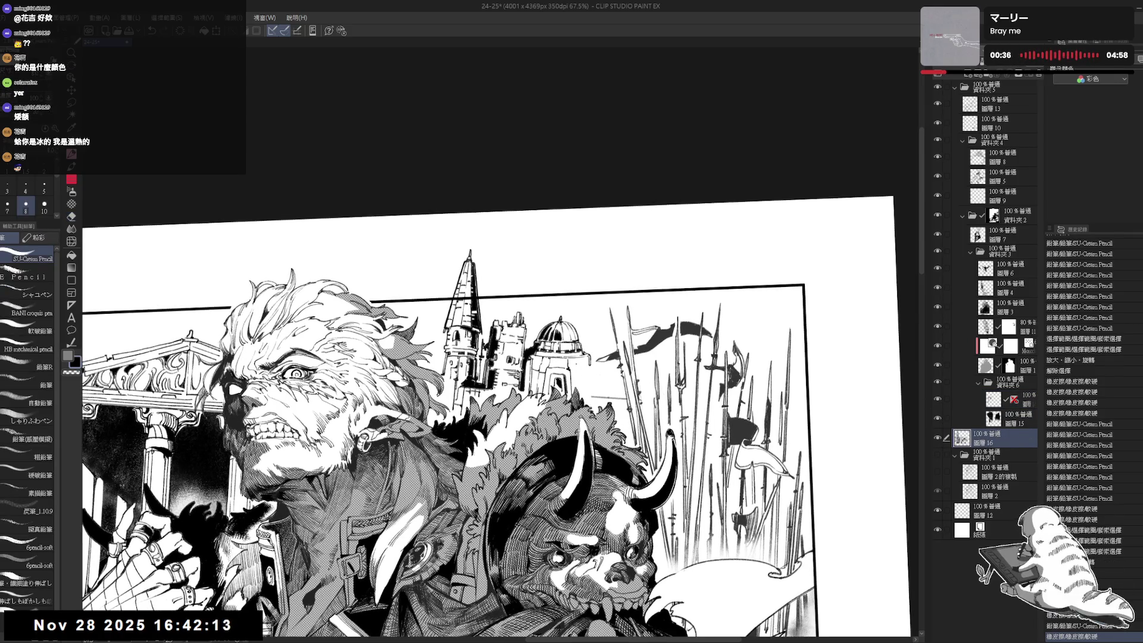
Add and erase small pencil strokes near the castle, undoing one and levelling the view.
{"action": "left_click_drag", "start_coordinate": [575, 392], "coordinate": [581, 396]}
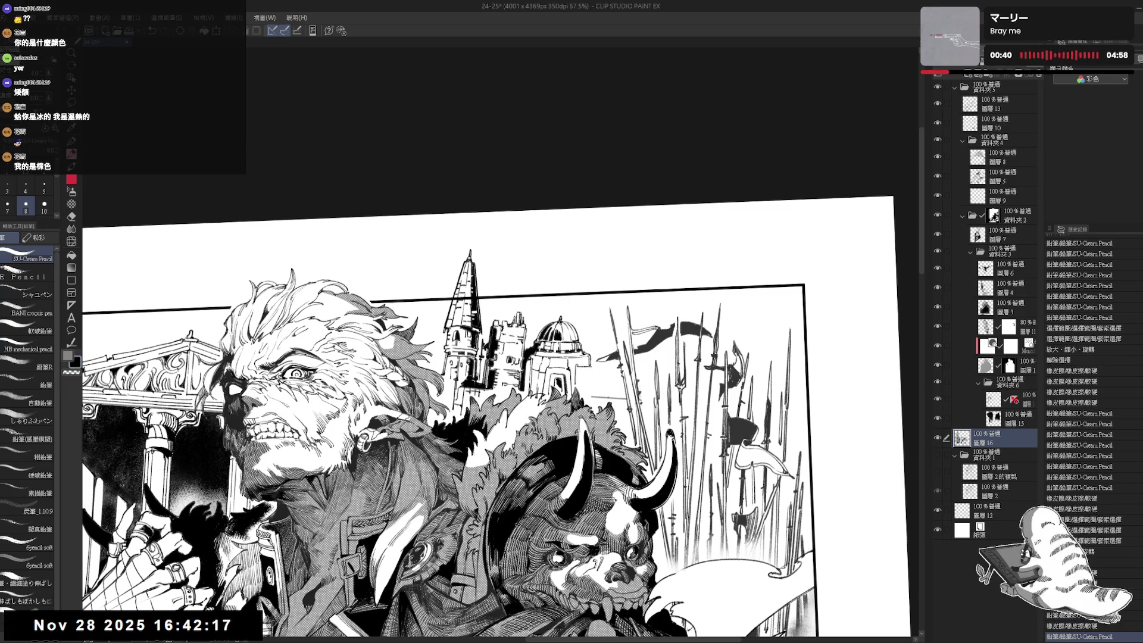
{"action": "left_click_drag", "start_coordinate": [578, 364], "coordinate": [582, 368]}
{"action": "key", "text": "ctrl+z"}
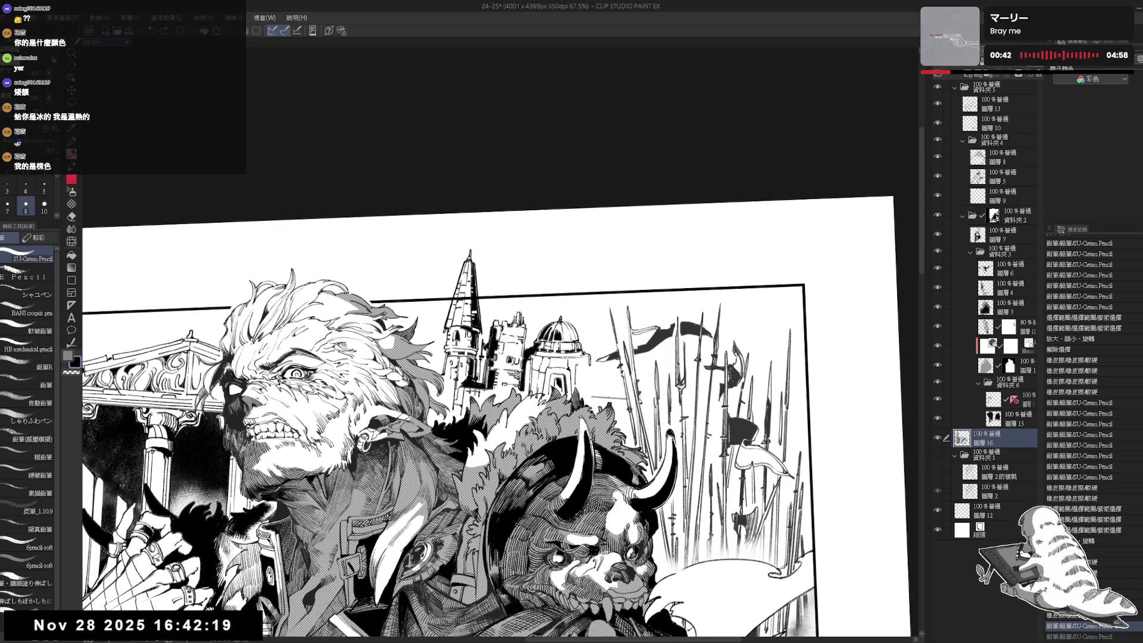
{"action": "key", "text": "e"}
{"action": "left_click_drag", "start_coordinate": [595, 375], "coordinate": [601, 393]}
{"action": "key", "text": "p"}
{"action": "key", "text": "ctrl+at"}
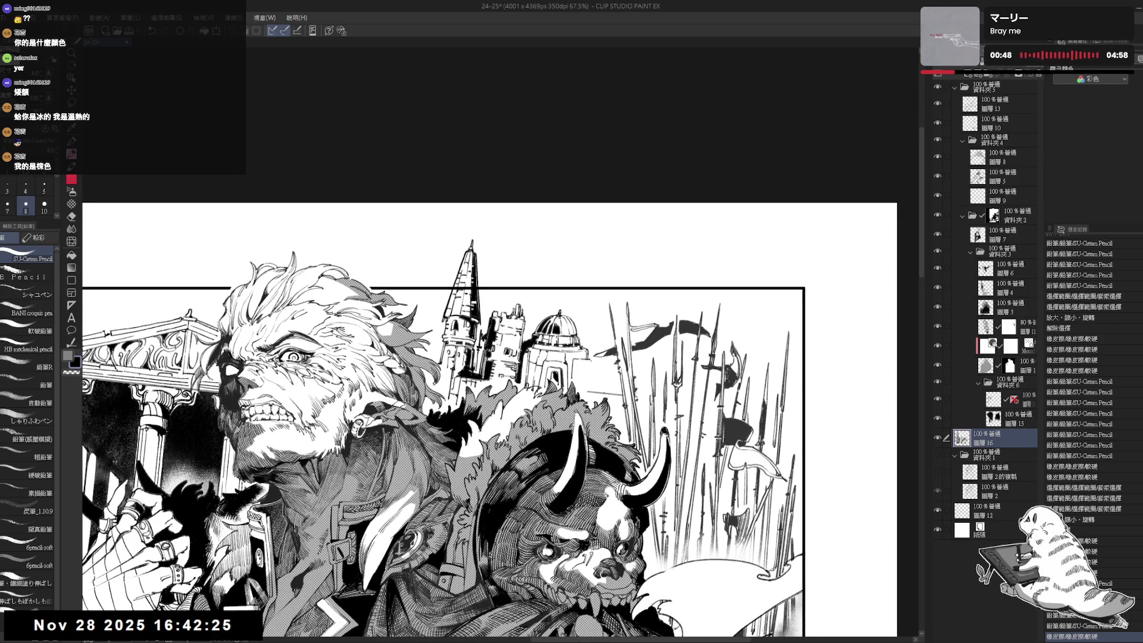
{"action": "left_click_drag", "start_coordinate": [591, 369], "coordinate": [592, 381]}
On the folder-6 layer, erase a bit near the domed building, then return to layer 16 and zoom out.
{"action": "key", "text": "e"}
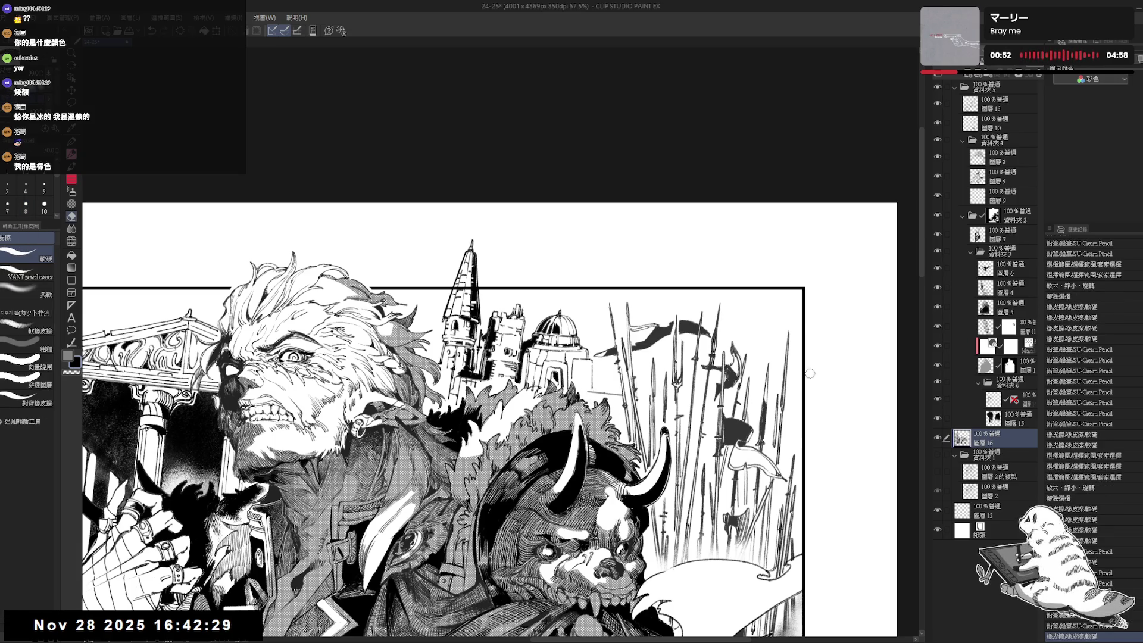
{"action": "key", "text": "p"}
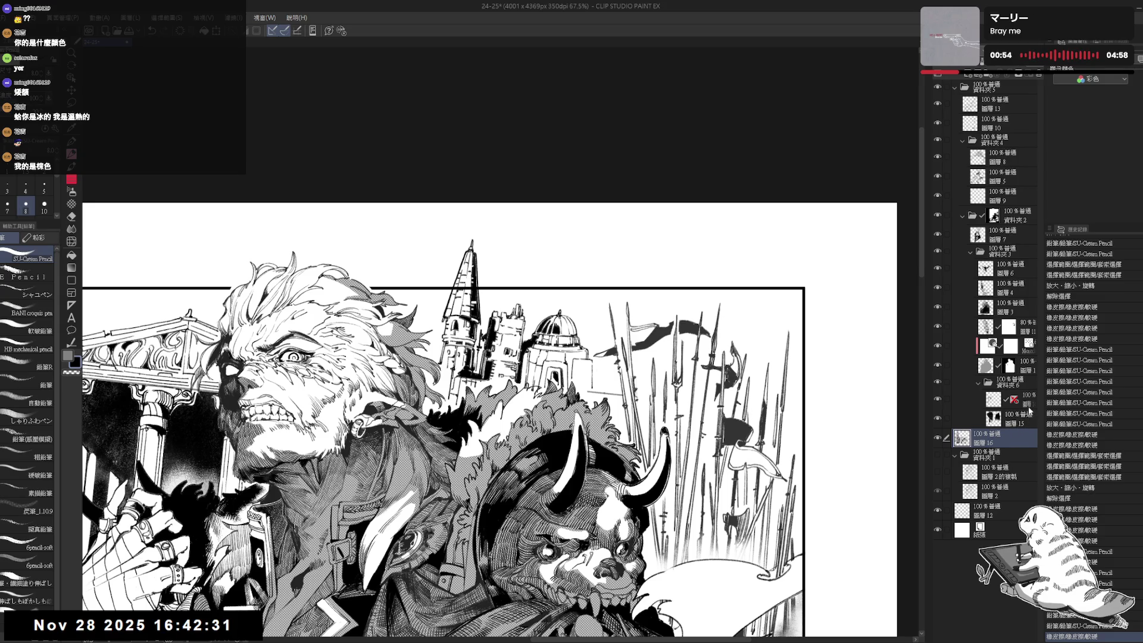
{"action": "left_click", "coordinate": [1024, 423]}
{"action": "left_click", "coordinate": [1028, 406]}
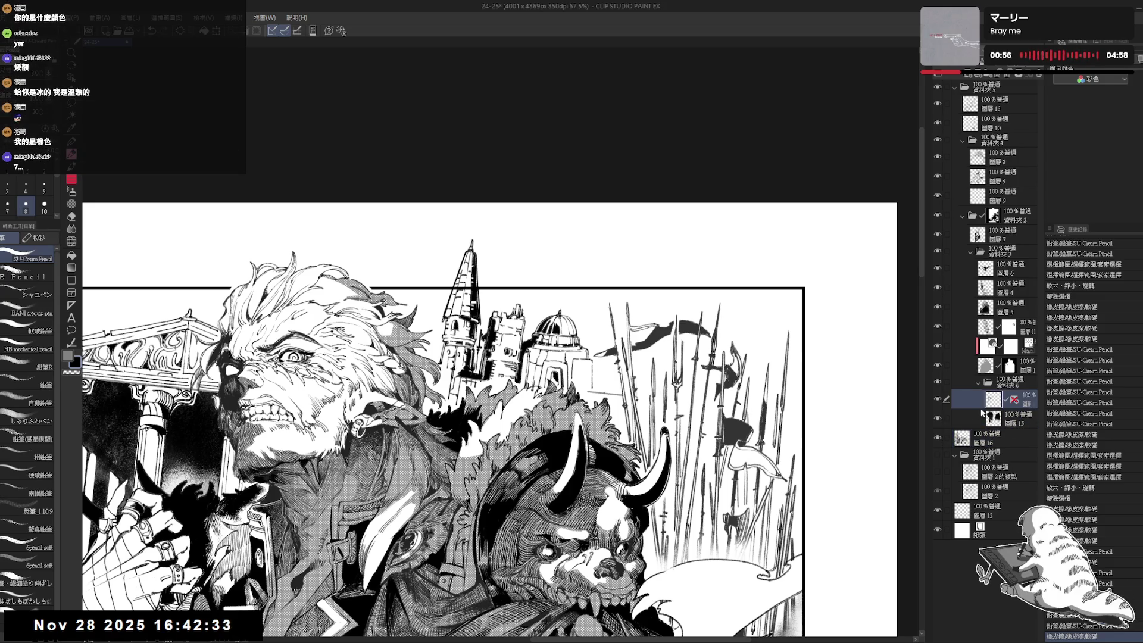
{"action": "left_click", "coordinate": [939, 408]}
{"action": "left_click", "coordinate": [938, 407]}
{"action": "key", "text": "e"}
{"action": "mouse_move", "coordinate": [583, 393]}
{"action": "left_mouse_down"}
{"action": "mouse_move", "coordinate": [610, 396]}
{"action": "mouse_move", "coordinate": [577, 367]}
{"action": "mouse_move", "coordinate": [597, 381]}
{"action": "left_mouse_up"}
{"action": "left_click", "coordinate": [1006, 438]}
{"action": "key", "text": "p"}
{"action": "key", "text": "e"}
{"action": "key", "text": "p"}
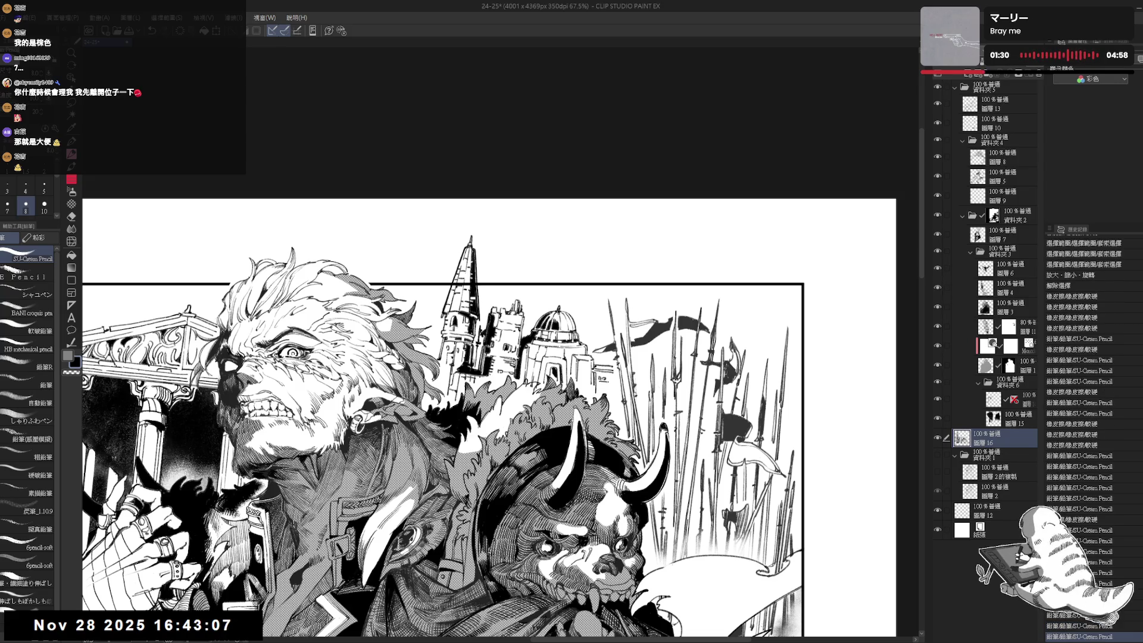
{"action": "key", "text": "ctrl+minus"}
{"action": "key", "text": "ctrl+minus"}
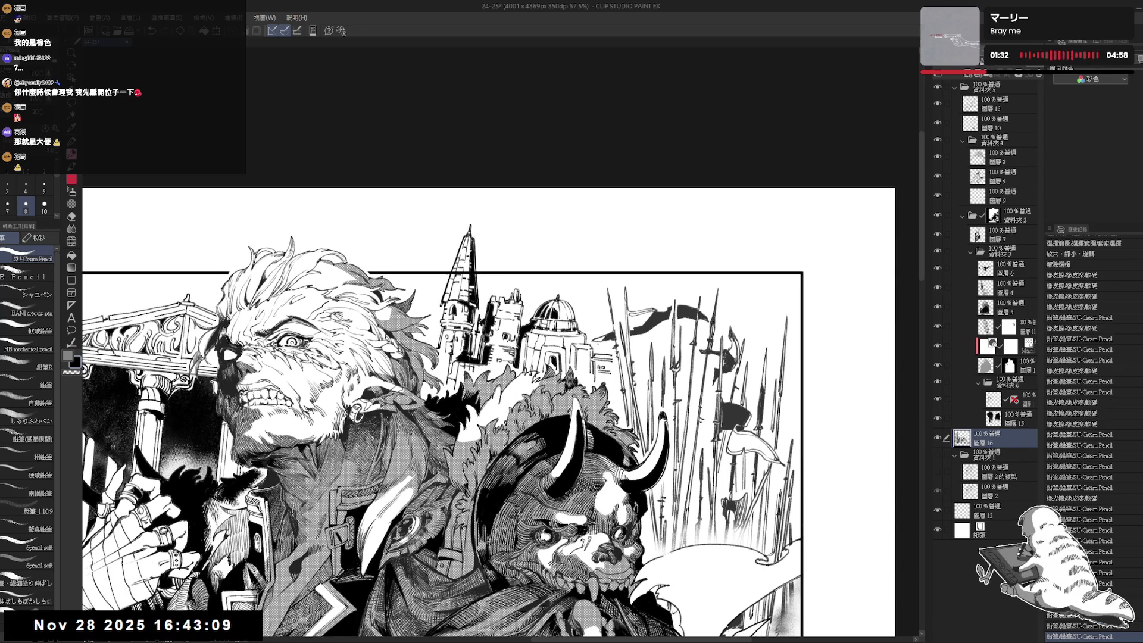
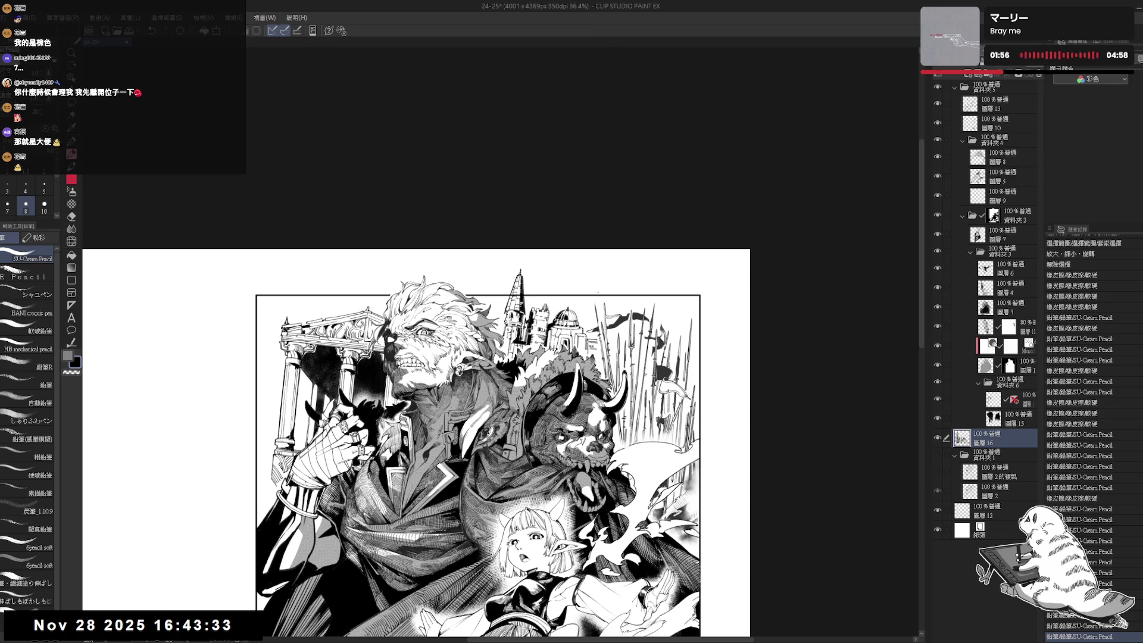
Select the masked layer in folder 6 and rotate the zoomed view to a steep tilt.
{"action": "left_click_drag", "start_coordinate": [565, 256], "coordinate": [613, 243]}
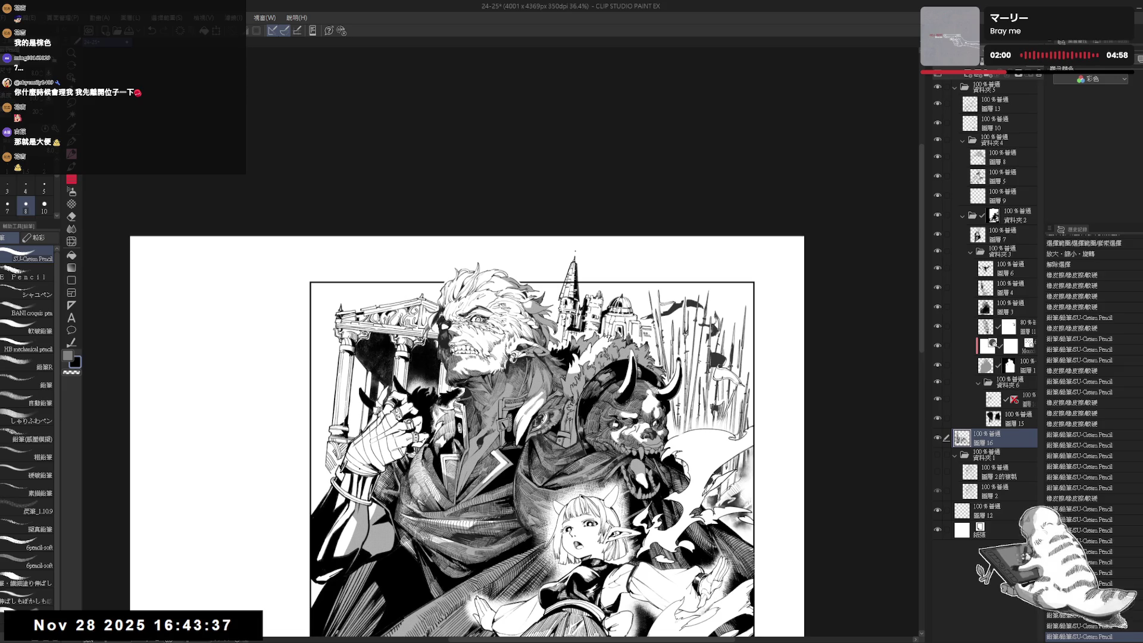
{"action": "left_click_drag", "start_coordinate": [565, 267], "coordinate": [586, 270]}
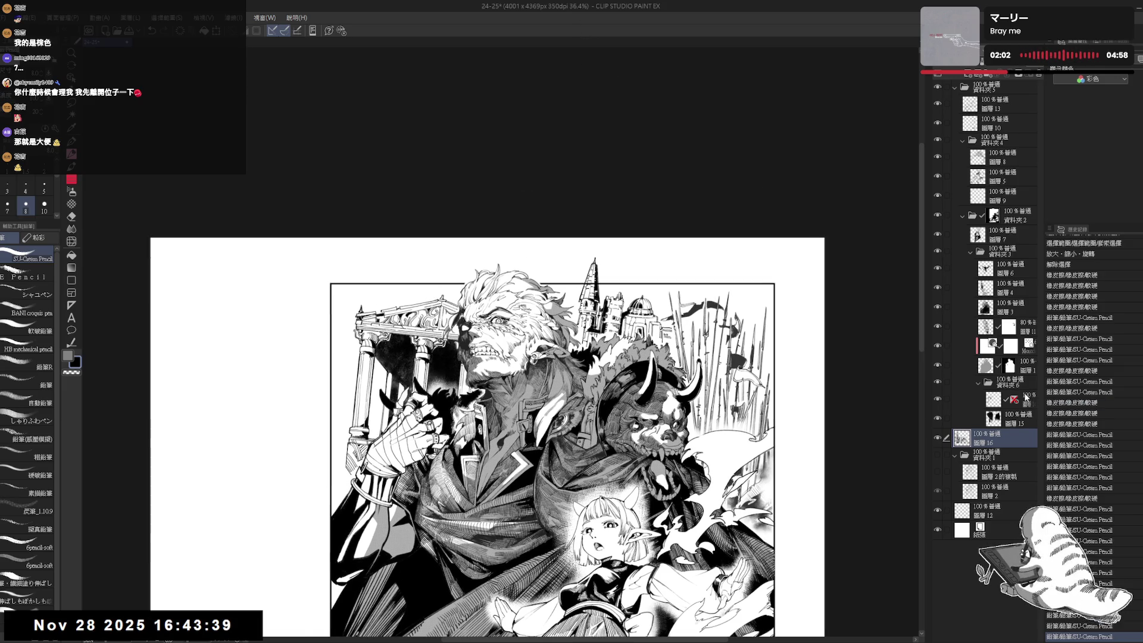
{"action": "left_click", "coordinate": [991, 400]}
{"action": "mouse_move", "coordinate": [457, 245]}
{"action": "left_mouse_down"}
{"action": "mouse_move", "coordinate": [472, 256]}
{"action": "mouse_move", "coordinate": [443, 256]}
{"action": "left_mouse_up"}
{"action": "left_click_drag", "start_coordinate": [595, 268], "coordinate": [452, 428]}
Erase two small marks with the eraser, then add a pencil mark, undoing and redoing it.
{"action": "key", "text": "e"}
{"action": "left_click", "coordinate": [500, 328]}
{"action": "left_click", "coordinate": [499, 328]}
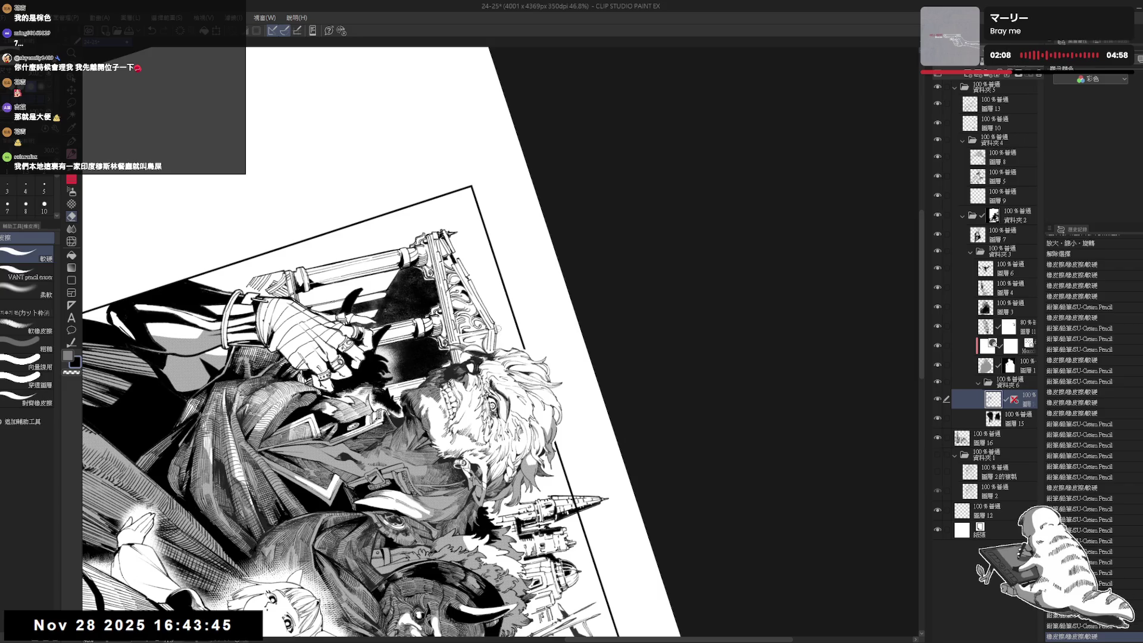
{"action": "key", "text": "p"}
{"action": "left_click", "coordinate": [500, 332]}
{"action": "key", "text": "ctrl+z"}
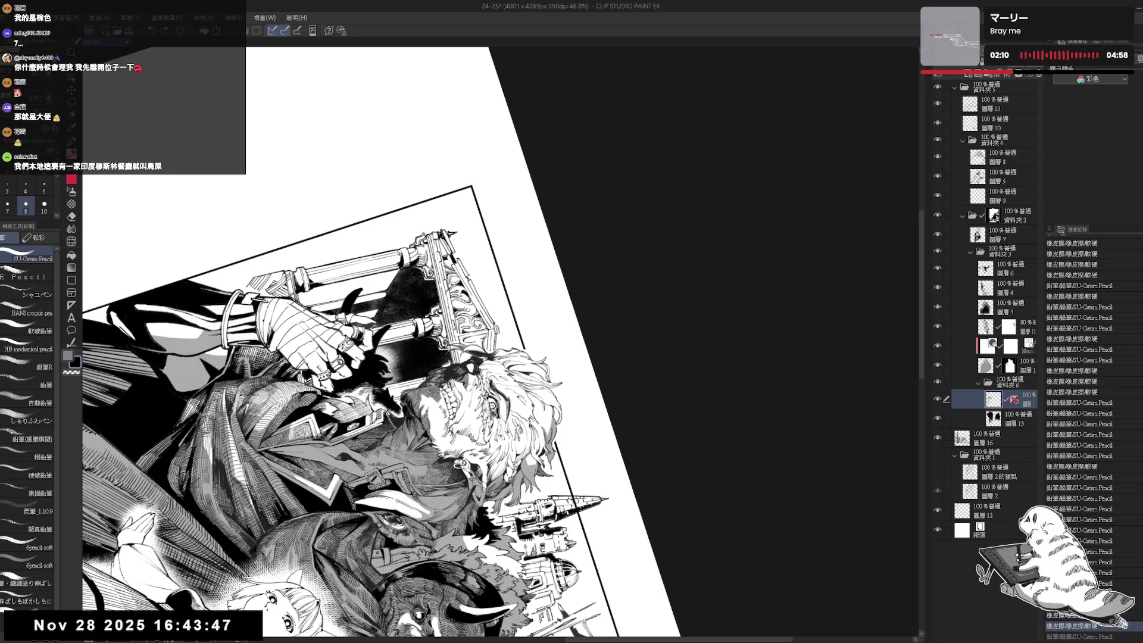
{"action": "key", "text": "ctrl+z"}
{"action": "key", "text": "ctrl+y"}
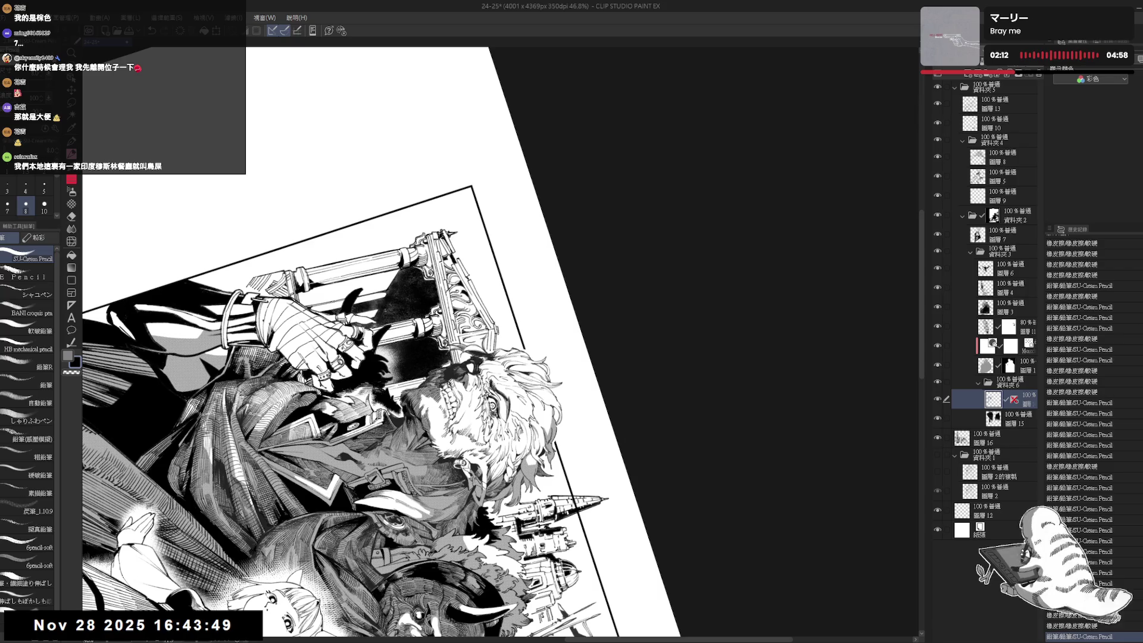
Add a short dark pencil stroke and reset the canvas rotation to upright.
{"action": "key", "text": "ctrl+at"}
{"action": "key", "text": "ctrl+at"}
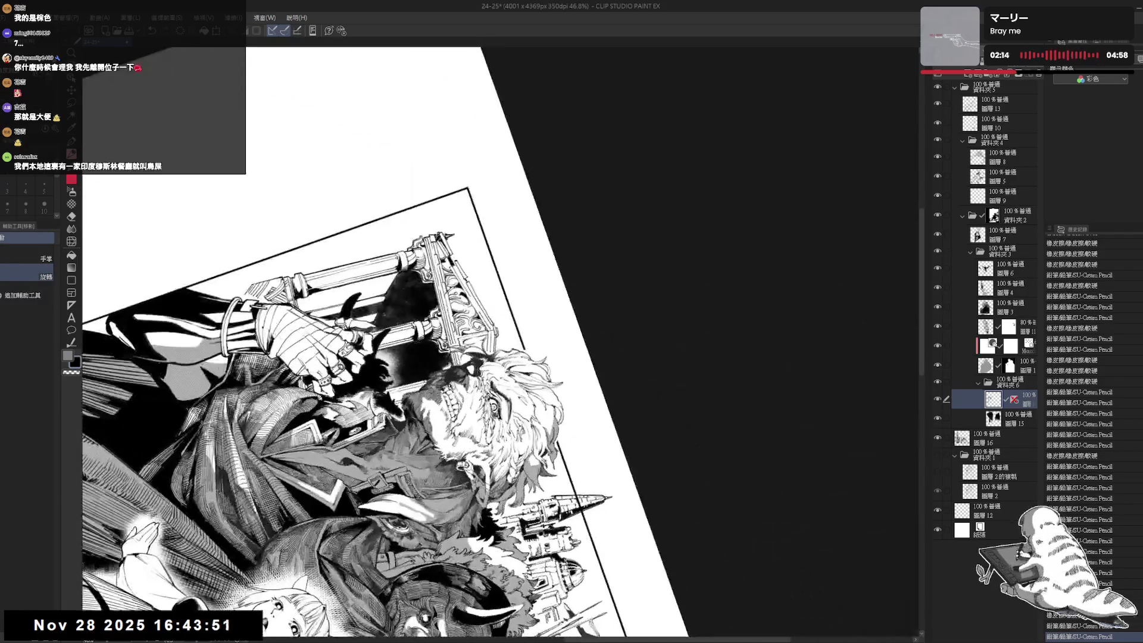
{"action": "left_click_drag", "start_coordinate": [499, 330], "coordinate": [501, 337]}
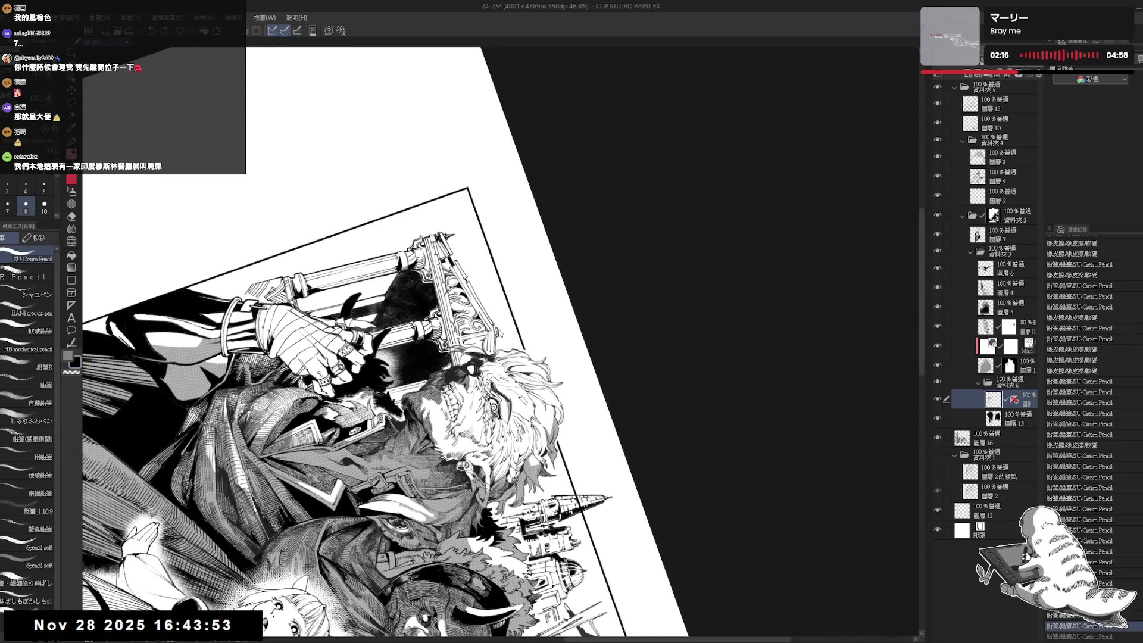
{"action": "key", "text": "ctrl+at"}
{"action": "scroll", "coordinate": [514, 381], "scroll_direction": "down", "scroll_amount": 1}
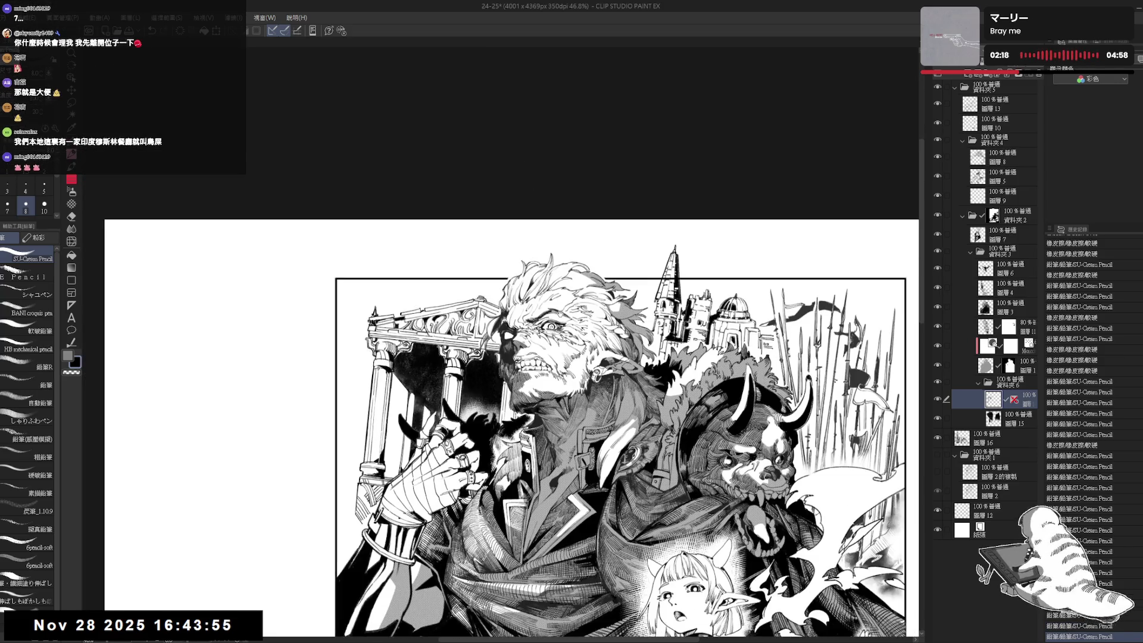
Mirror and tilt the view, then try a small pencil stroke and discard it.
{"action": "scroll", "coordinate": [550, 302], "scroll_direction": "down", "scroll_amount": 3}
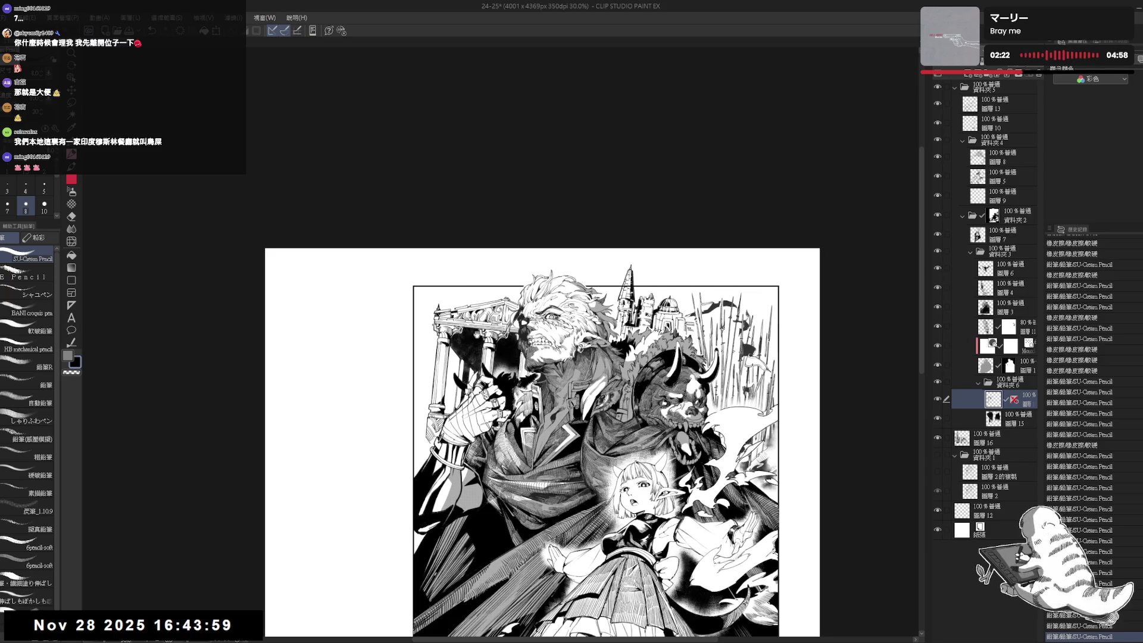
{"action": "scroll", "coordinate": [542, 443], "scroll_direction": "up", "scroll_amount": 1}
{"action": "key", "text": "h"}
{"action": "key", "text": "h"}
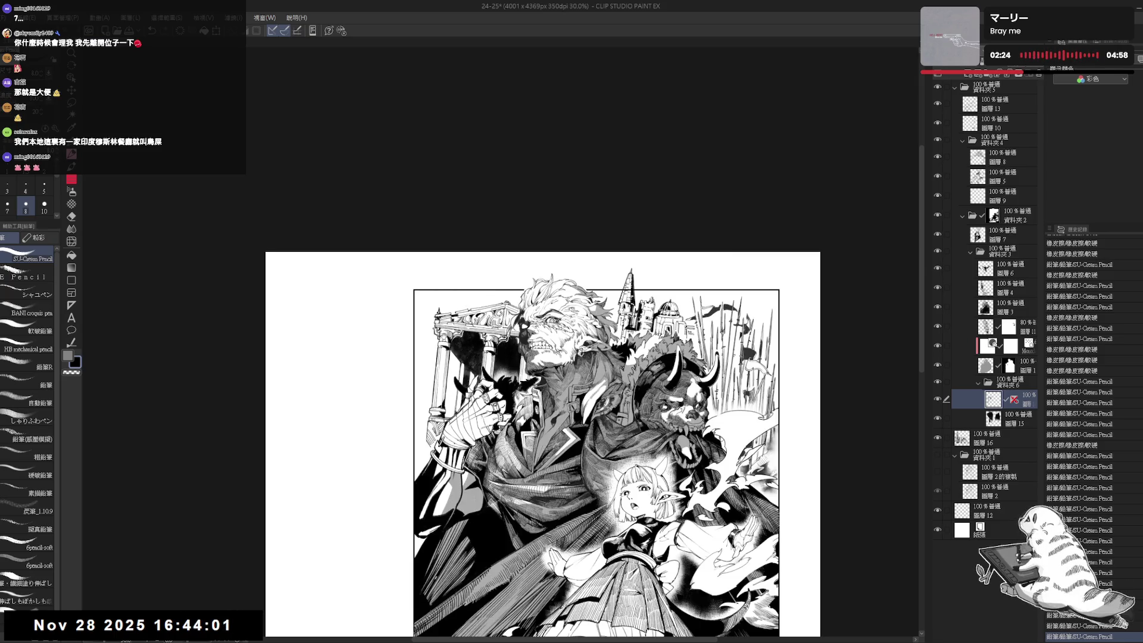
{"action": "scroll", "coordinate": [441, 330], "scroll_direction": "up", "scroll_amount": 2}
{"action": "key", "text": "asciicircum"}
{"action": "key", "text": "asciicircum"}
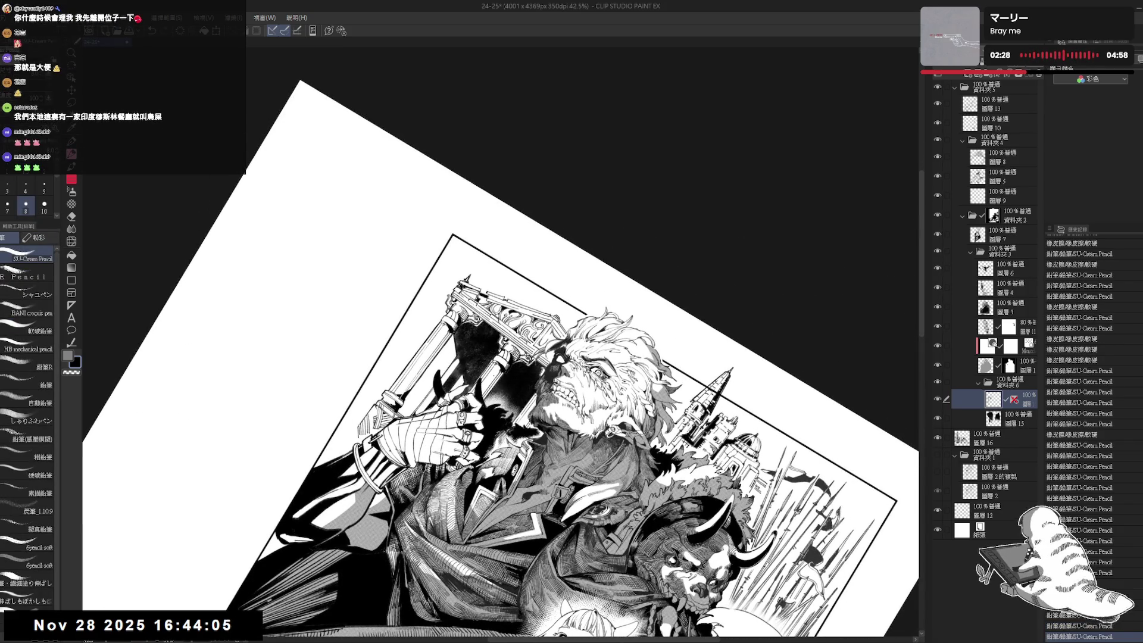
{"action": "left_click_drag", "start_coordinate": [462, 376], "coordinate": [467, 385]}
{"action": "key", "text": "ctrl+z"}
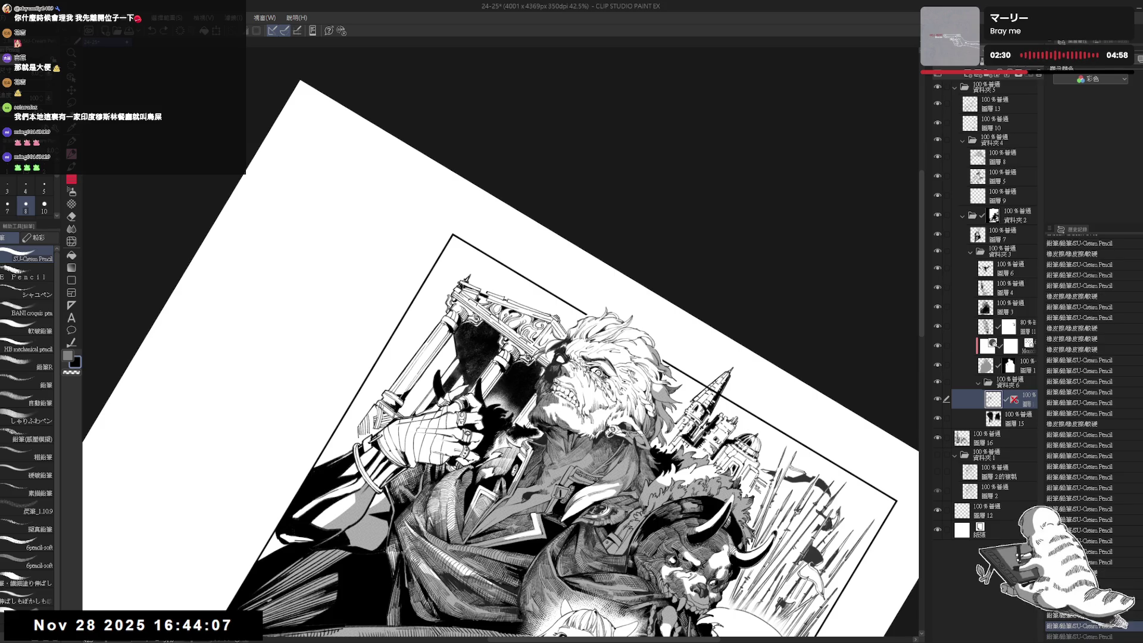
{"action": "key", "text": "ctrl+y"}
{"action": "key", "text": "ctrl+z"}
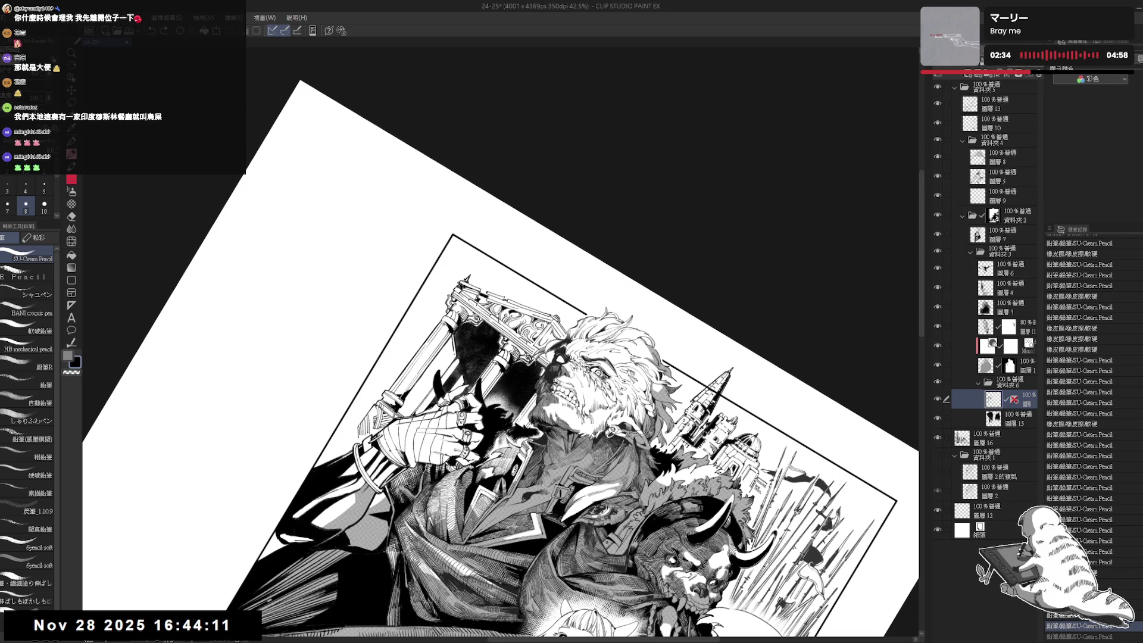
Reset the view rotation, zoom out on the page, and save the 24-25 file.
{"action": "scroll", "coordinate": [1092, 440], "scroll_direction": "down", "scroll_amount": 1}
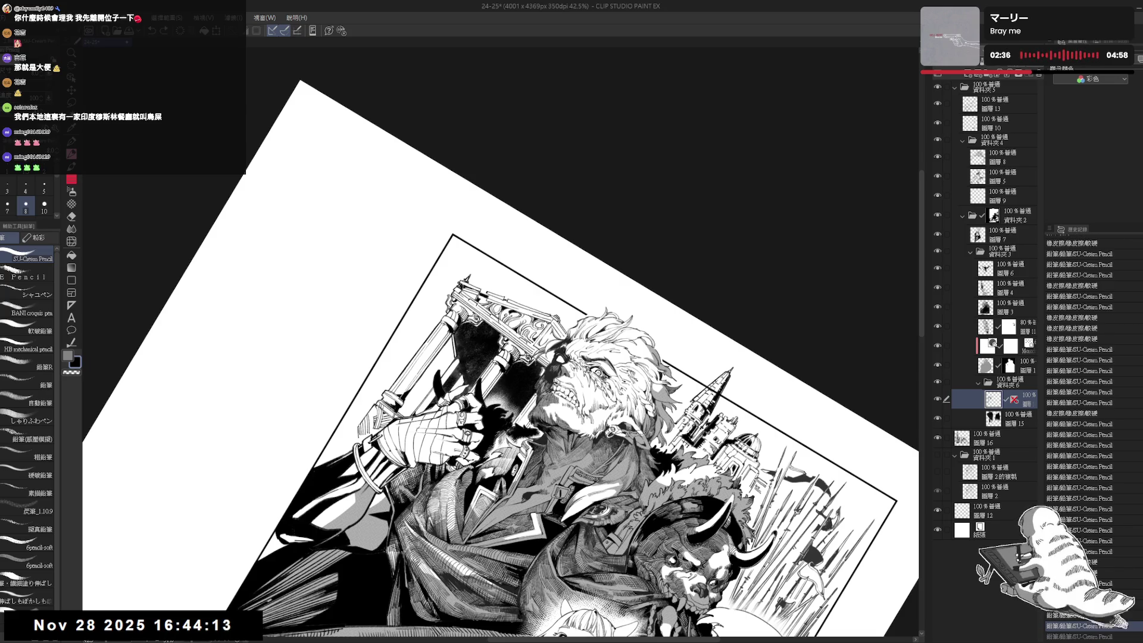
{"action": "scroll", "coordinate": [1093, 440], "scroll_direction": "down", "scroll_amount": 1}
{"action": "key", "text": "ctrl+@"}
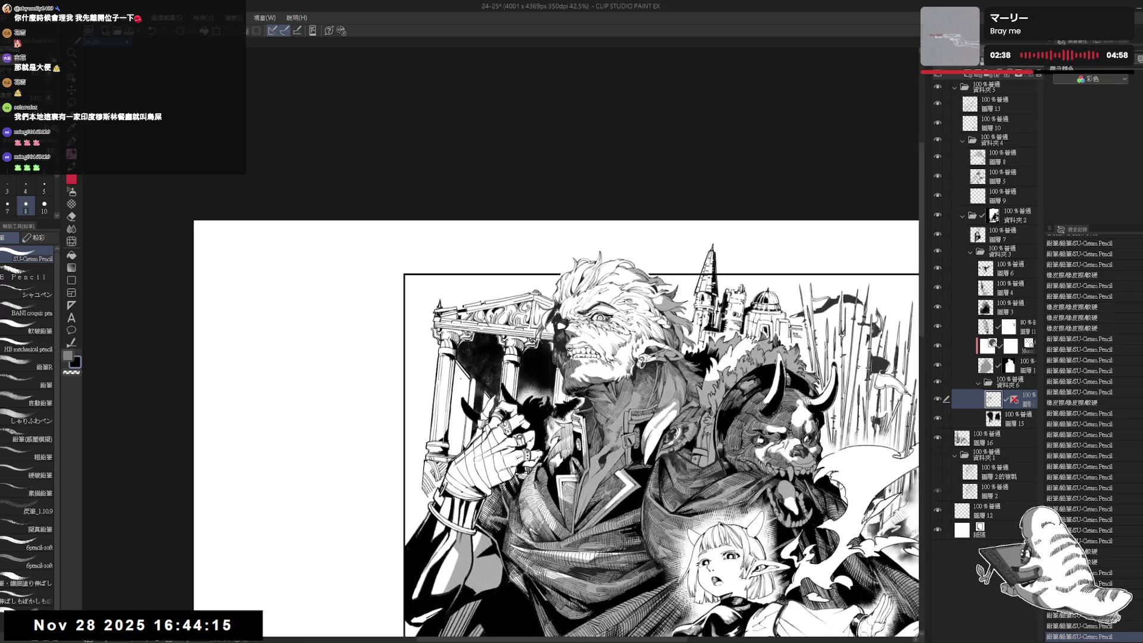
{"action": "key", "text": "ctrl+minus"}
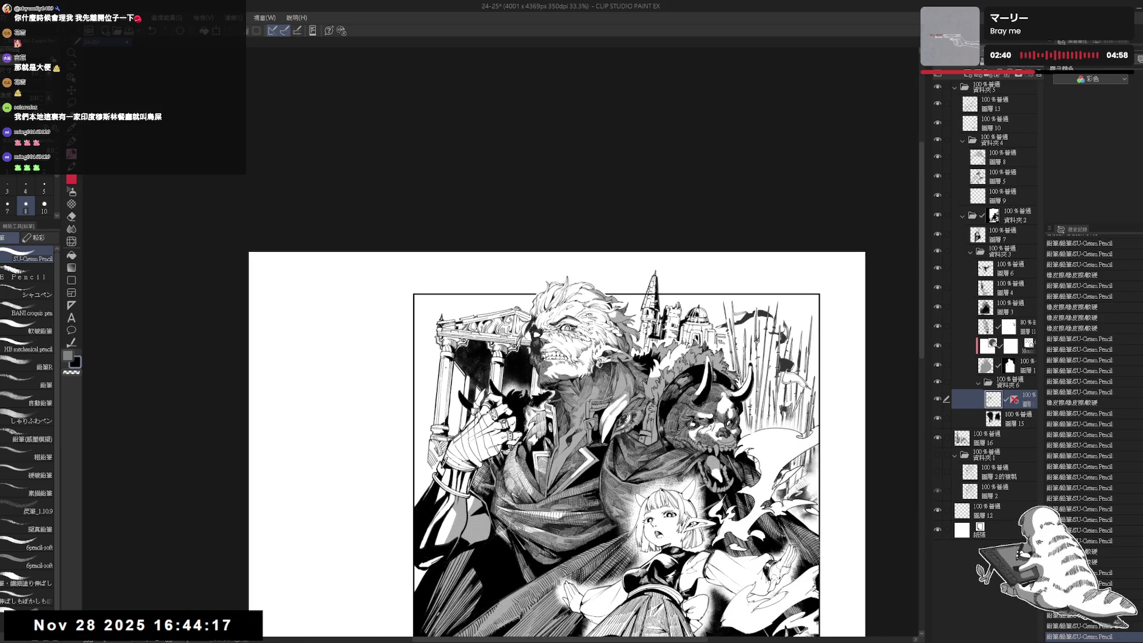
{"action": "key", "text": "ctrl+s"}
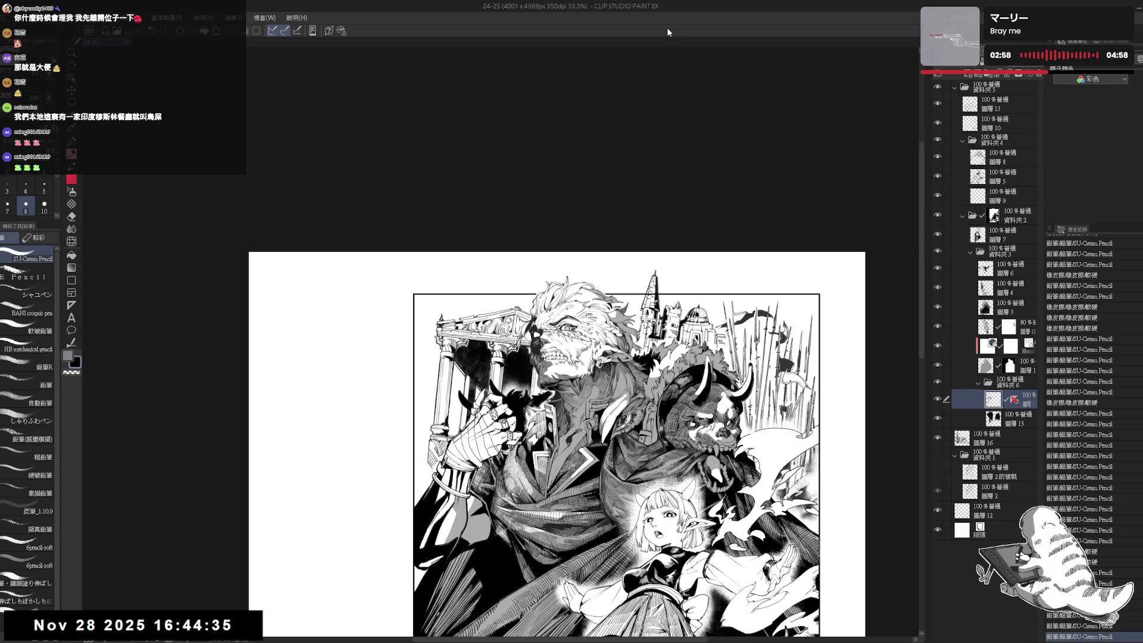
{"action": "left_click_drag", "start_coordinate": [649, 300], "coordinate": [629, 316]}
{"action": "scroll", "coordinate": [658, 349], "scroll_direction": "up", "scroll_amount": 3}
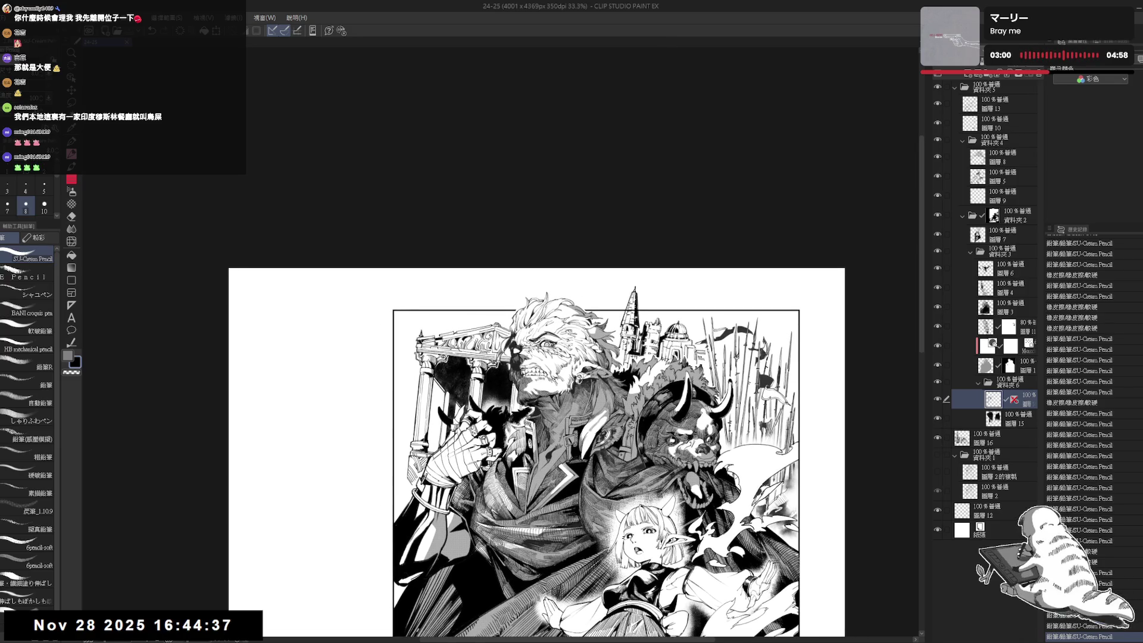
{"action": "scroll", "coordinate": [661, 348], "scroll_direction": "down", "scroll_amount": 2}
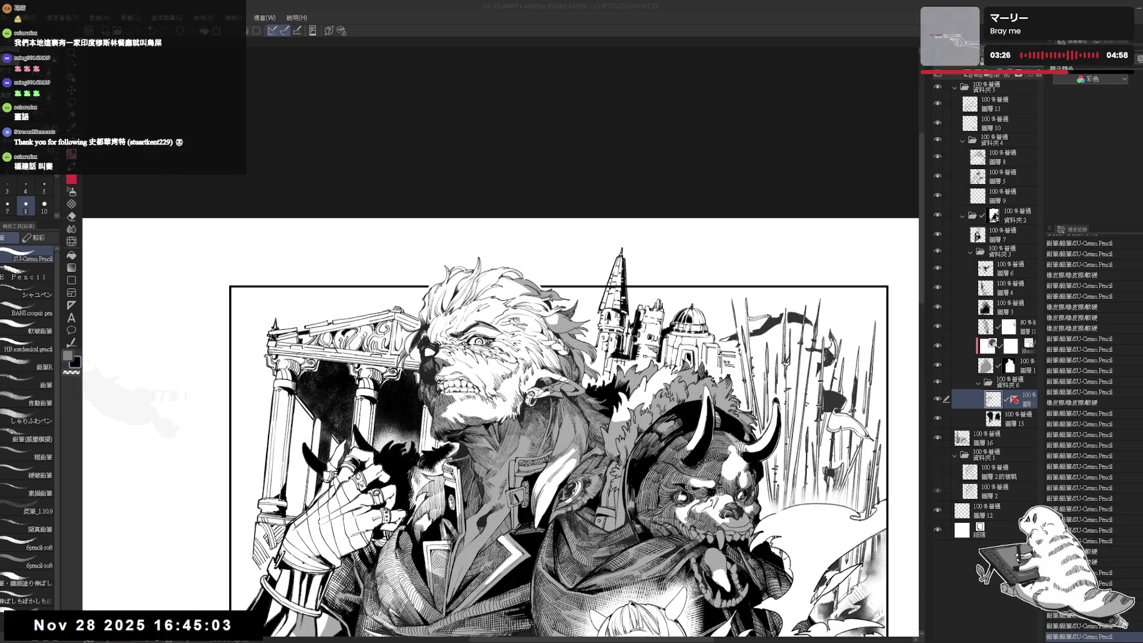
Scroll and pan the page to inspect the lower part of the artwork.
{"action": "left_click", "coordinate": [628, 17]}
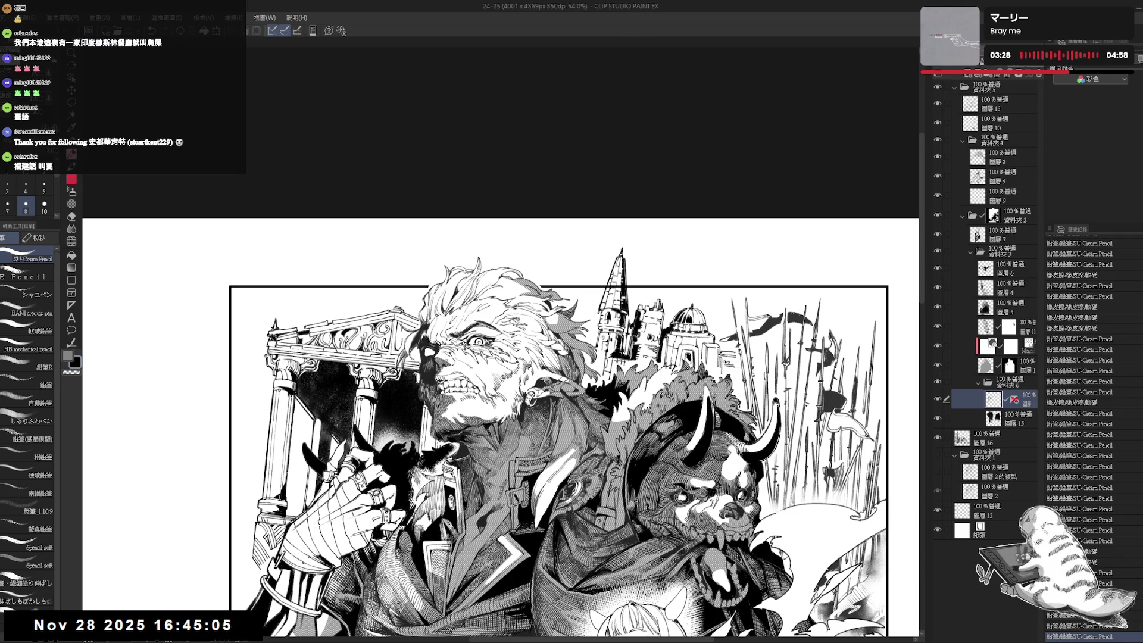
{"action": "scroll", "coordinate": [794, 315], "scroll_direction": "down", "scroll_amount": 3}
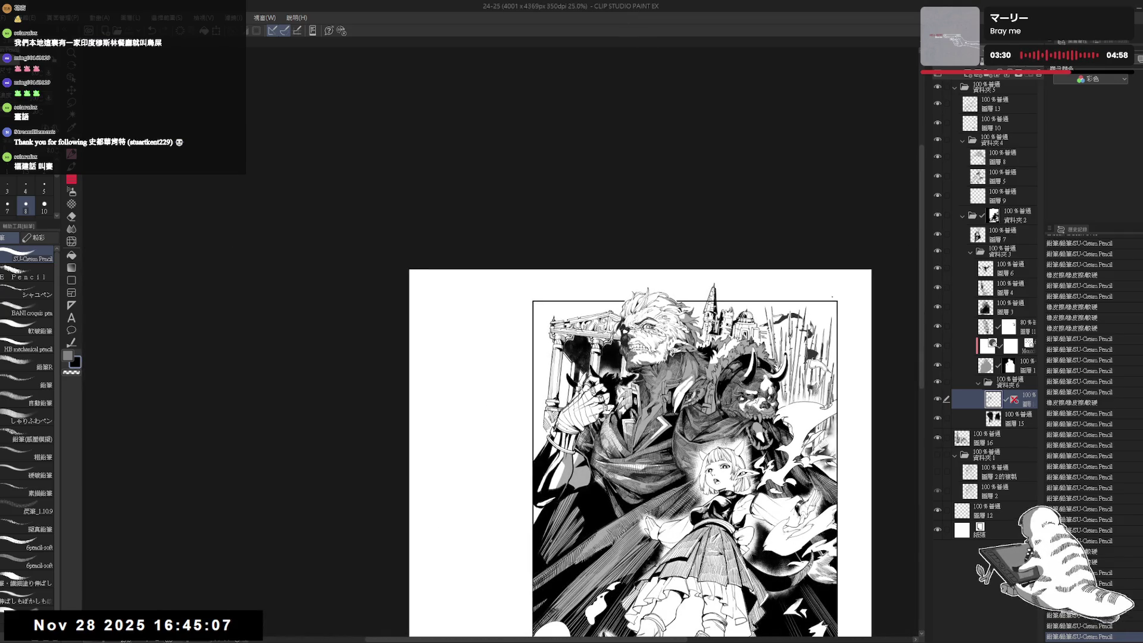
{"action": "scroll", "coordinate": [922, 309], "scroll_direction": "up", "scroll_amount": 1}
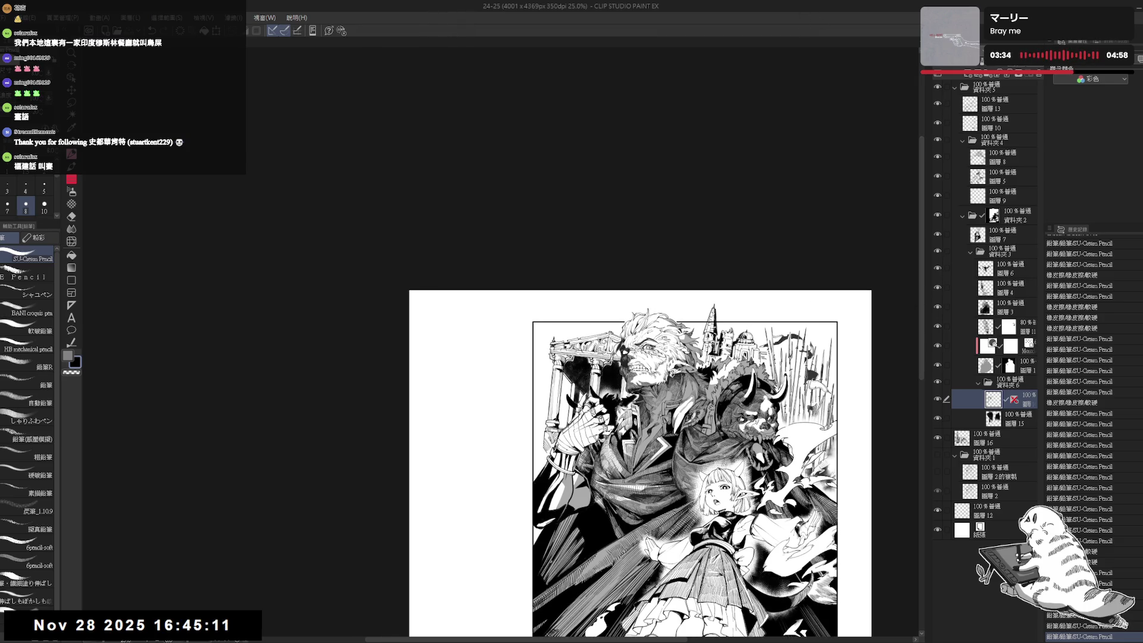
{"action": "mouse_move", "coordinate": [655, 417]}
{"action": "left_mouse_down"}
{"action": "mouse_move", "coordinate": [564, 348]}
{"action": "mouse_move", "coordinate": [549, 297]}
{"action": "mouse_move", "coordinate": [527, 282]}
{"action": "left_mouse_up"}
{"action": "scroll", "coordinate": [670, 420], "scroll_direction": "down", "scroll_amount": 1}
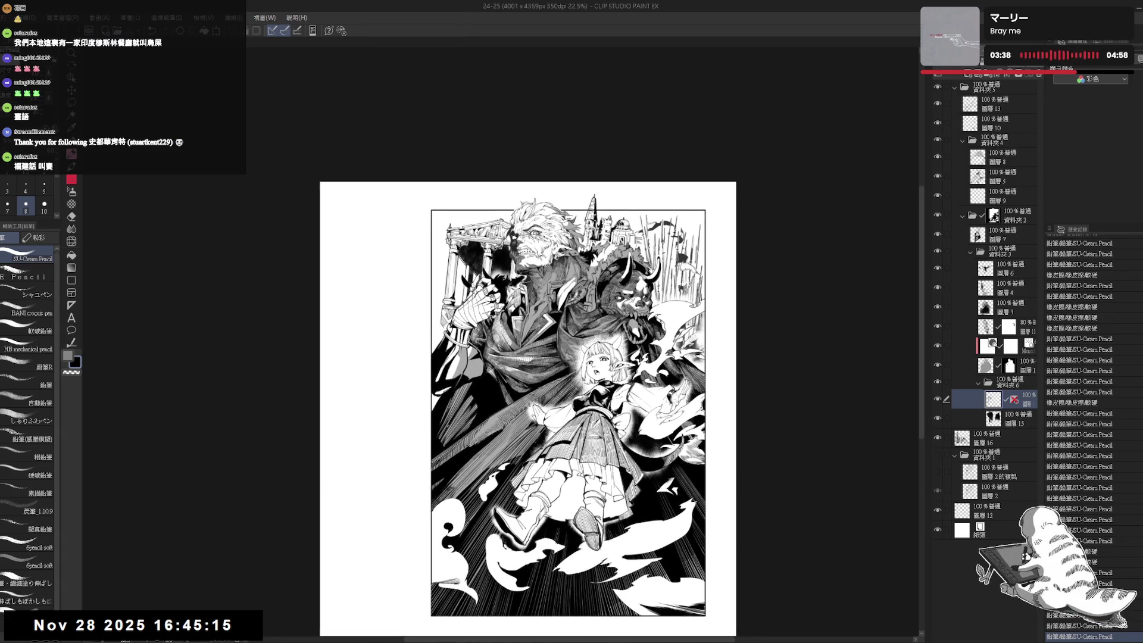
{"action": "scroll", "coordinate": [619, 433], "scroll_direction": "down", "scroll_amount": 2}
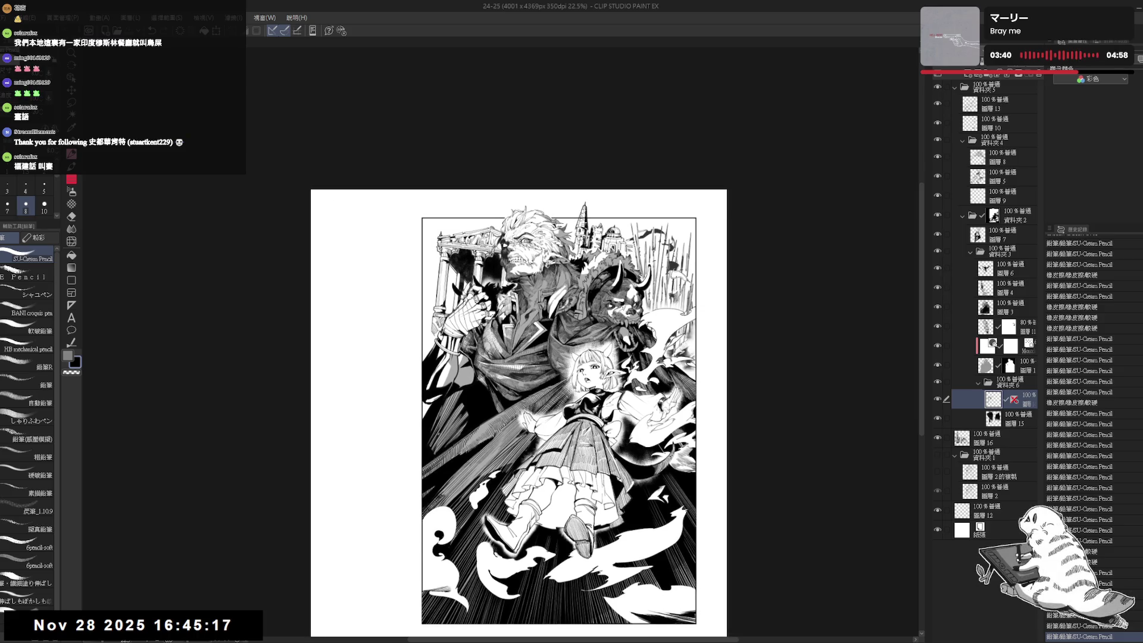
{"action": "scroll", "coordinate": [659, 398], "scroll_direction": "down", "scroll_amount": 1}
{"action": "left_click_drag", "start_coordinate": [596, 376], "coordinate": [581, 369]}
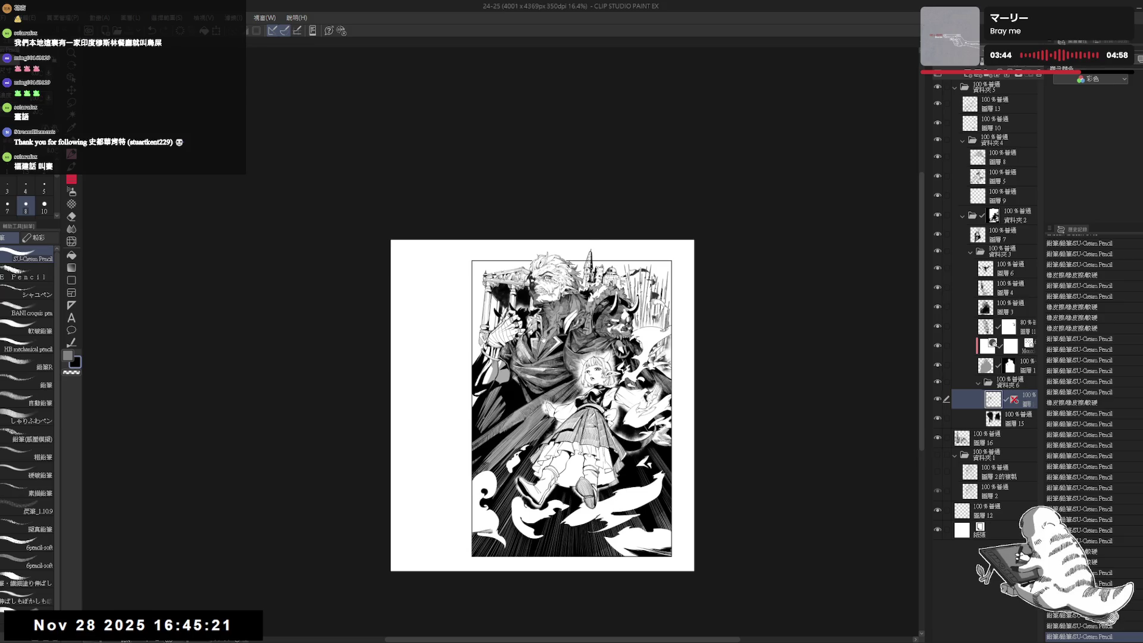
Make 圖層 16, the castle layer, the active layer in the Layers panel.
{"action": "scroll", "coordinate": [581, 370], "scroll_direction": "up", "scroll_amount": 5}
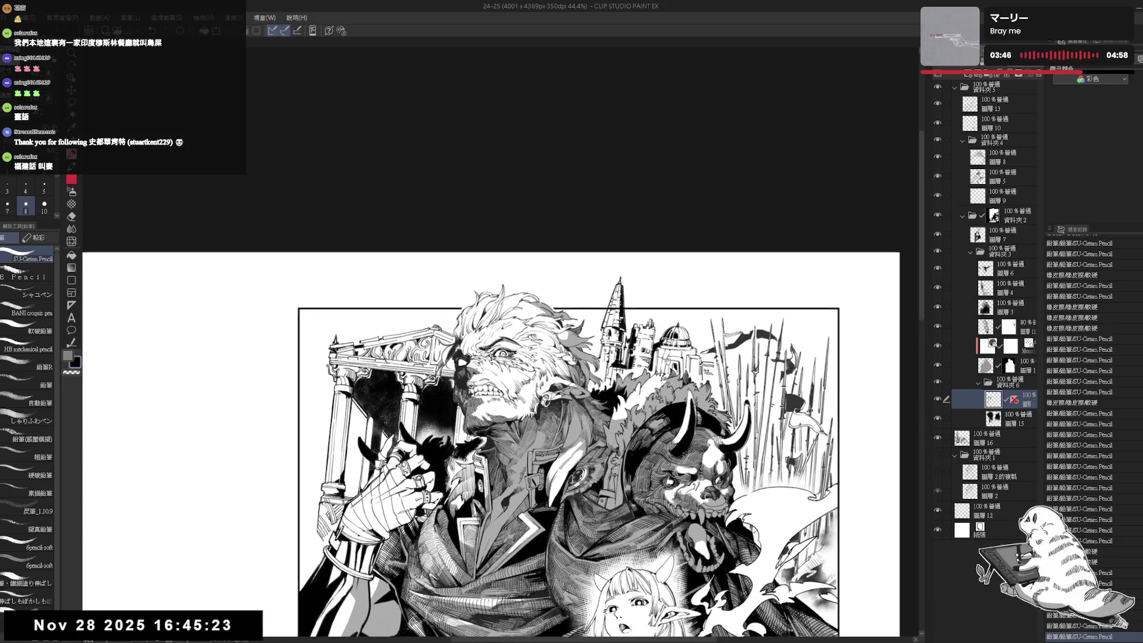
{"action": "left_click_drag", "start_coordinate": [794, 354], "coordinate": [786, 352]}
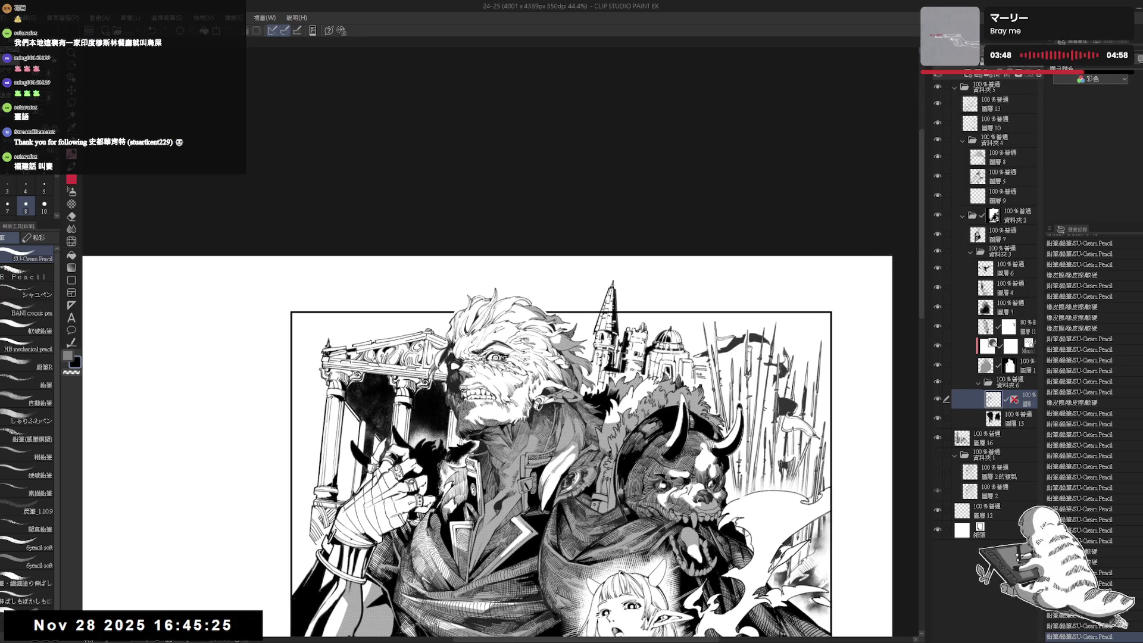
{"action": "scroll", "coordinate": [611, 291], "scroll_direction": "up", "scroll_amount": 1}
{"action": "mouse_move", "coordinate": [633, 333]}
{"action": "left_mouse_down"}
{"action": "mouse_move", "coordinate": [661, 311]}
{"action": "mouse_move", "coordinate": [654, 325]}
{"action": "mouse_move", "coordinate": [685, 335]}
{"action": "mouse_move", "coordinate": [695, 325]}
{"action": "mouse_move", "coordinate": [685, 312]}
{"action": "left_mouse_up"}
{"action": "scroll", "coordinate": [695, 324], "scroll_direction": "down", "scroll_amount": 1}
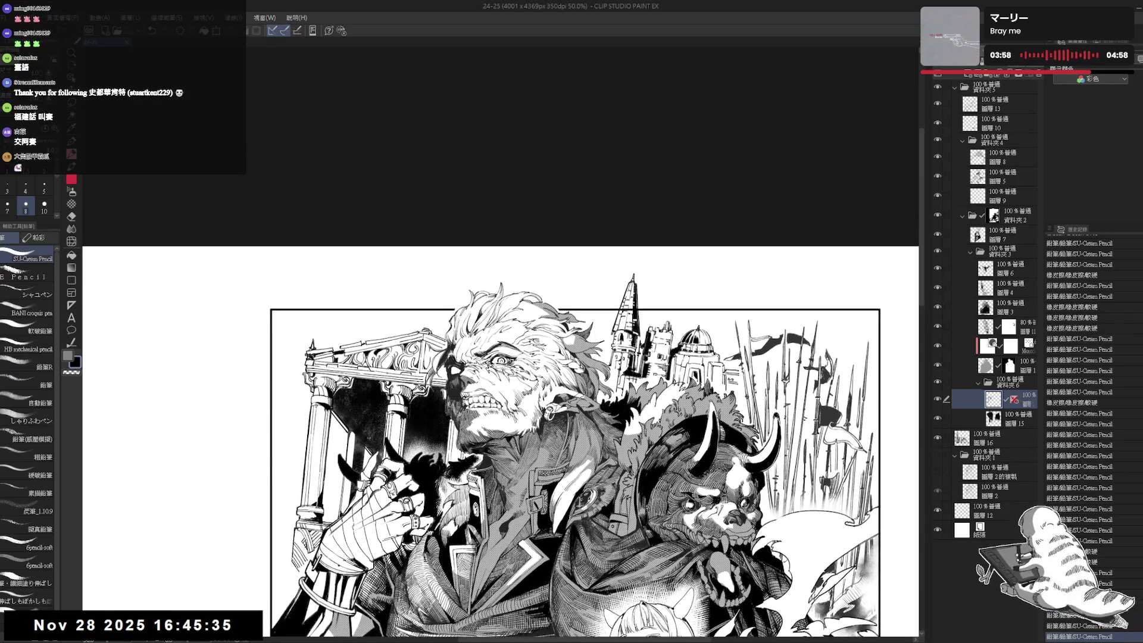
{"action": "scroll", "coordinate": [663, 292], "scroll_direction": "up", "scroll_amount": 1}
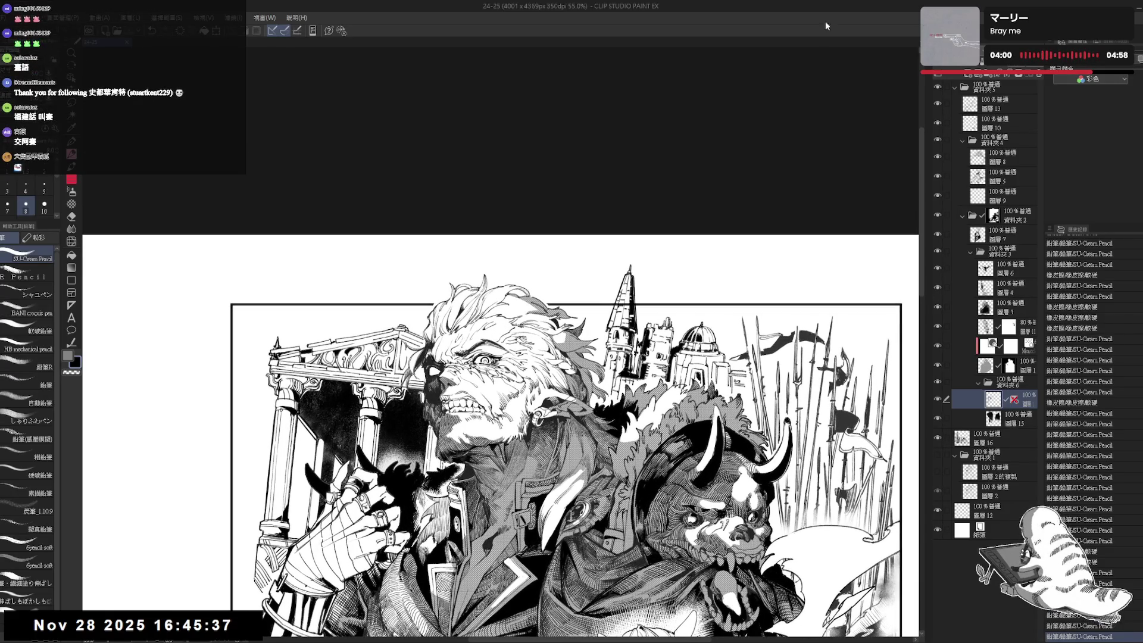
{"action": "left_click", "coordinate": [1003, 441]}
{"action": "left_click_drag", "start_coordinate": [673, 305], "coordinate": [658, 300]}
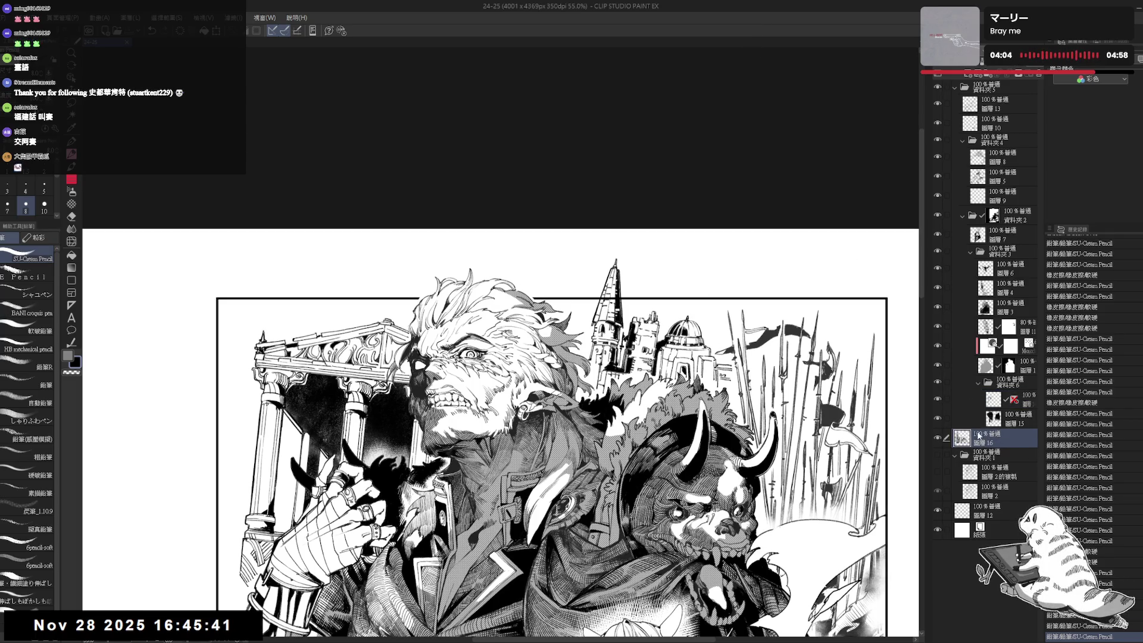
Check the castle layer's visibility, then erase stray lines around the spire on 圖層 12.
{"action": "left_click", "coordinate": [937, 438]}
{"action": "left_click", "coordinate": [938, 438]}
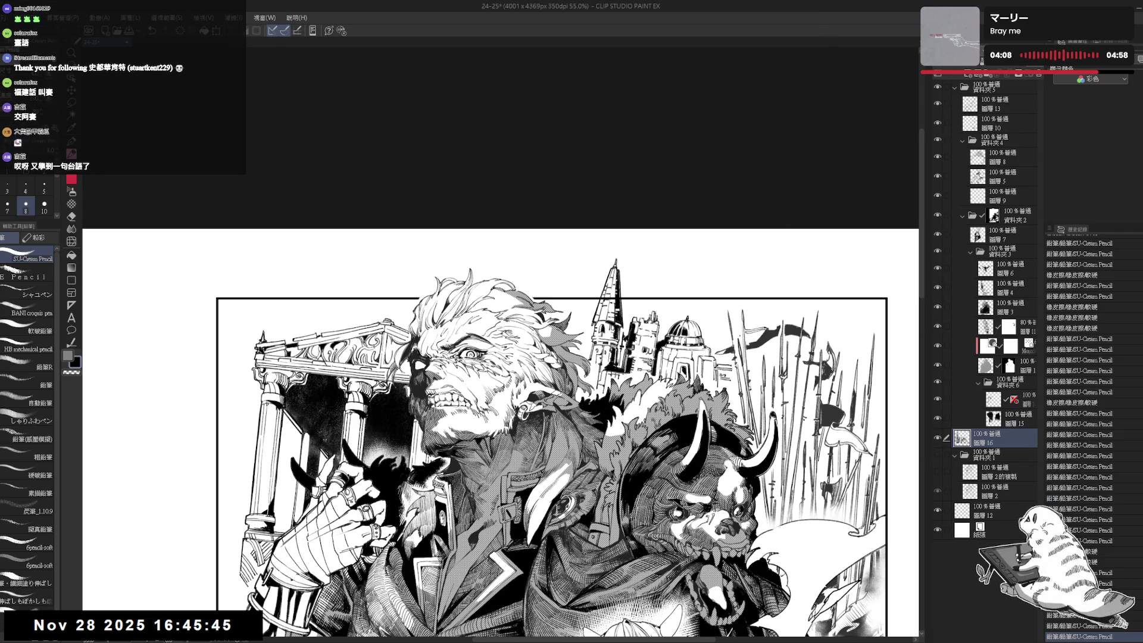
{"action": "left_click_drag", "start_coordinate": [757, 314], "coordinate": [742, 312]}
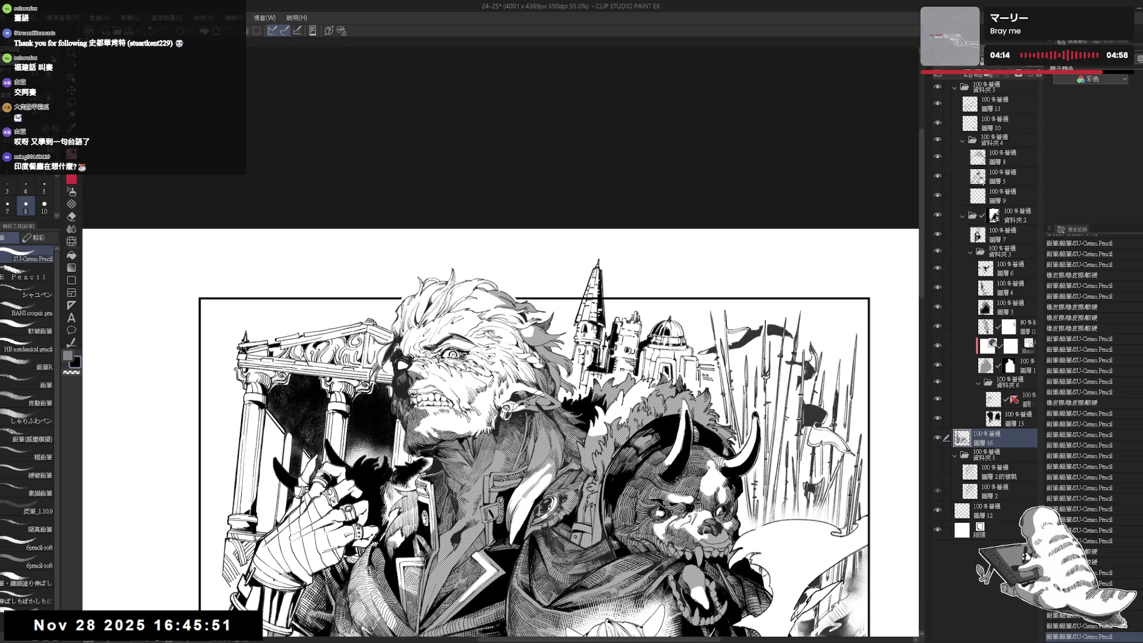
{"action": "left_click", "coordinate": [991, 511]}
{"action": "key", "text": "e"}
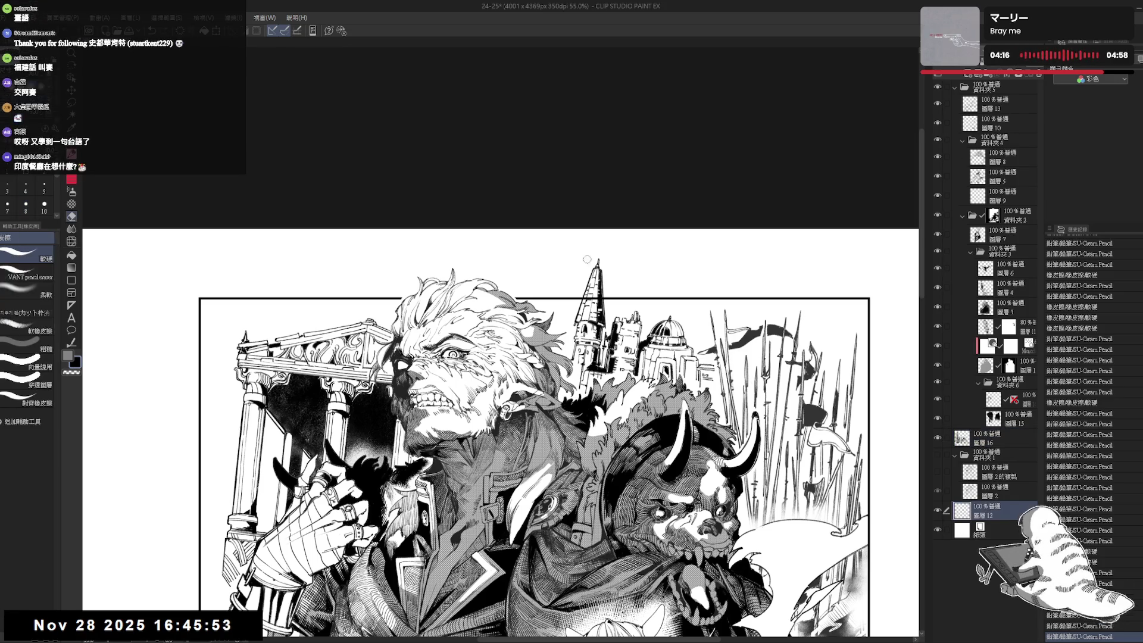
{"action": "left_click_drag", "start_coordinate": [595, 285], "coordinate": [582, 297]}
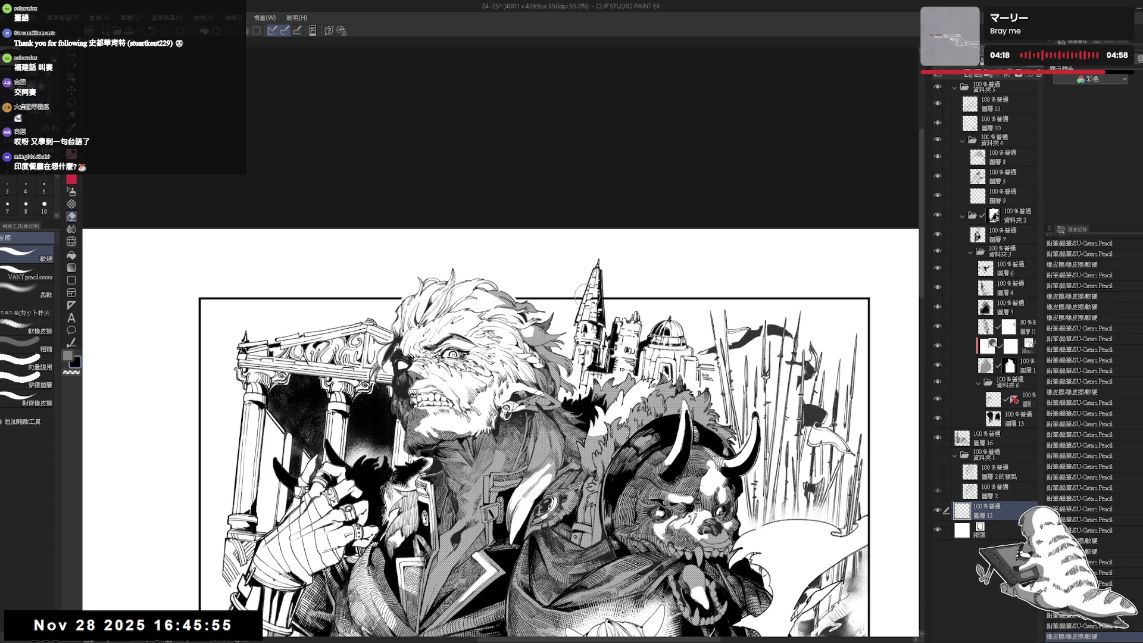
{"action": "left_click_drag", "start_coordinate": [595, 291], "coordinate": [602, 306]}
Lasso-select the domed tower section of the castle.
{"action": "key", "text": "p"}
{"action": "scroll", "coordinate": [590, 262], "scroll_direction": "down", "scroll_amount": 4}
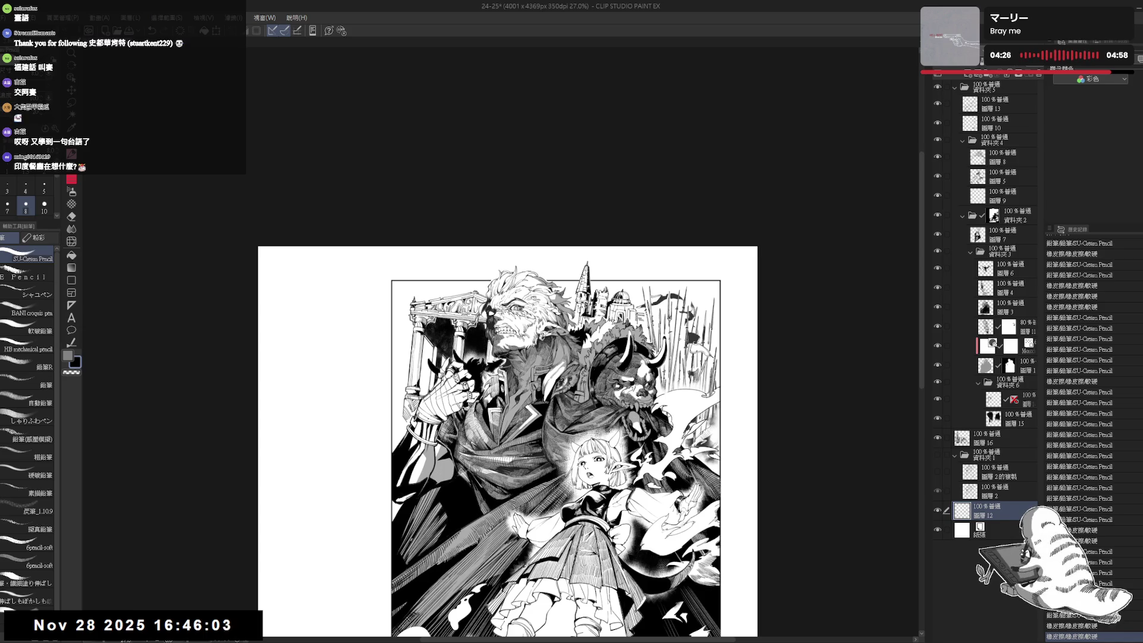
{"action": "key", "text": "ctrl+plus"}
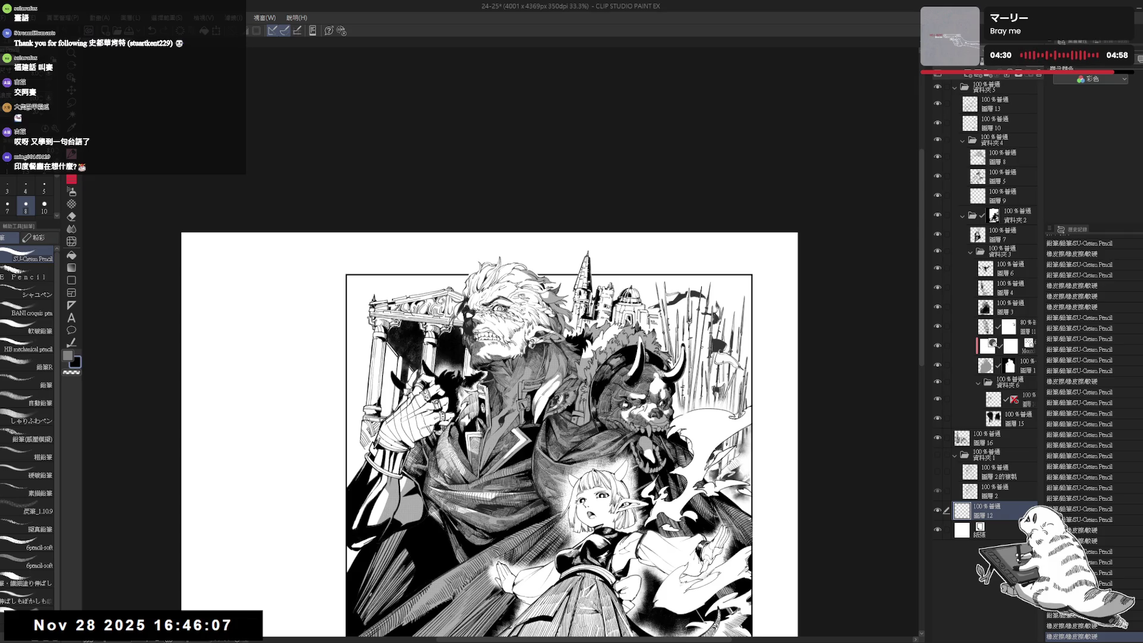
{"action": "key", "text": "m"}
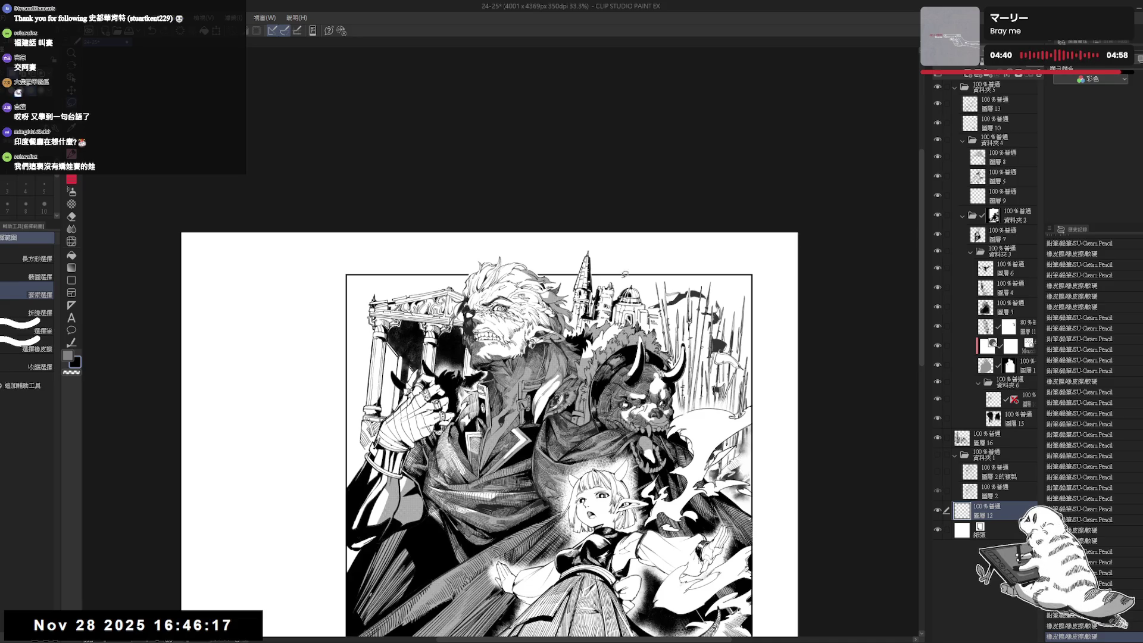
{"action": "left_click_drag", "start_coordinate": [634, 300], "coordinate": [635, 301]}
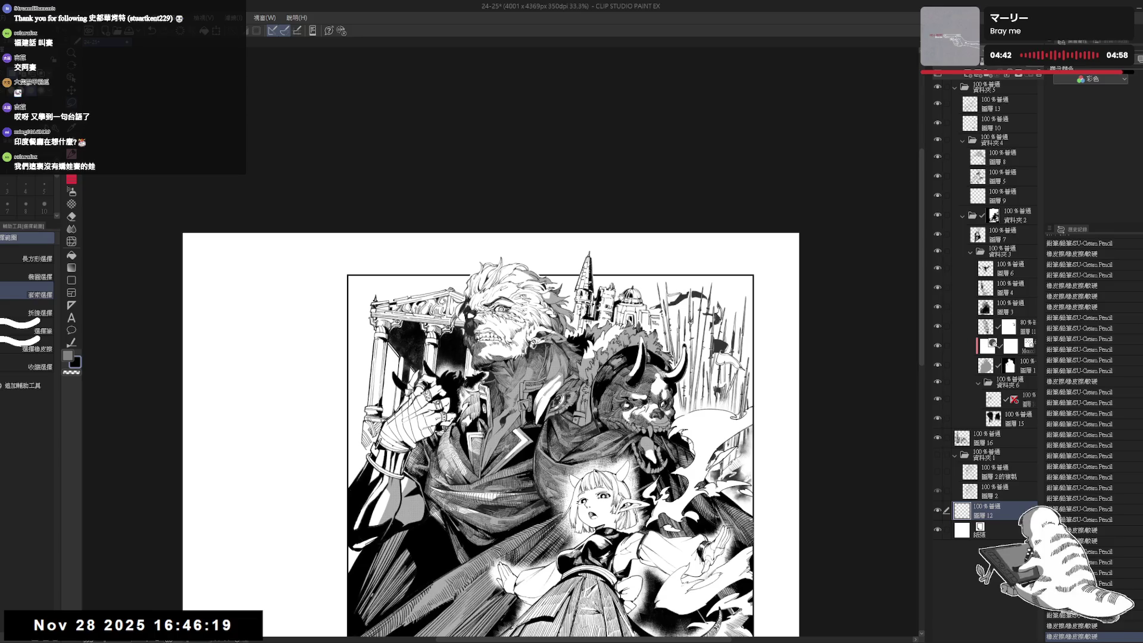
{"action": "scroll", "coordinate": [628, 280], "scroll_direction": "up", "scroll_amount": 1}
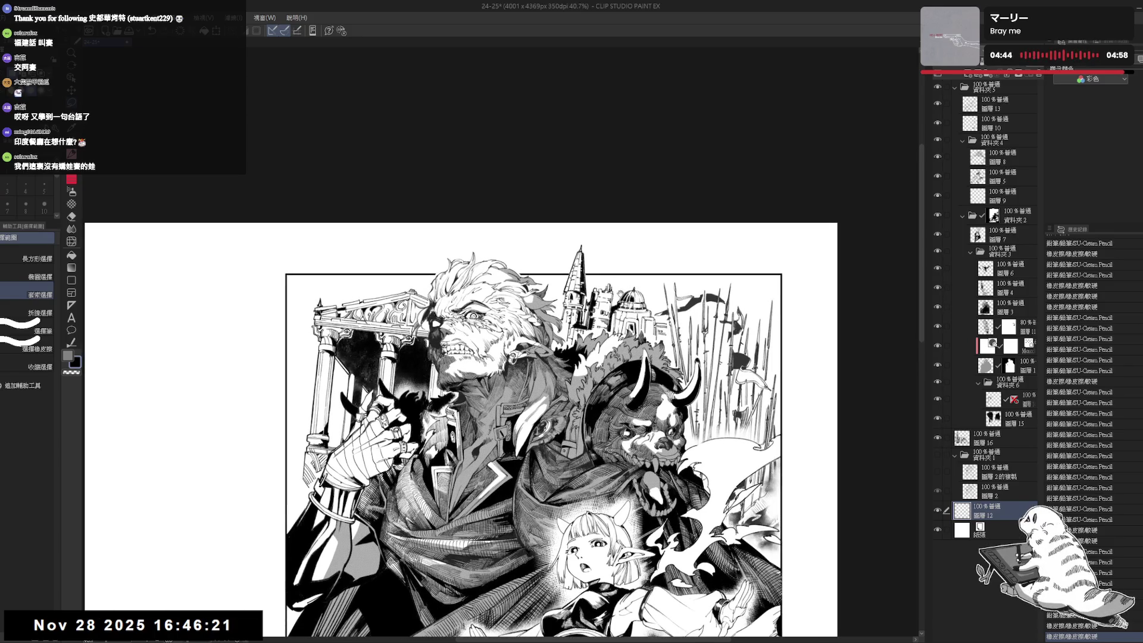
{"action": "left_click_drag", "start_coordinate": [516, 333], "coordinate": [703, 342]}
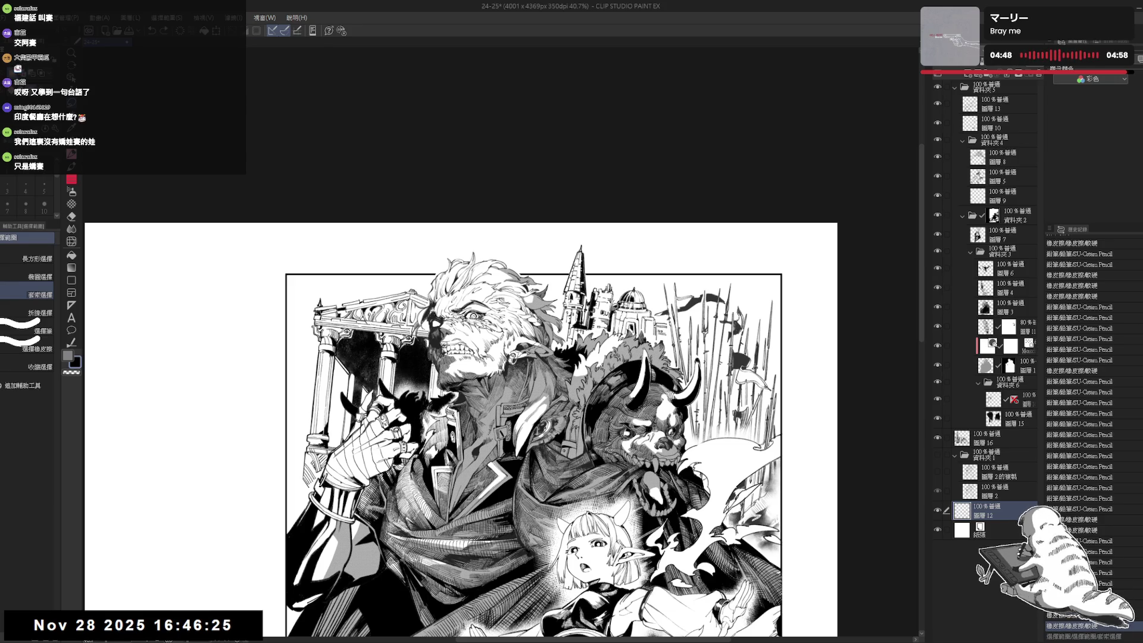
{"action": "mouse_move", "coordinate": [635, 350]}
{"action": "left_mouse_down"}
{"action": "mouse_move", "coordinate": [679, 327]}
{"action": "mouse_move", "coordinate": [635, 271]}
{"action": "left_mouse_up"}
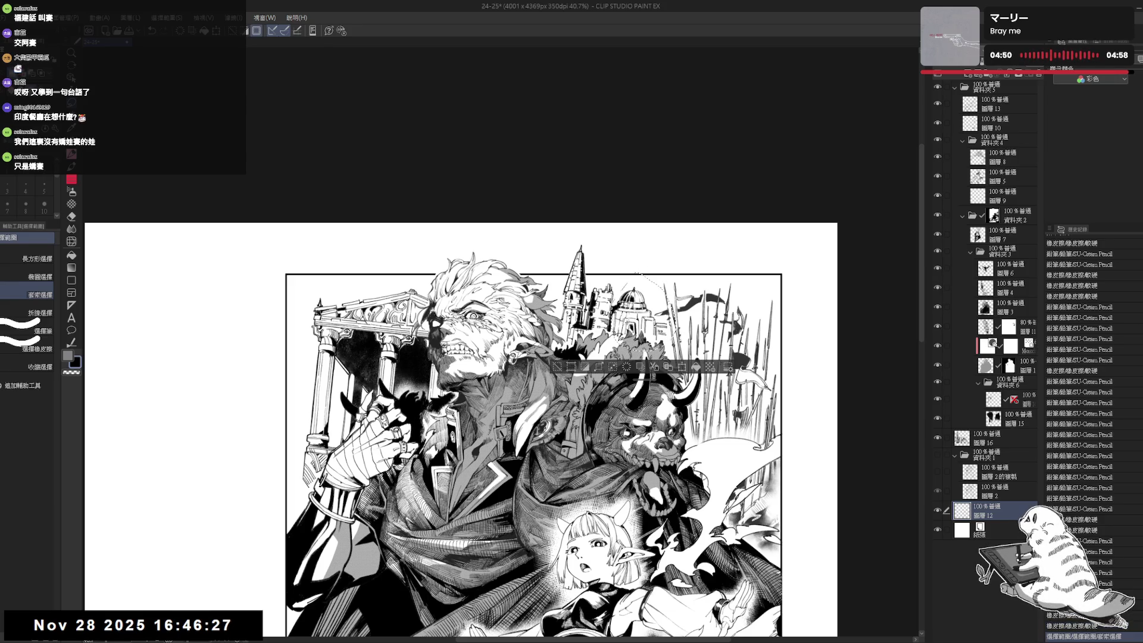
Shrink the domed tower section on 圖層 16, shift it slightly left and up, and commit.
{"action": "scroll", "coordinate": [618, 287], "scroll_direction": "up", "scroll_amount": 2}
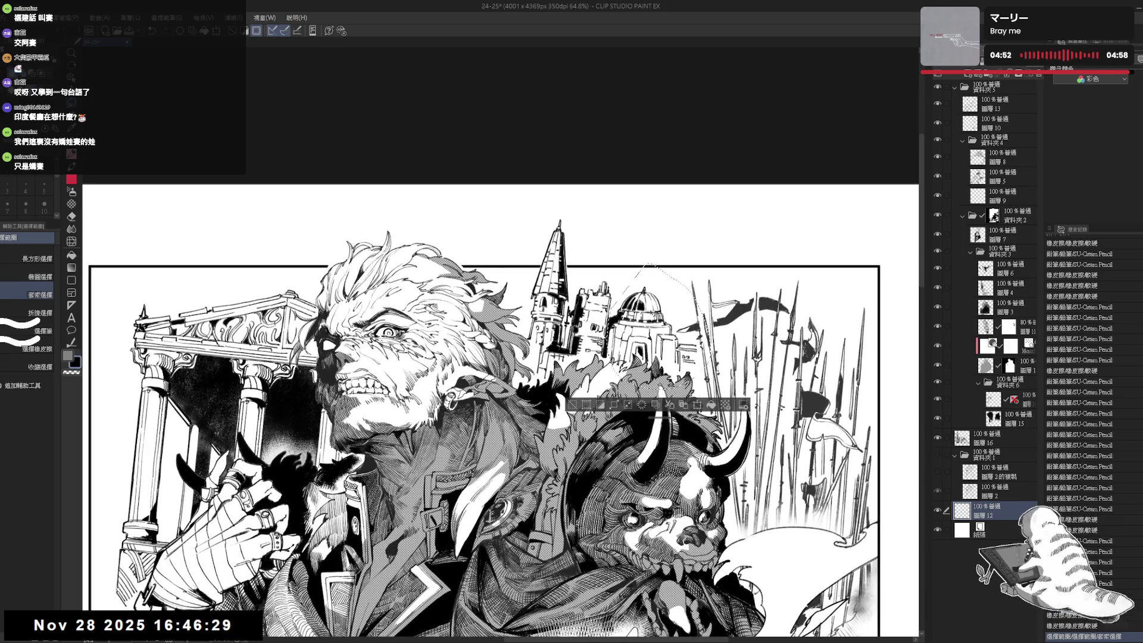
{"action": "key", "text": "ctrl+t"}
{"action": "left_click_drag", "start_coordinate": [707, 269], "coordinate": [711, 262]}
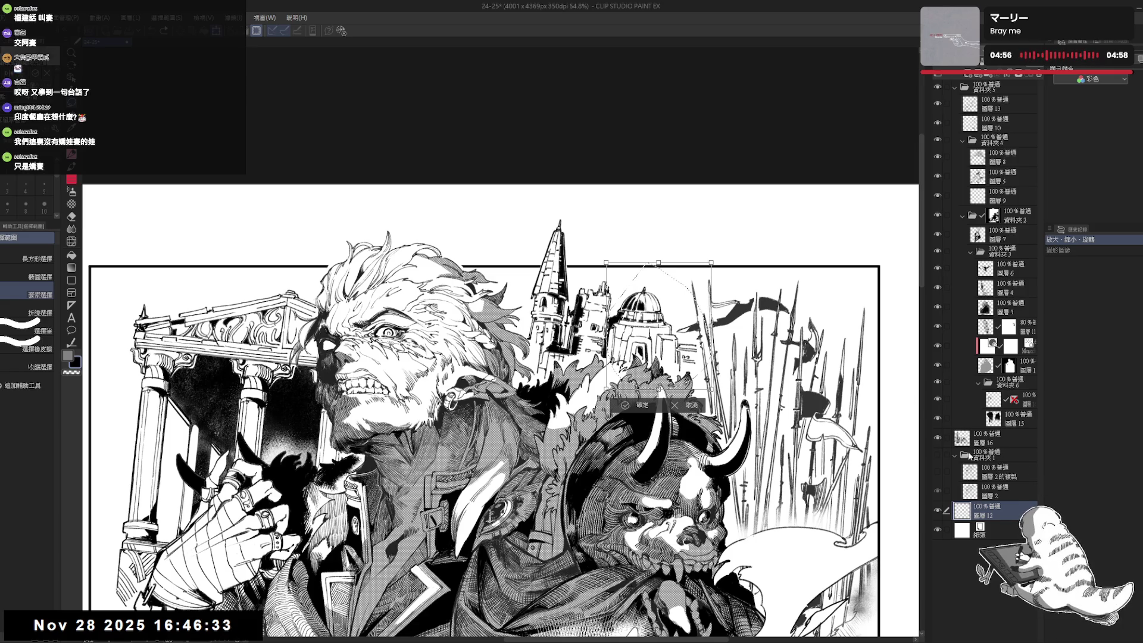
{"action": "left_click", "coordinate": [991, 438]}
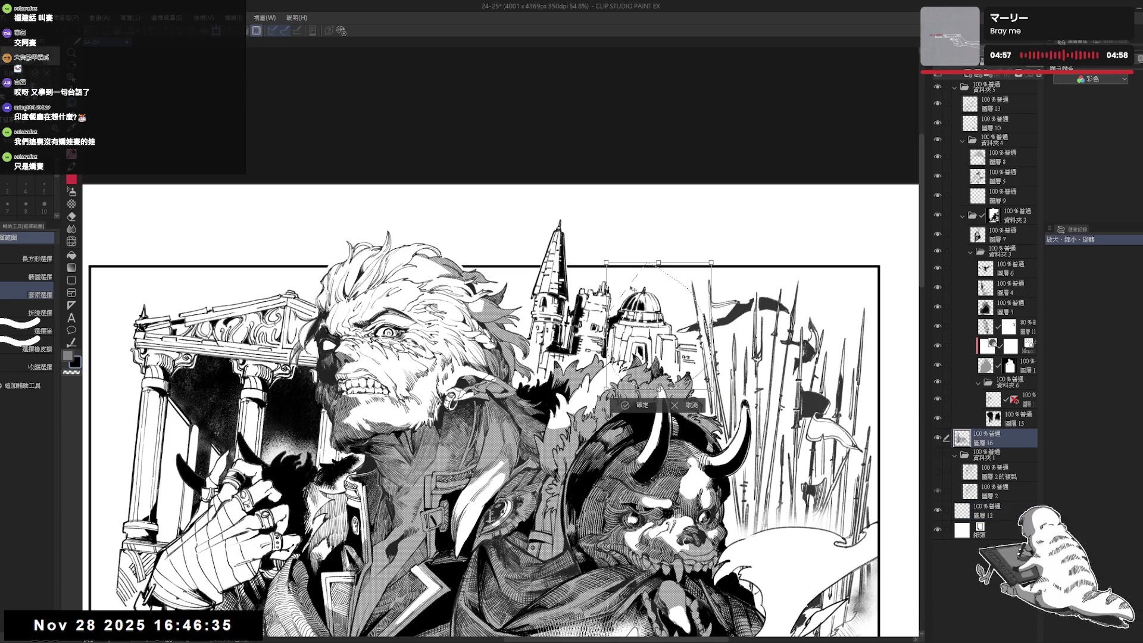
{"action": "left_click_drag", "start_coordinate": [711, 262], "coordinate": [697, 283]}
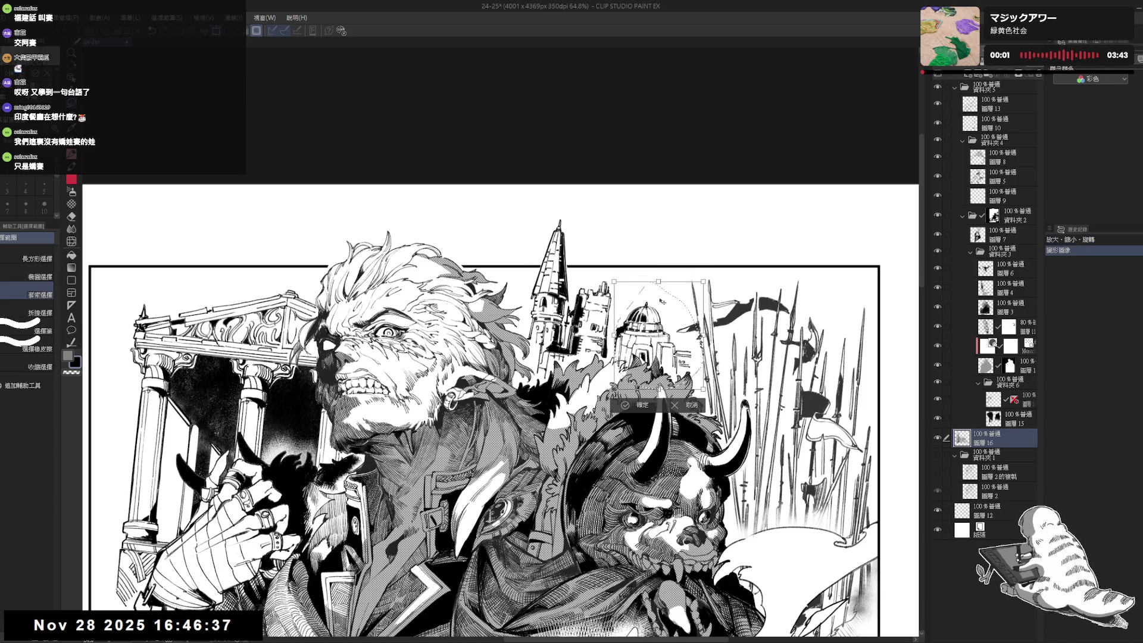
{"action": "left_click_drag", "start_coordinate": [654, 337], "coordinate": [649, 335]}
{"action": "left_click", "coordinate": [654, 292]}
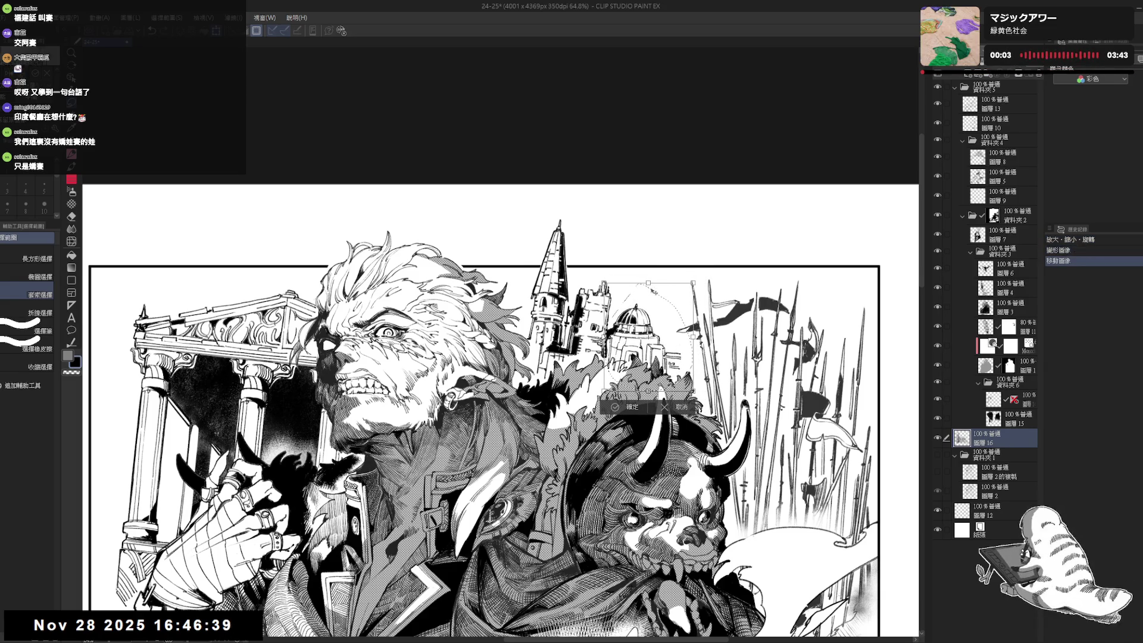
{"action": "left_click_drag", "start_coordinate": [654, 292], "coordinate": [653, 289]}
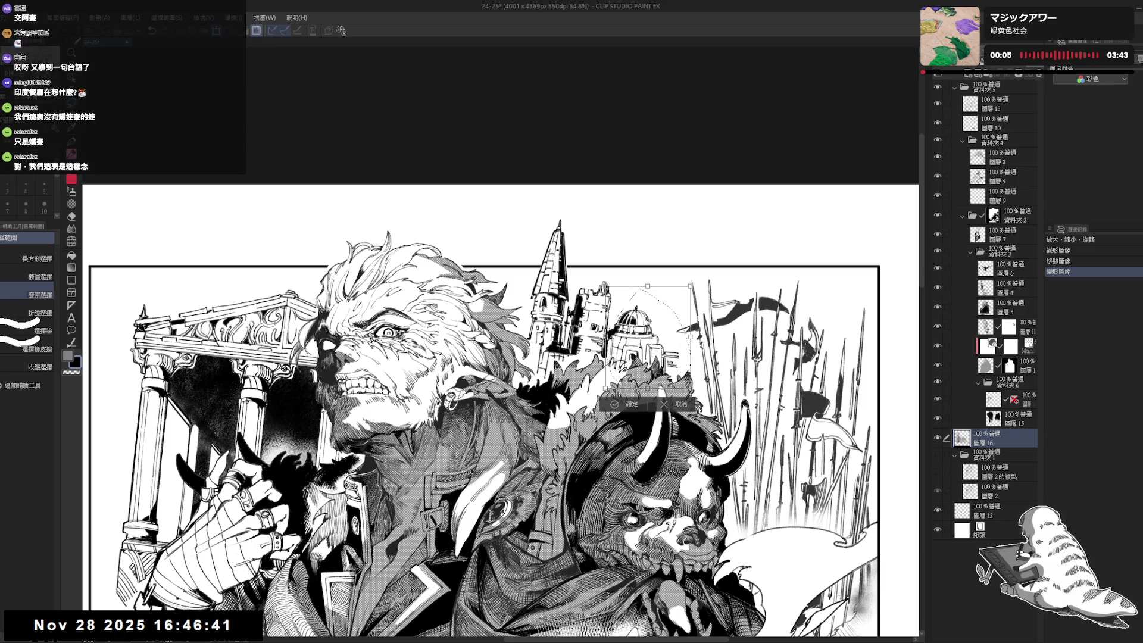
{"action": "left_click", "coordinate": [620, 415]}
{"action": "left_click", "coordinate": [629, 406]}
Clear the selection and erase leftover marks near the castle.
{"action": "key", "text": "ctrl+d"}
{"action": "key", "text": "e"}
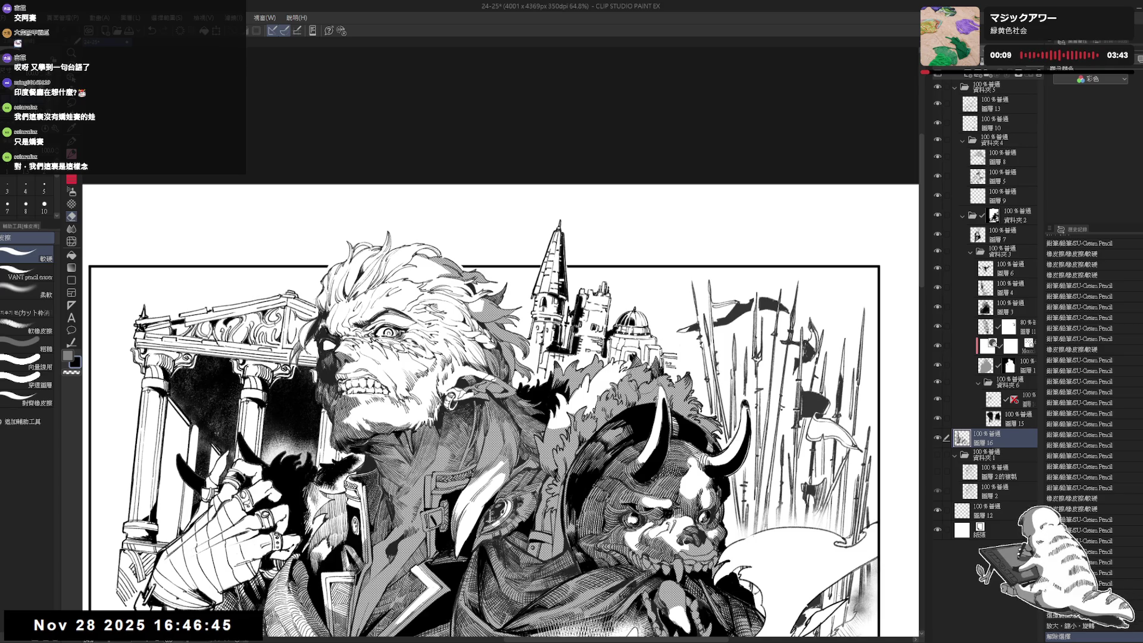
{"action": "left_click", "coordinate": [718, 358]}
{"action": "key", "text": "m"}
{"action": "key", "text": "ctrl+minus"}
{"action": "key", "text": "ctrl+minus"}
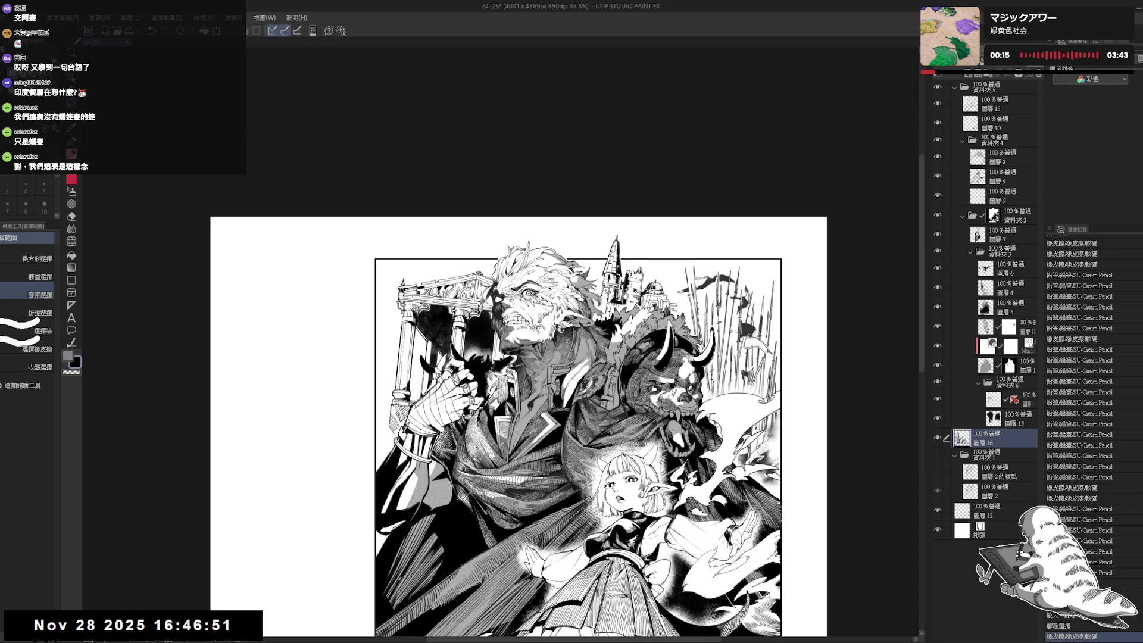
{"action": "key", "text": "p"}
{"action": "scroll", "coordinate": [640, 281], "scroll_direction": "up", "scroll_amount": 1}
{"action": "left_click_drag", "start_coordinate": [640, 280], "coordinate": [638, 270]}
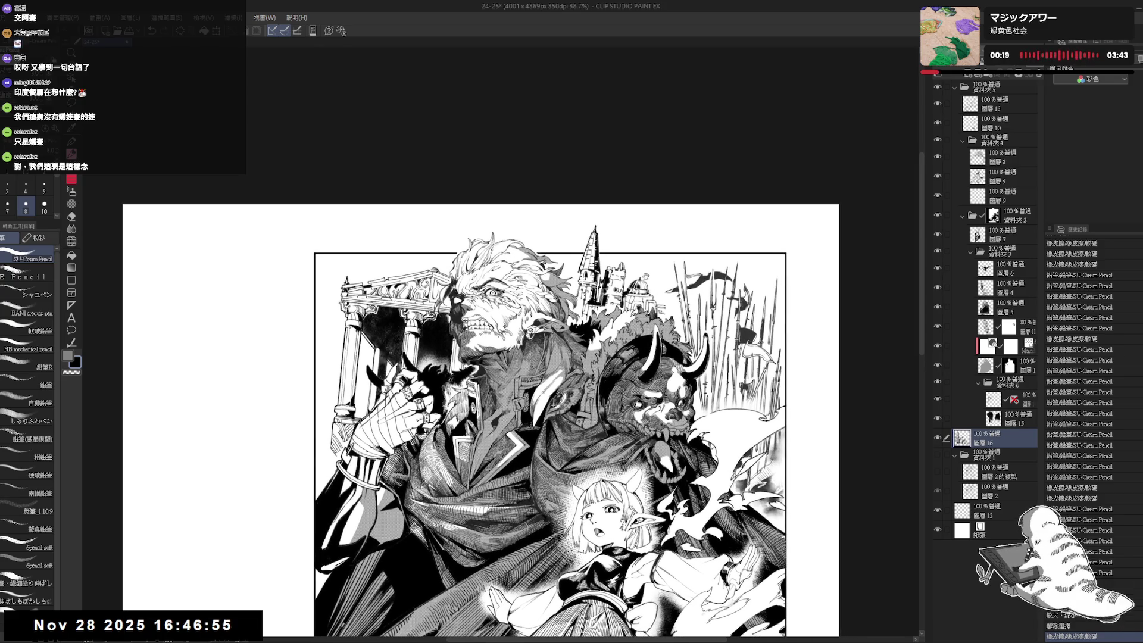
{"action": "scroll", "coordinate": [639, 274], "scroll_direction": "up", "scroll_amount": 1}
{"action": "scroll", "coordinate": [640, 273], "scroll_direction": "up", "scroll_amount": 1}
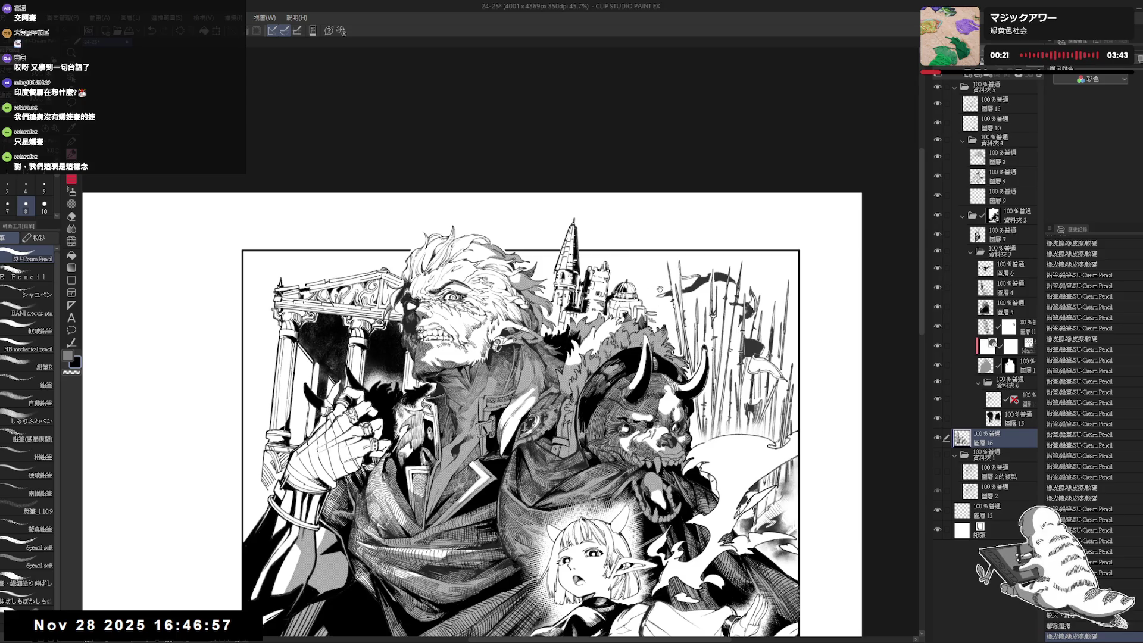
{"action": "left_click_drag", "start_coordinate": [663, 286], "coordinate": [662, 282]}
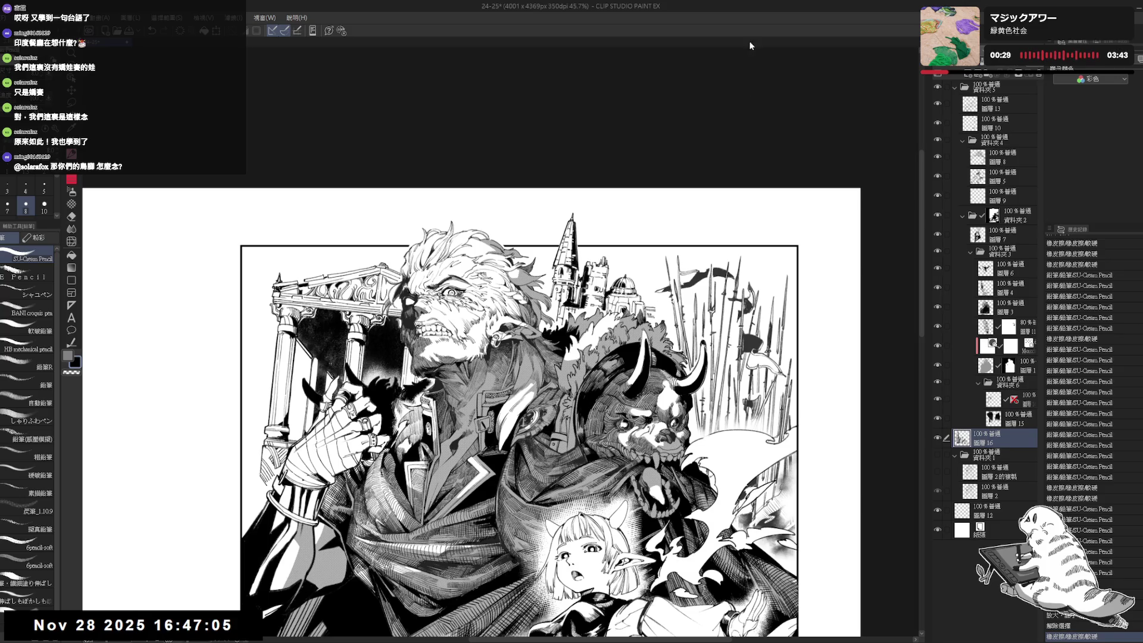
{"action": "left_click_drag", "start_coordinate": [665, 273], "coordinate": [652, 281]}
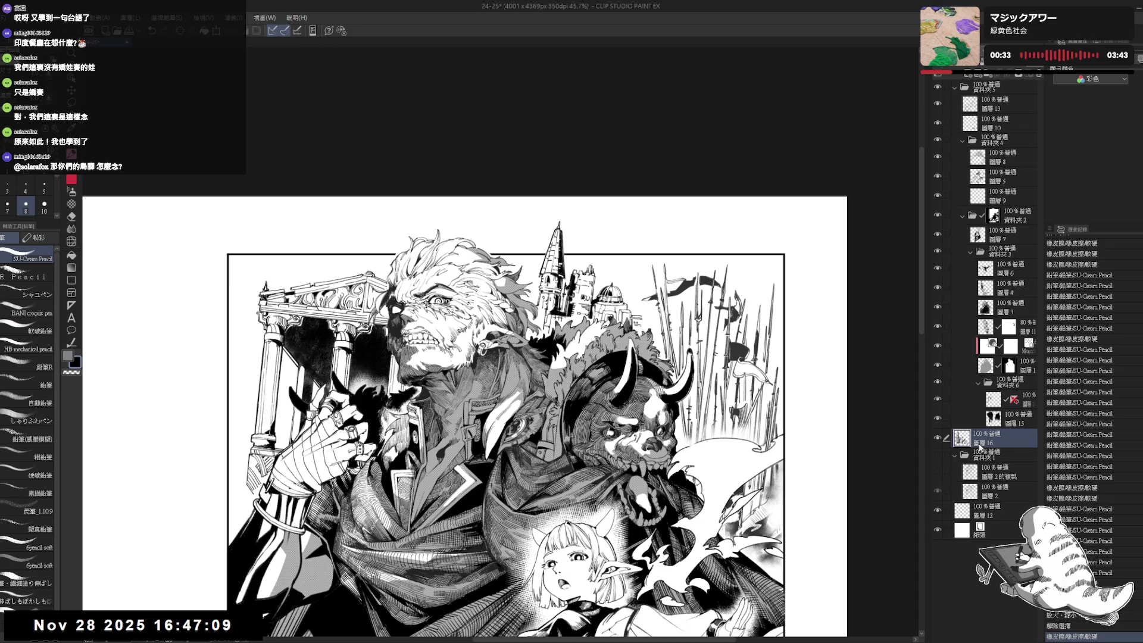
{"action": "left_click_drag", "start_coordinate": [636, 297], "coordinate": [632, 302]}
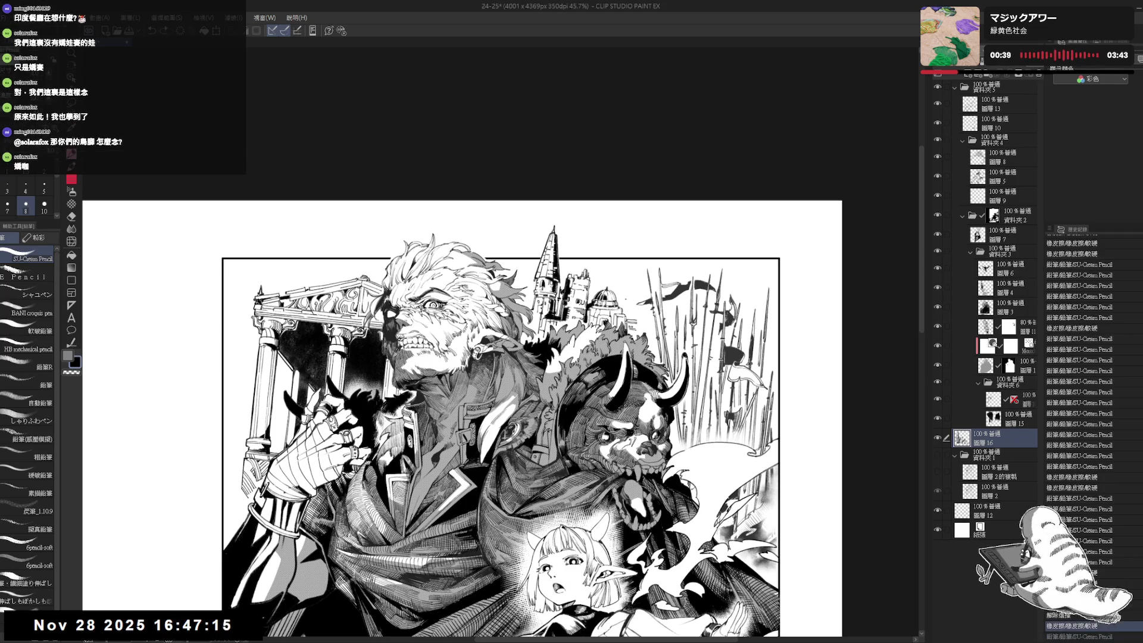
{"action": "left_click_drag", "start_coordinate": [625, 298], "coordinate": [626, 315]}
{"action": "key", "text": "ctrl+z"}
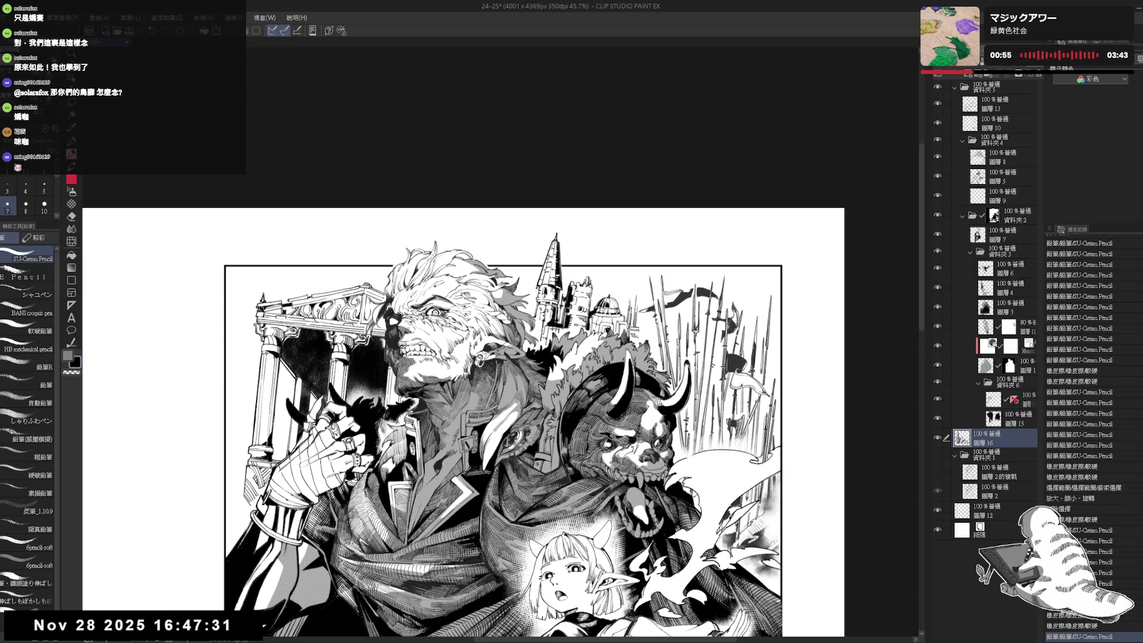
{"action": "scroll", "coordinate": [463, 414], "scroll_direction": "down", "scroll_amount": 1}
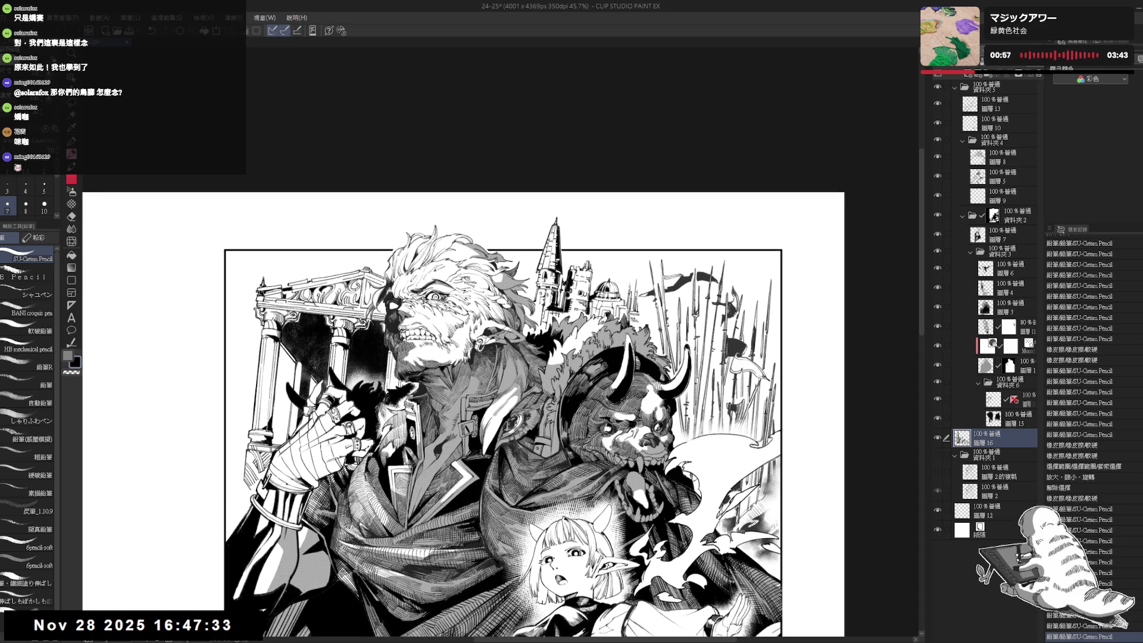
{"action": "scroll", "coordinate": [463, 414], "scroll_direction": "down", "scroll_amount": 2}
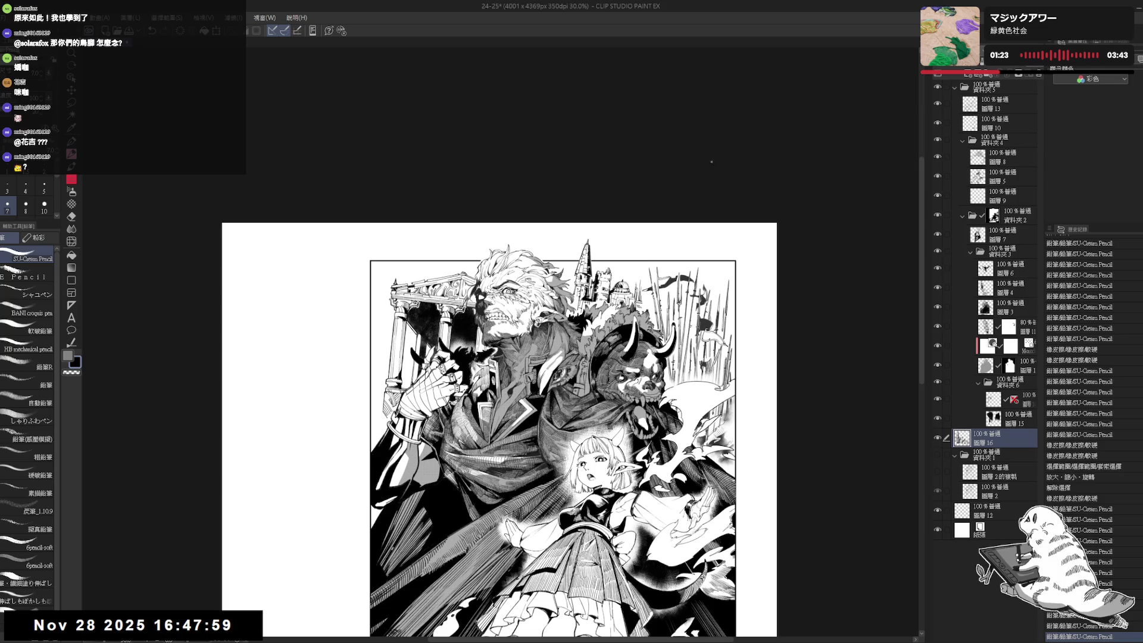
Check the page mirrored and zoomed out, then drop 圖層 16's opacity to 80%.
{"action": "left_click_drag", "start_coordinate": [597, 301], "coordinate": [572, 199]}
{"action": "key", "text": "h"}
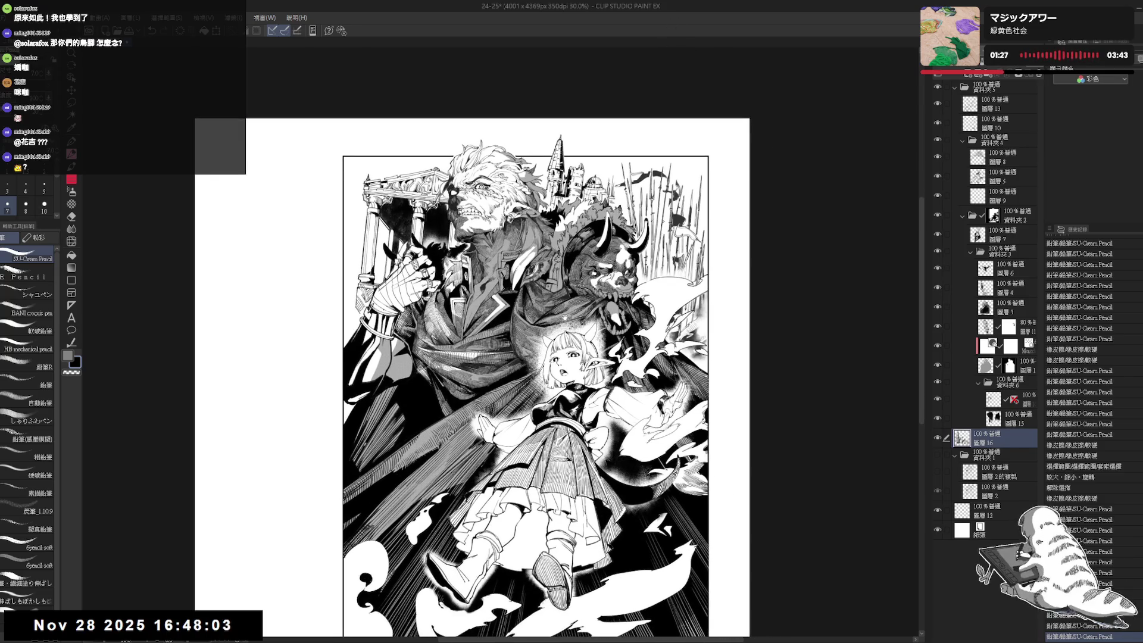
{"action": "key", "text": "ctrl+minus"}
{"action": "key", "text": "h"}
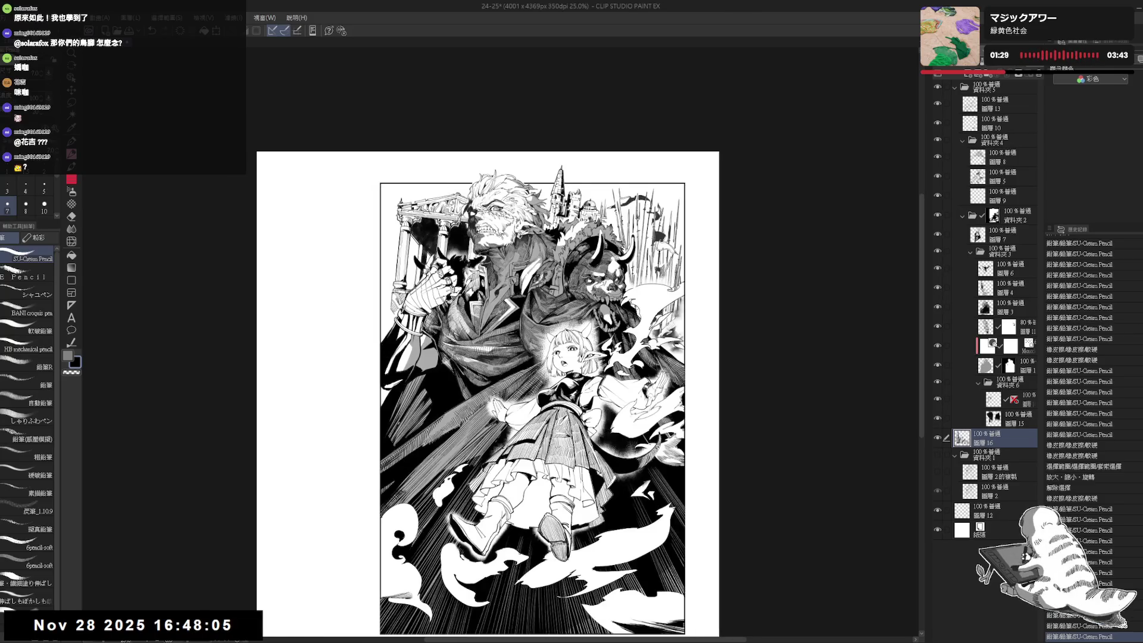
{"action": "left_click_drag", "start_coordinate": [572, 296], "coordinate": [569, 325]}
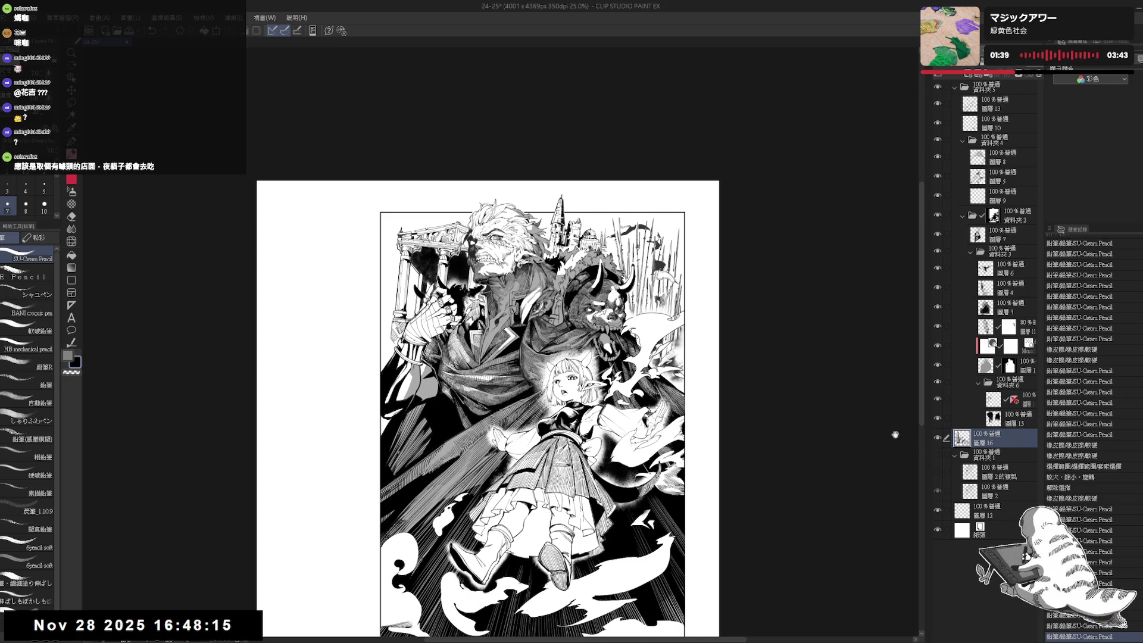
{"action": "left_click_drag", "start_coordinate": [654, 440], "coordinate": [677, 469]}
{"action": "scroll", "coordinate": [459, 396], "scroll_direction": "up", "scroll_amount": 2}
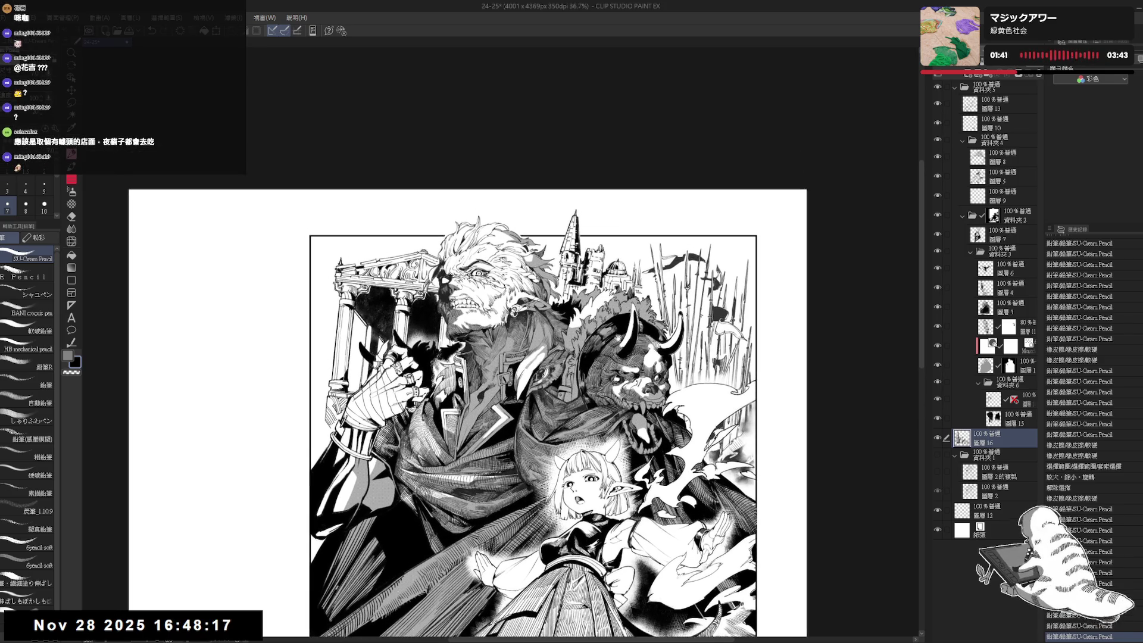
{"action": "left_click_drag", "start_coordinate": [619, 327], "coordinate": [622, 334]}
{"action": "left_click_drag", "start_coordinate": [1041, 62], "coordinate": [1027, 62]}
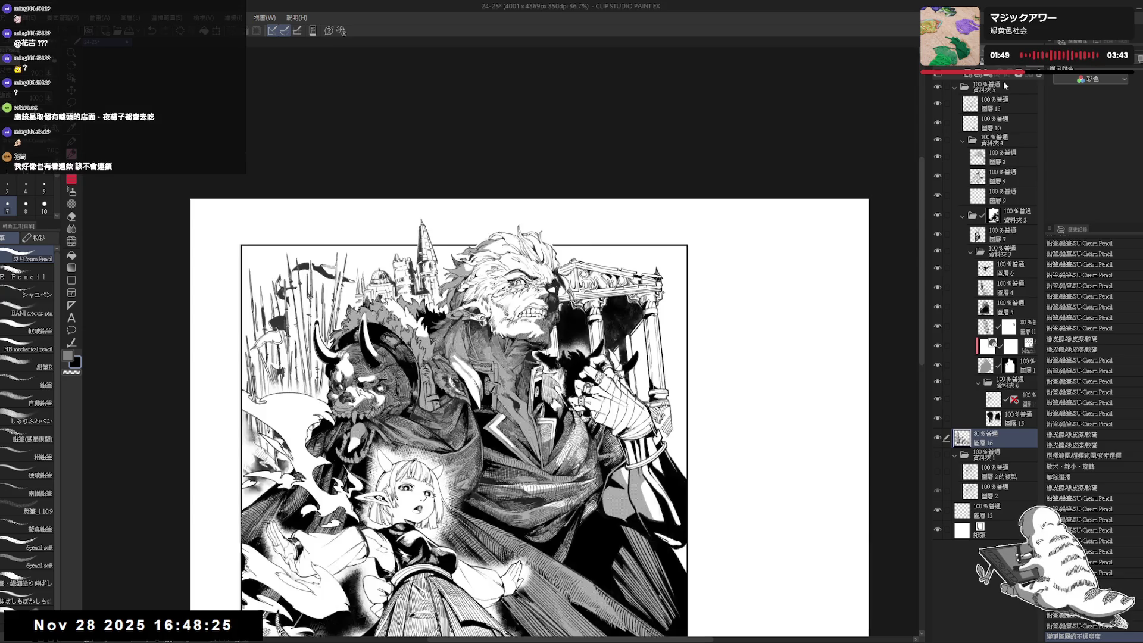
{"action": "key", "text": "h"}
{"action": "key", "text": "h"}
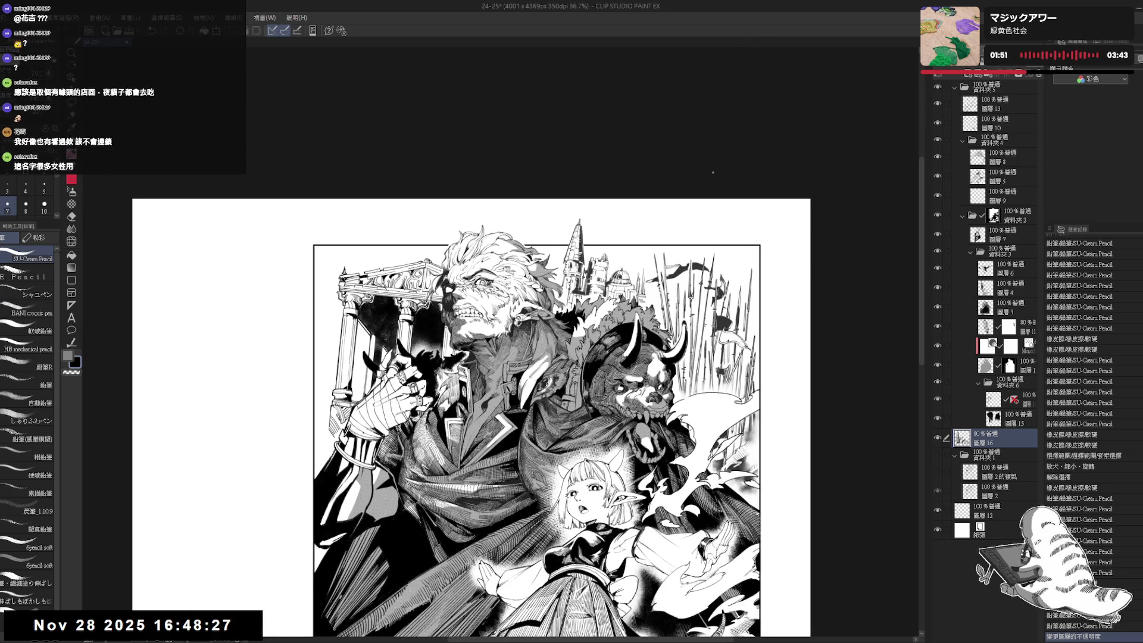
{"action": "scroll", "coordinate": [687, 262], "scroll_direction": "down", "scroll_amount": 2}
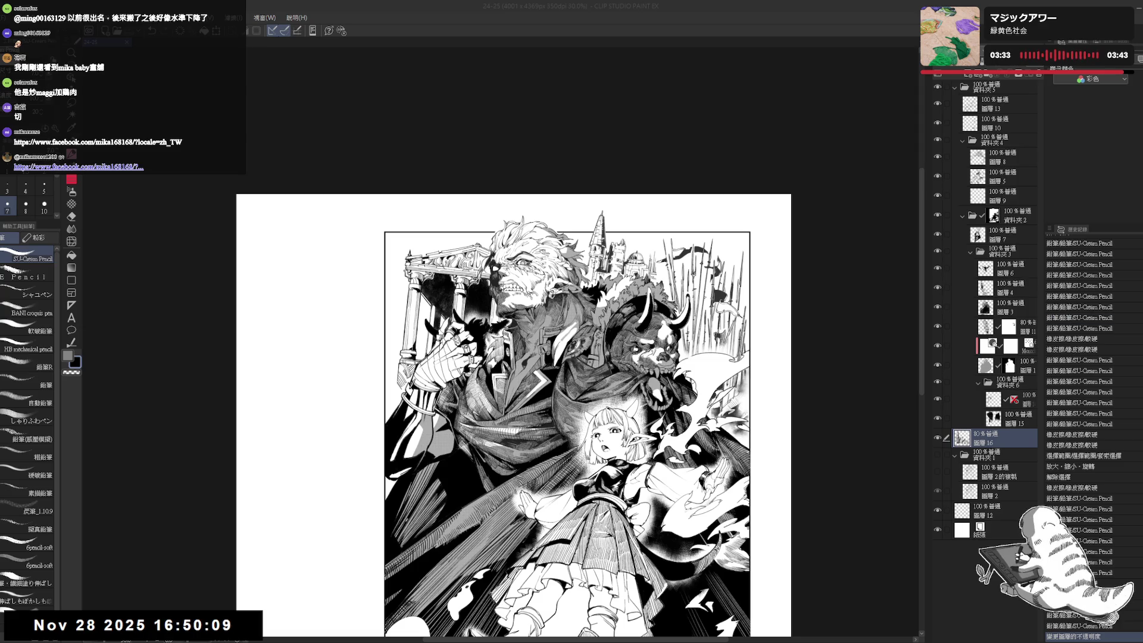
{"action": "left_click", "coordinate": [607, 57]}
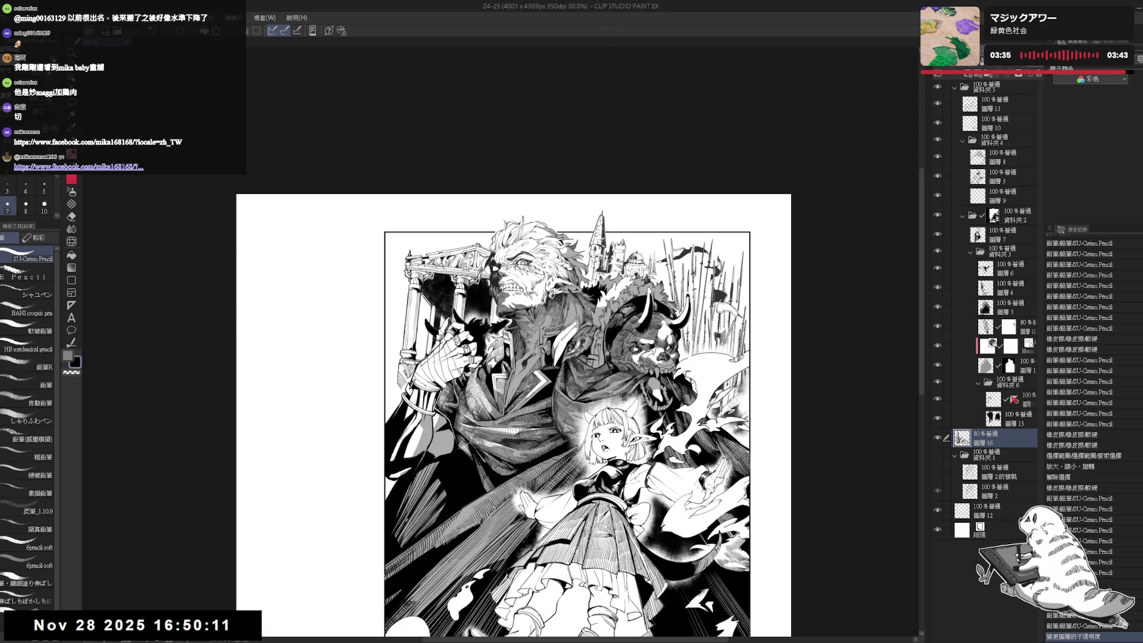
{"action": "left_click_drag", "start_coordinate": [513, 417], "coordinate": [455, 370]}
{"action": "scroll", "coordinate": [627, 364], "scroll_direction": "down", "scroll_amount": 3}
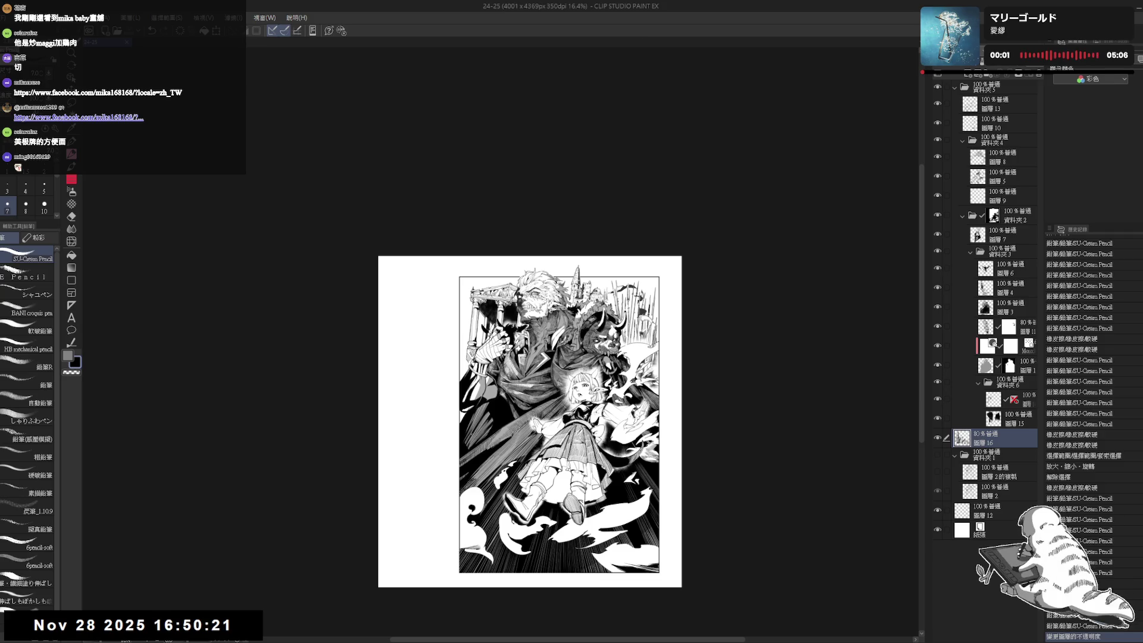
{"action": "left_click_drag", "start_coordinate": [586, 409], "coordinate": [555, 365]}
{"action": "scroll", "coordinate": [588, 386], "scroll_direction": "up", "scroll_amount": 3}
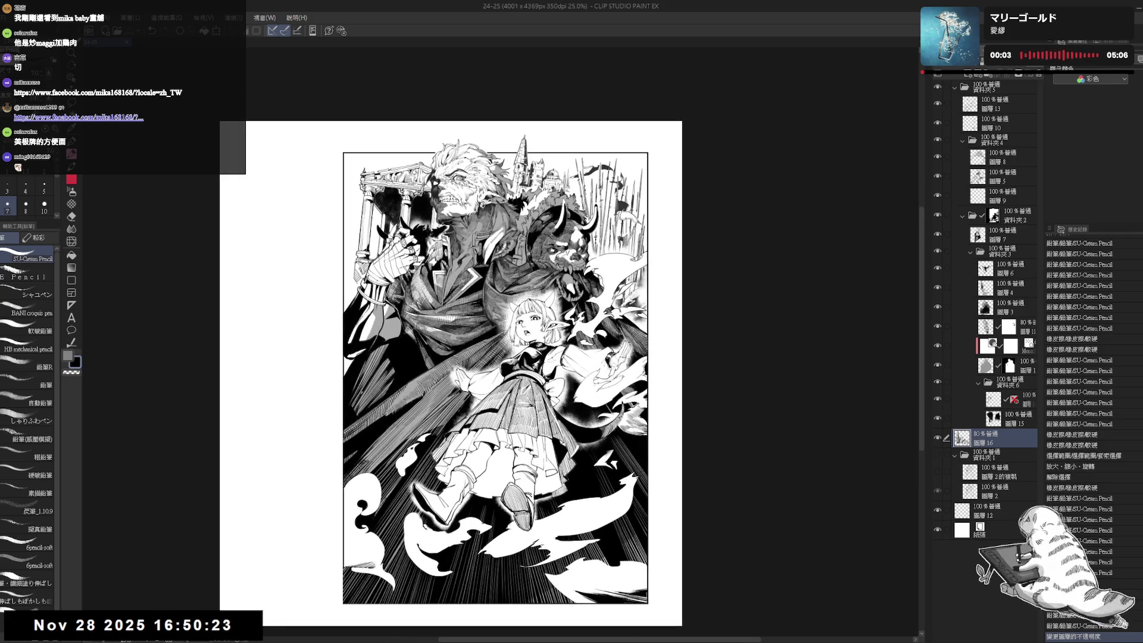
{"action": "mouse_move", "coordinate": [559, 344]}
{"action": "left_mouse_down"}
{"action": "mouse_move", "coordinate": [565, 356]}
{"action": "mouse_move", "coordinate": [600, 341]}
{"action": "left_mouse_up"}
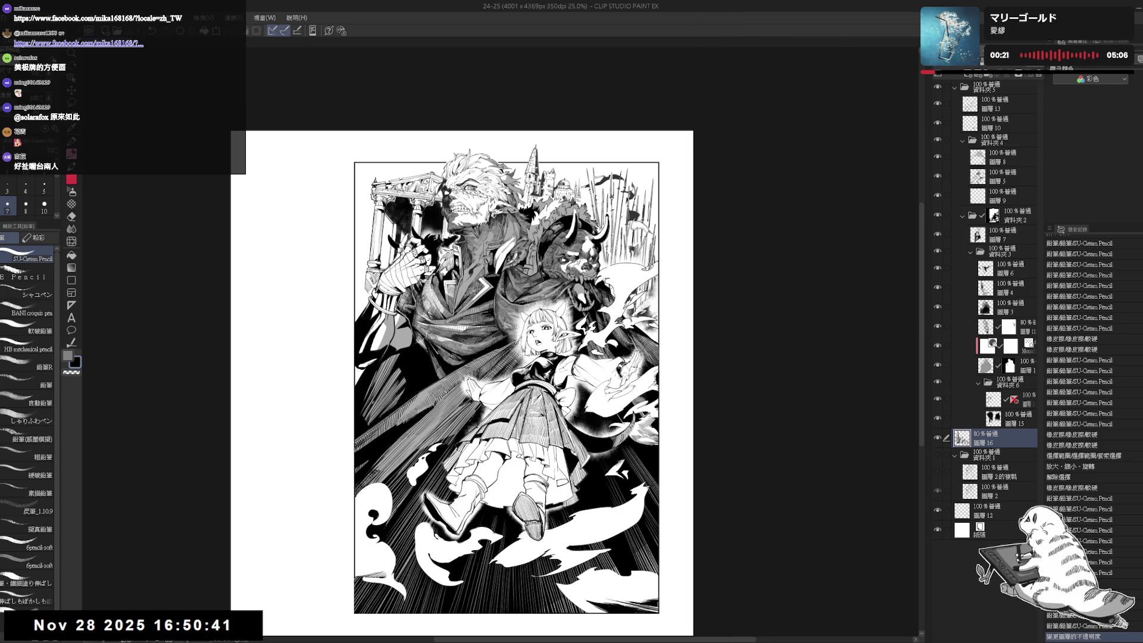
{"action": "mouse_move", "coordinate": [669, 490]}
{"action": "left_mouse_down"}
{"action": "mouse_move", "coordinate": [673, 469]}
{"action": "mouse_move", "coordinate": [678, 478]}
{"action": "left_mouse_up"}
{"action": "left_click_drag", "start_coordinate": [627, 415], "coordinate": [613, 418]}
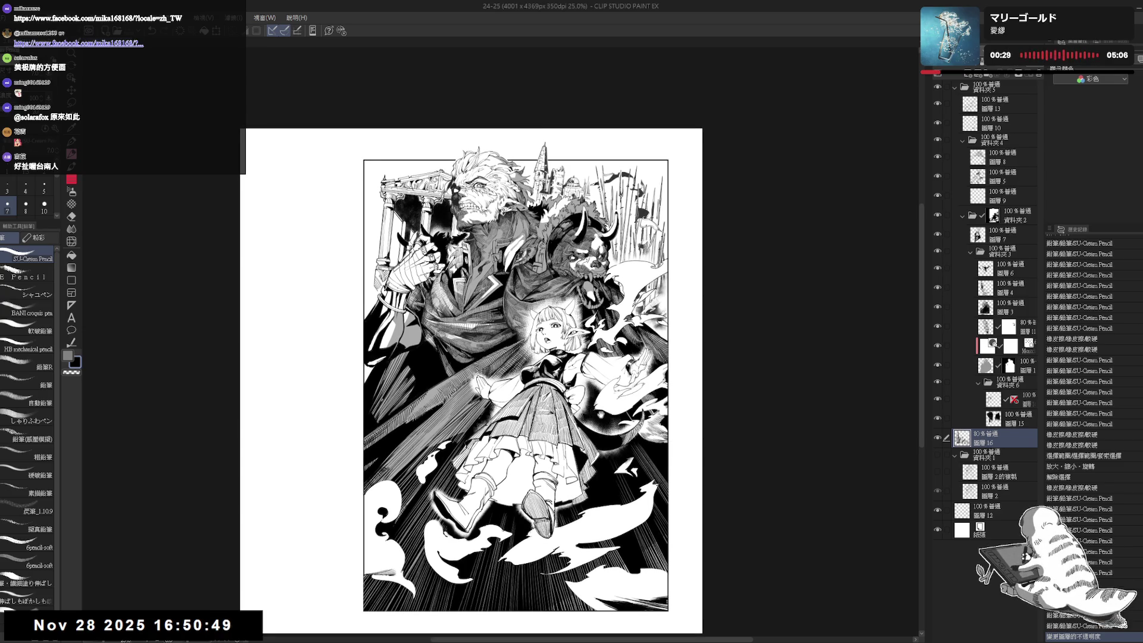
{"action": "left_click_drag", "start_coordinate": [611, 414], "coordinate": [595, 413]}
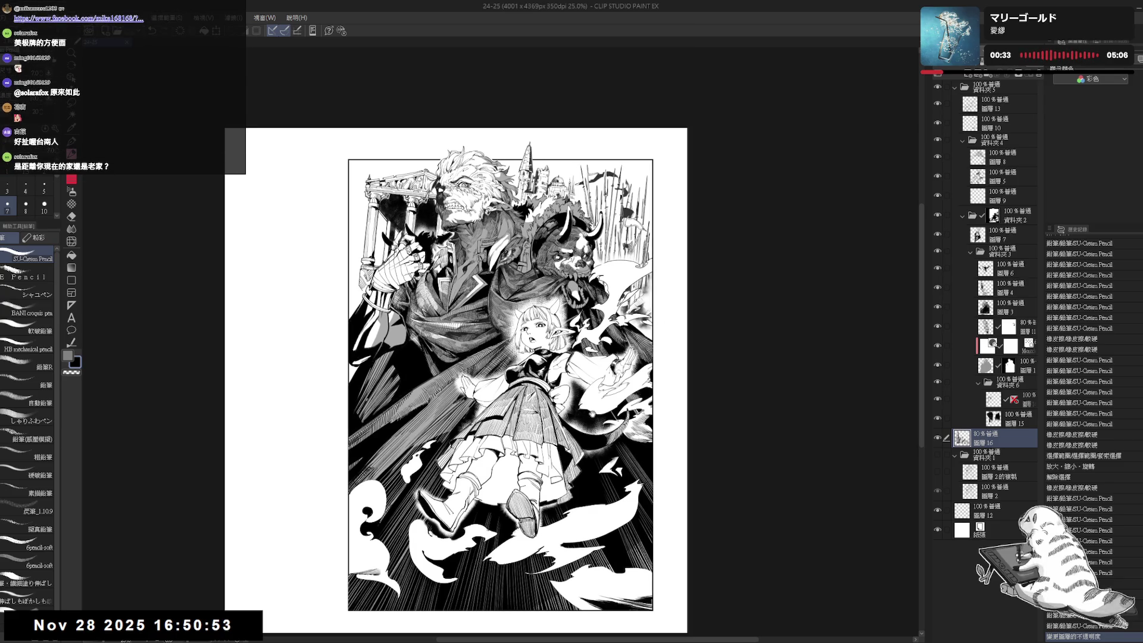
{"action": "left_click_drag", "start_coordinate": [588, 396], "coordinate": [613, 403]}
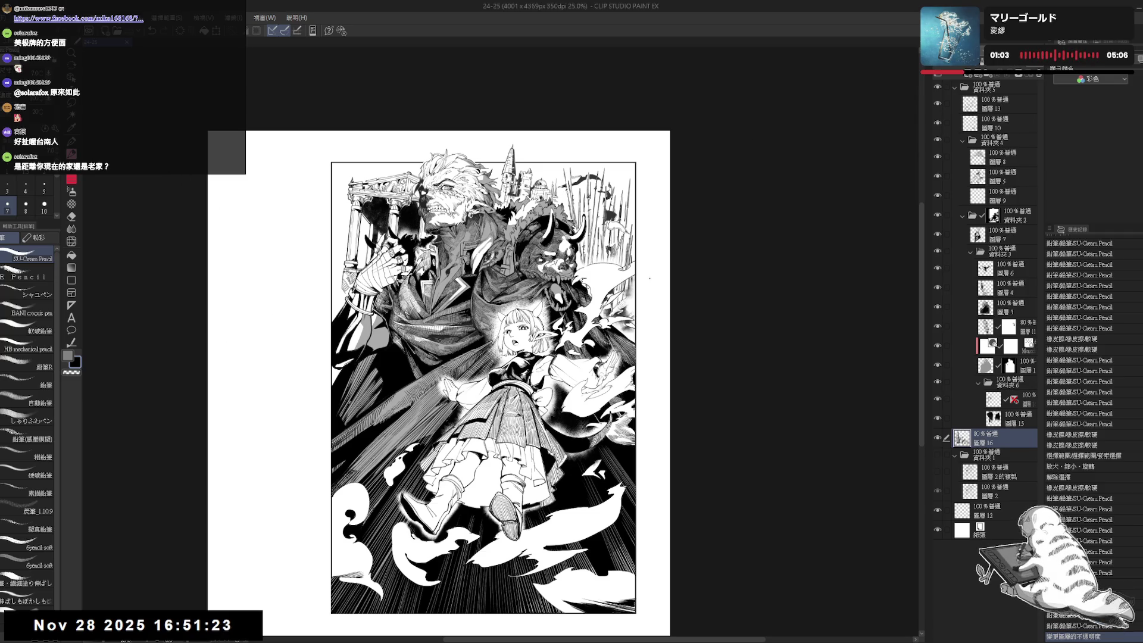
{"action": "scroll", "coordinate": [558, 245], "scroll_direction": "down", "scroll_amount": 1}
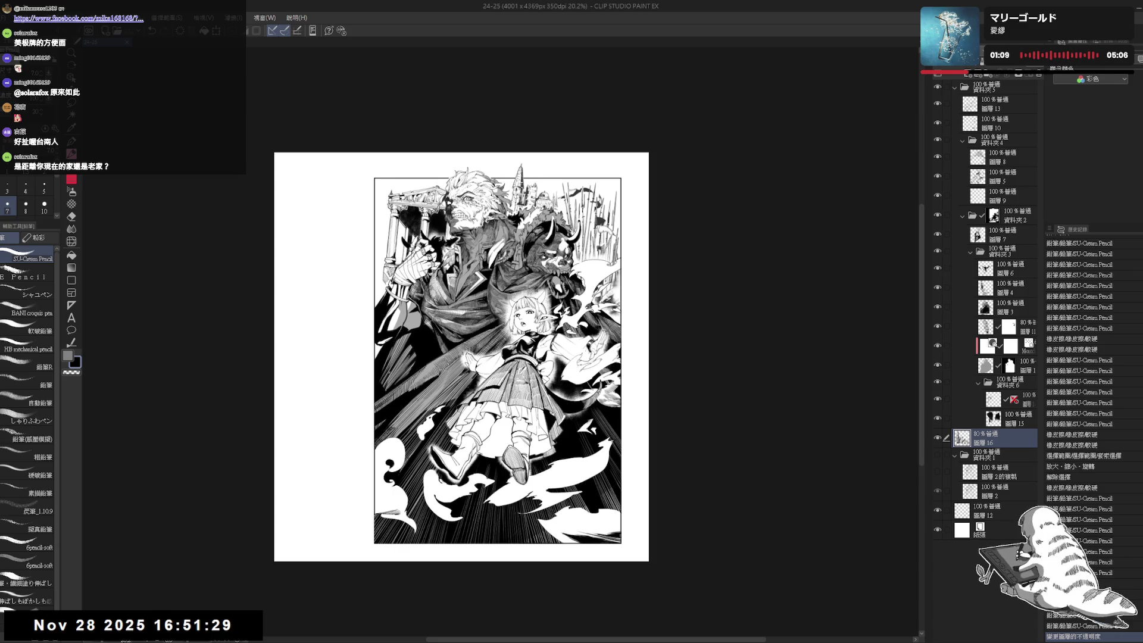
Trim the canvas's left and right margins inward and save the file.
{"action": "key", "text": "ctrl+t"}
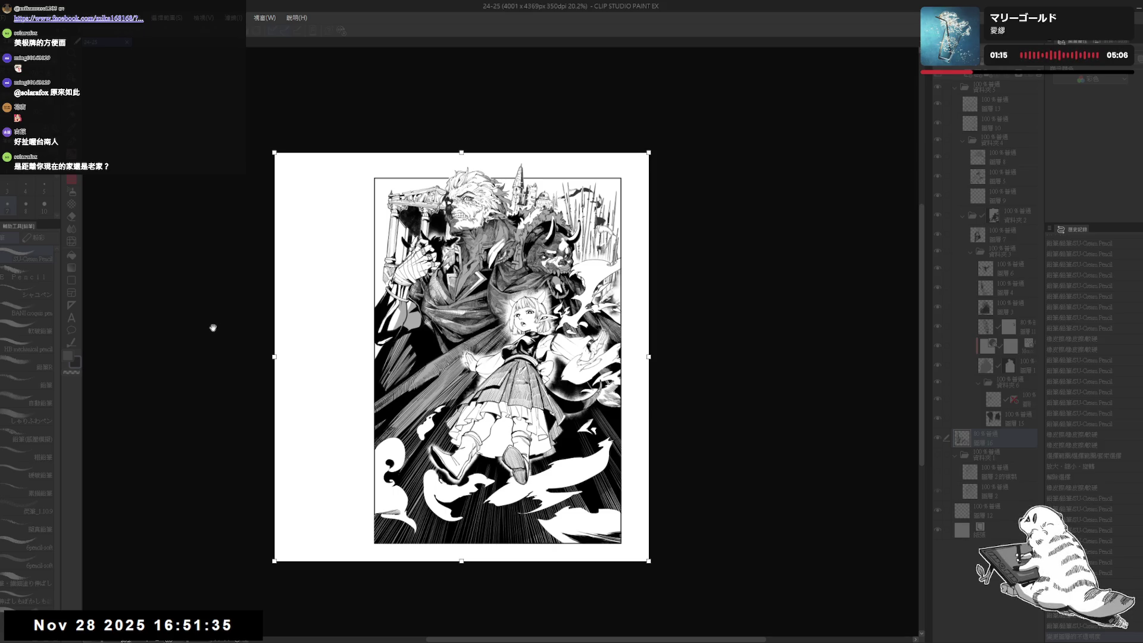
{"action": "left_click_drag", "start_coordinate": [283, 355], "coordinate": [354, 355]}
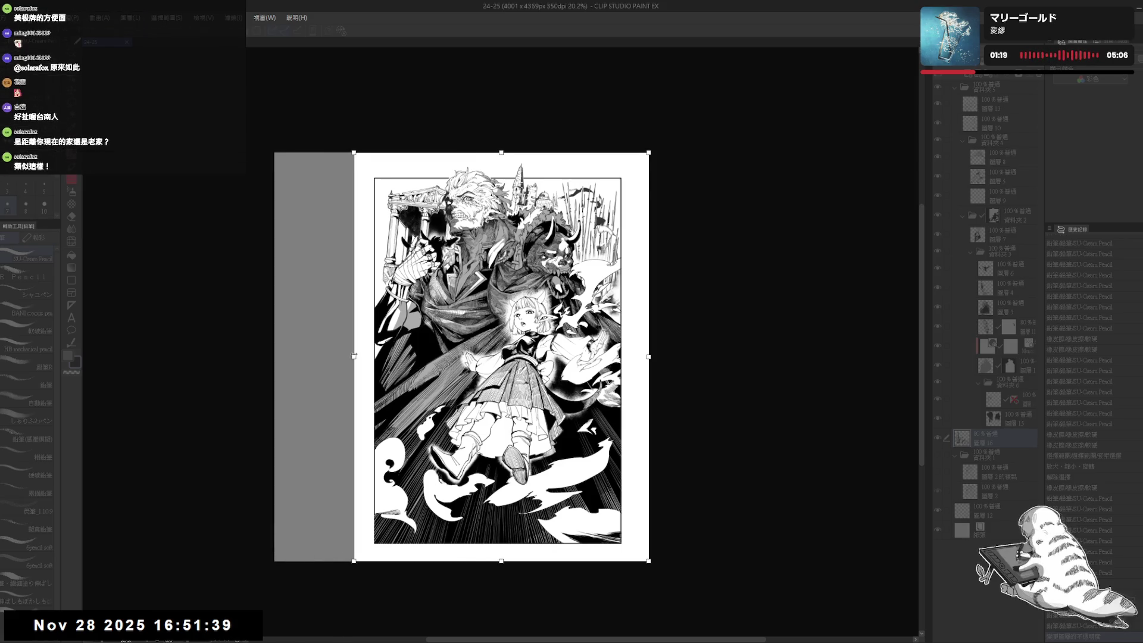
{"action": "left_click_drag", "start_coordinate": [644, 357], "coordinate": [638, 357]}
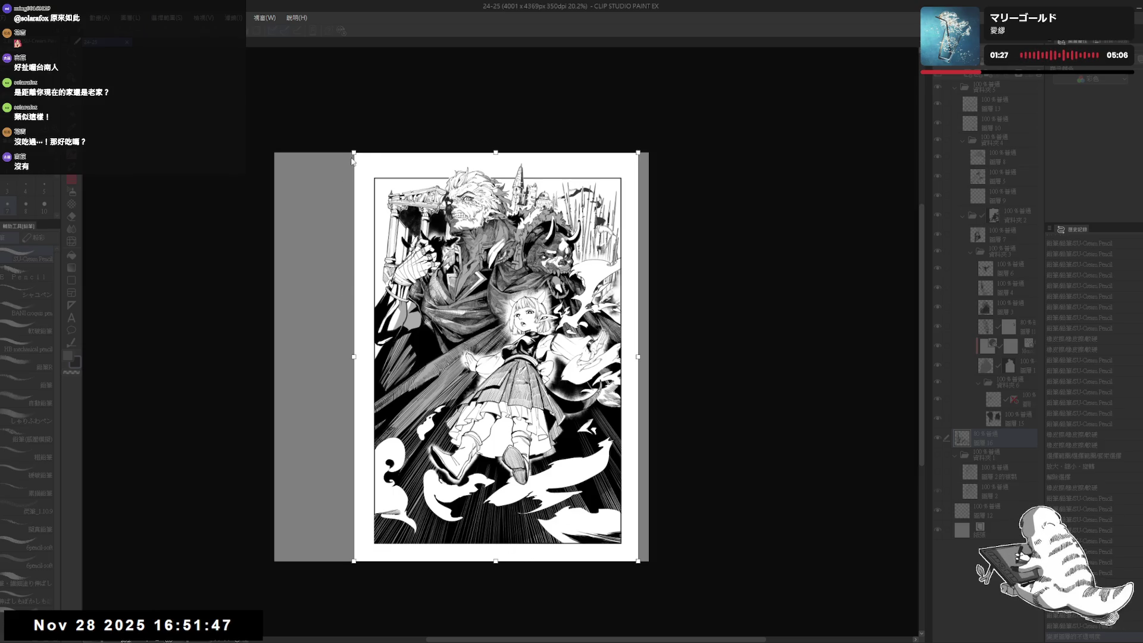
{"action": "key", "text": "Return"}
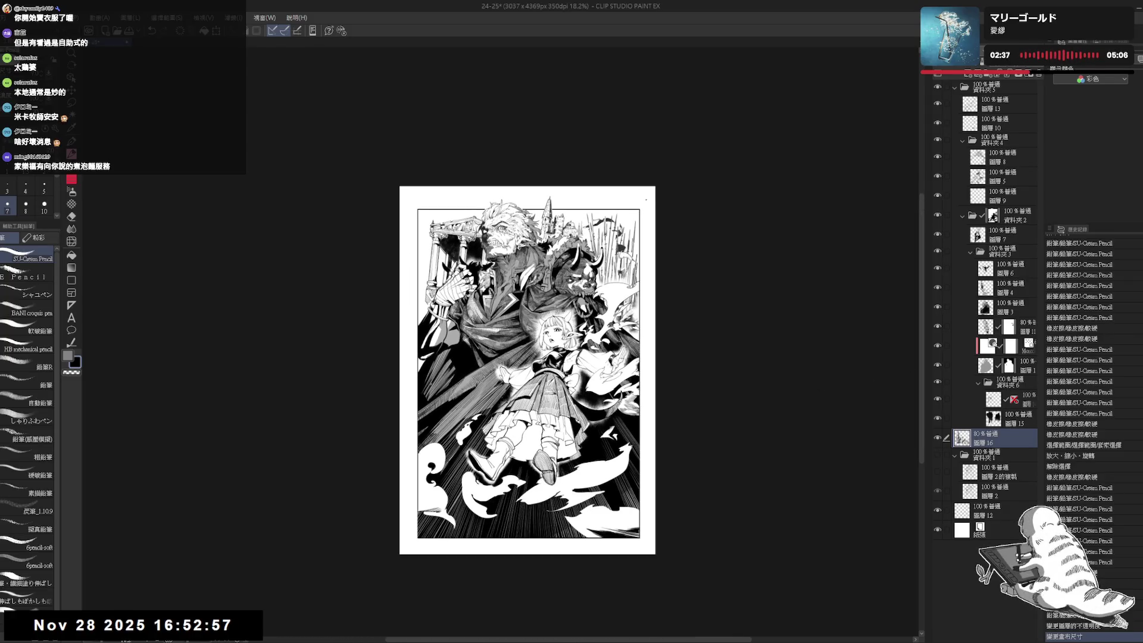
{"action": "scroll", "coordinate": [534, 267], "scroll_direction": "up", "scroll_amount": 2}
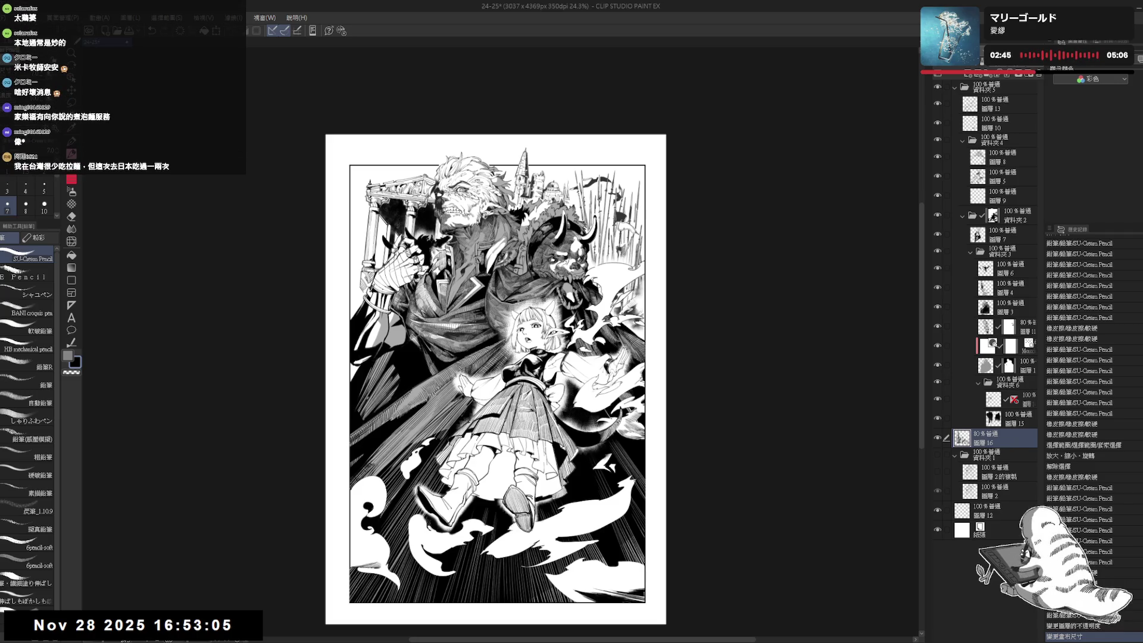
{"action": "key", "text": "ctrl+s"}
Readjust the canvas's left edge so the page ends at 3016 × 4369 px.
{"action": "left_click_drag", "start_coordinate": [521, 277], "coordinate": [518, 286]}
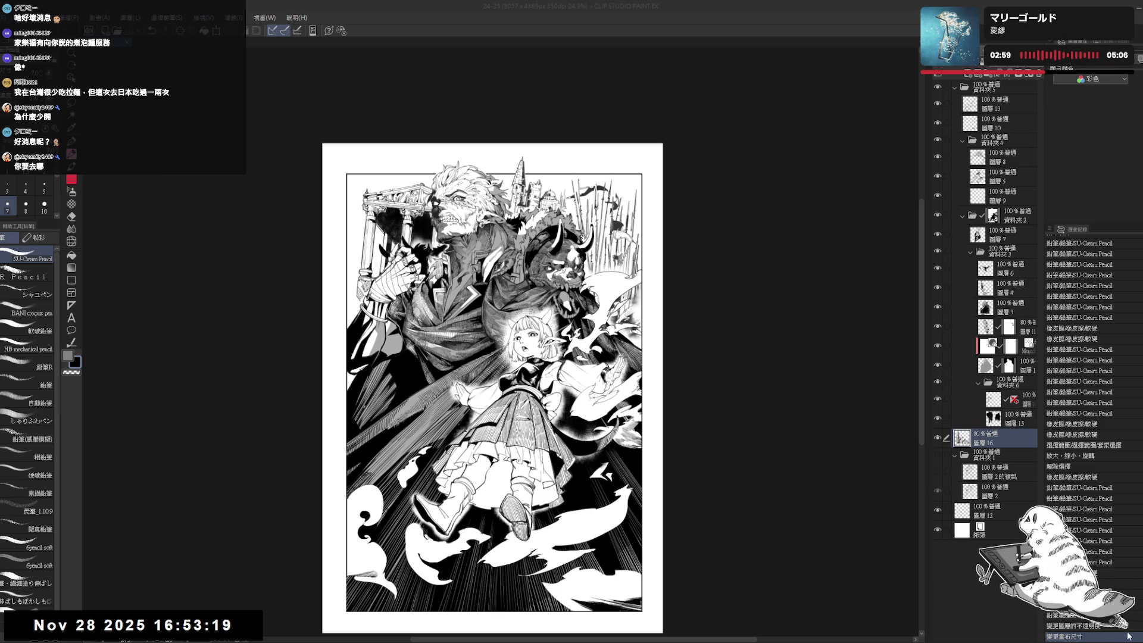
{"action": "left_click_drag", "start_coordinate": [584, 385], "coordinate": [570, 376]}
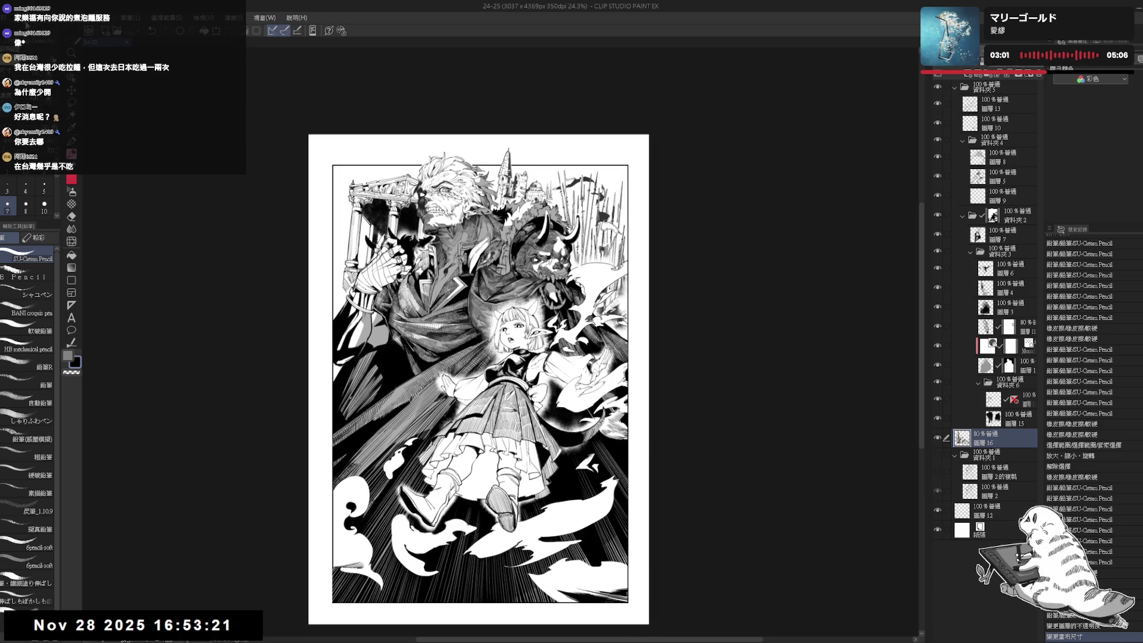
{"action": "key", "text": "ctrl+alt+c"}
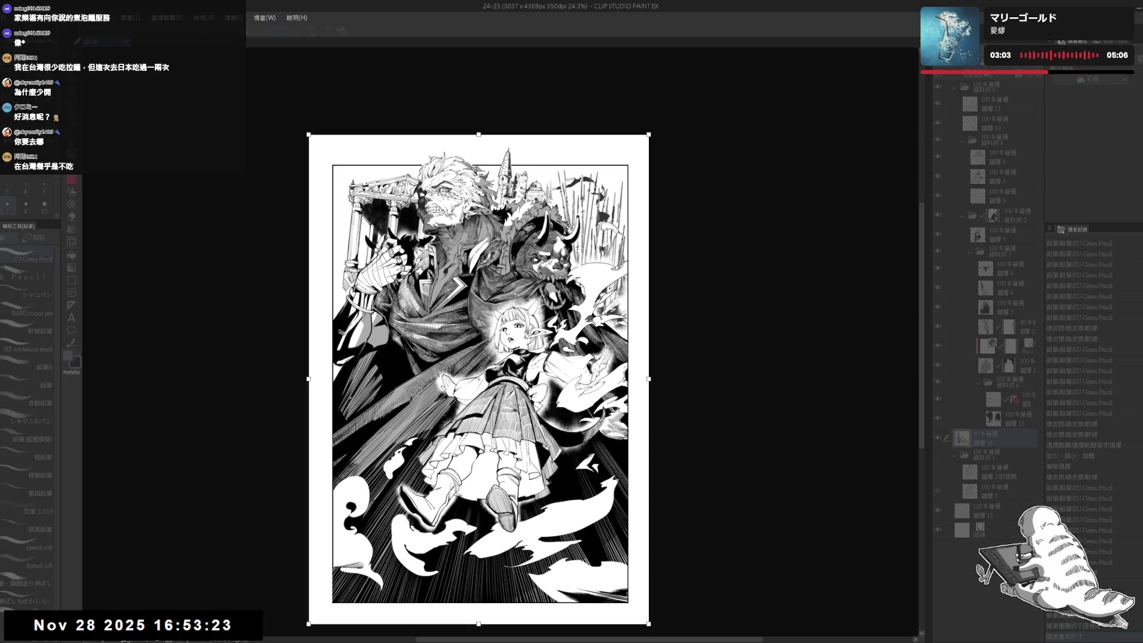
{"action": "left_click_drag", "start_coordinate": [308, 378], "coordinate": [308, 380]}
{"action": "key", "text": "Return"}
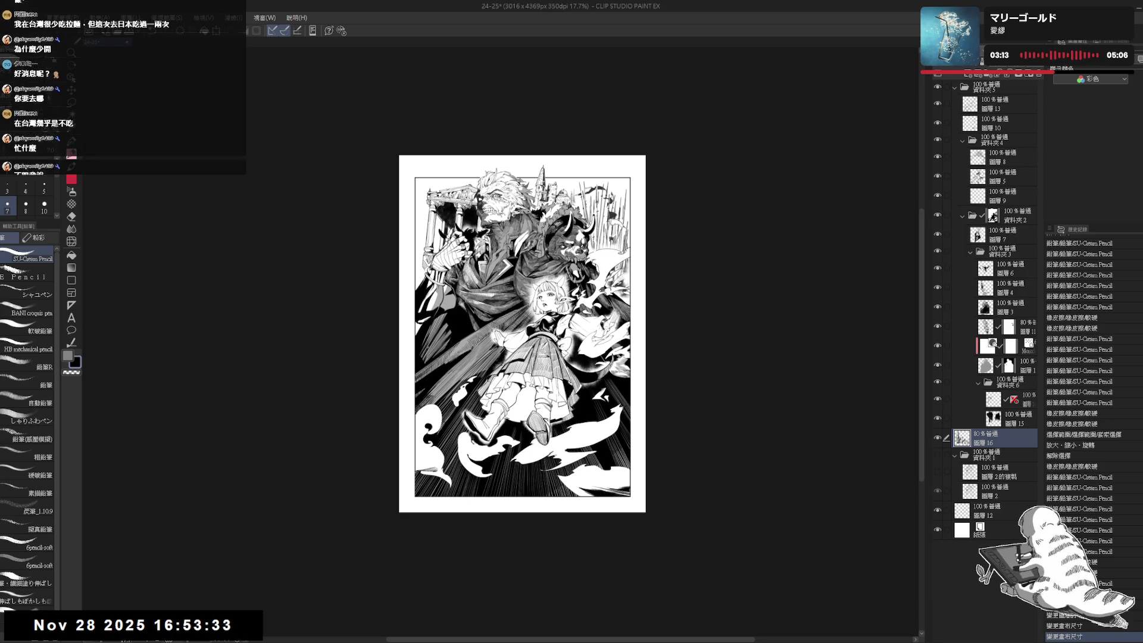
{"action": "key", "text": "ctrl+plus"}
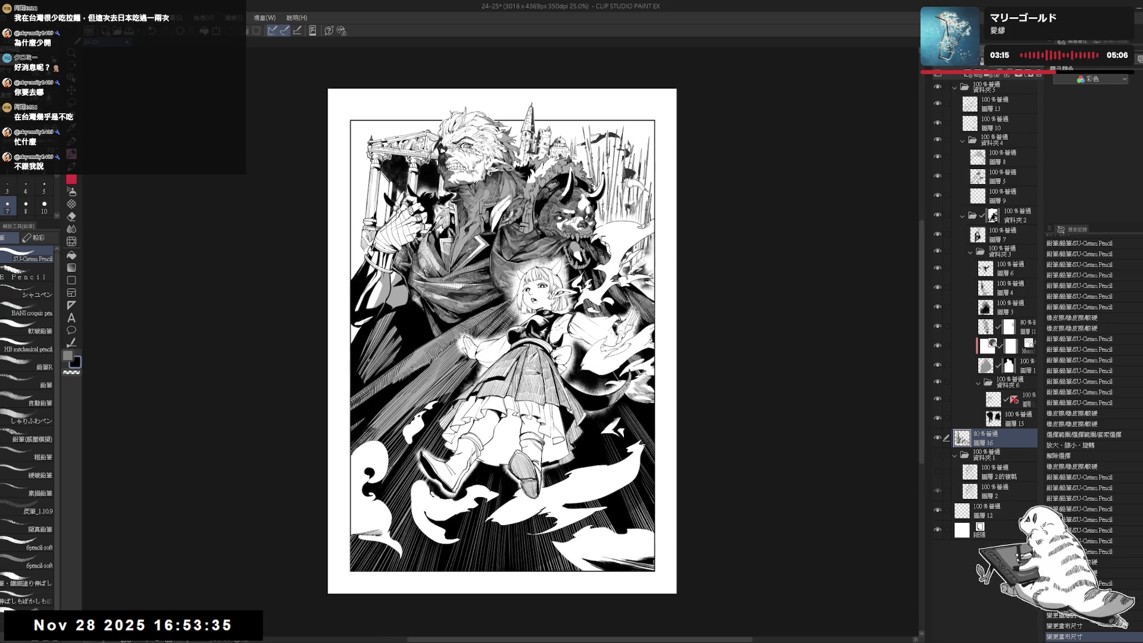
{"action": "left_click_drag", "start_coordinate": [524, 194], "coordinate": [546, 229]}
{"action": "scroll", "coordinate": [472, 170], "scroll_direction": "up", "scroll_amount": 4}
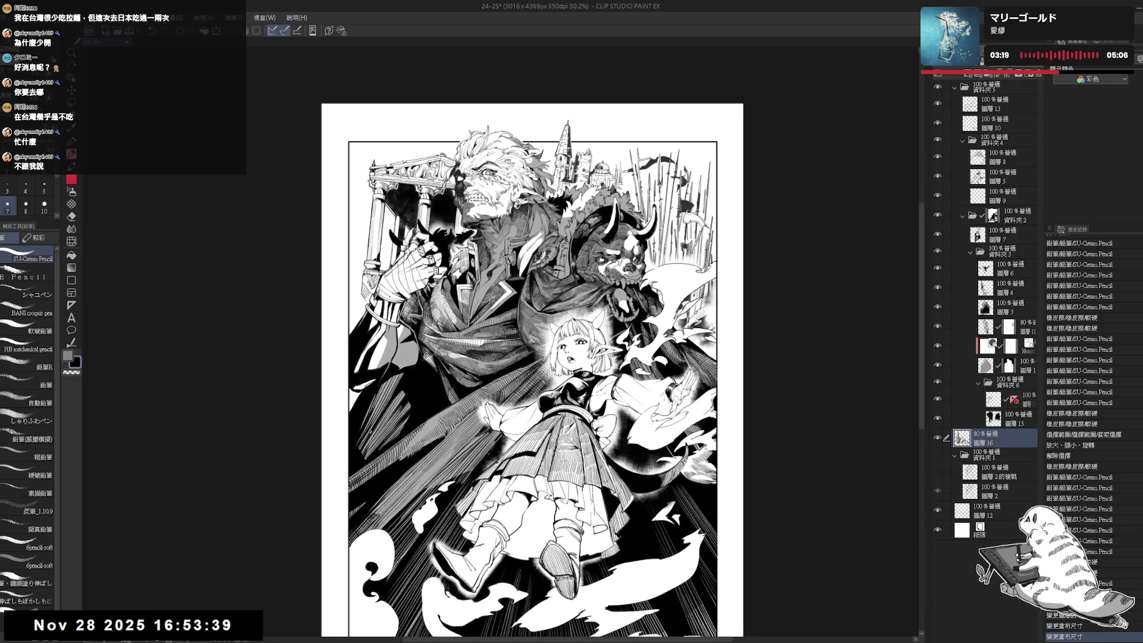
{"action": "scroll", "coordinate": [518, 295], "scroll_direction": "up", "scroll_amount": 1}
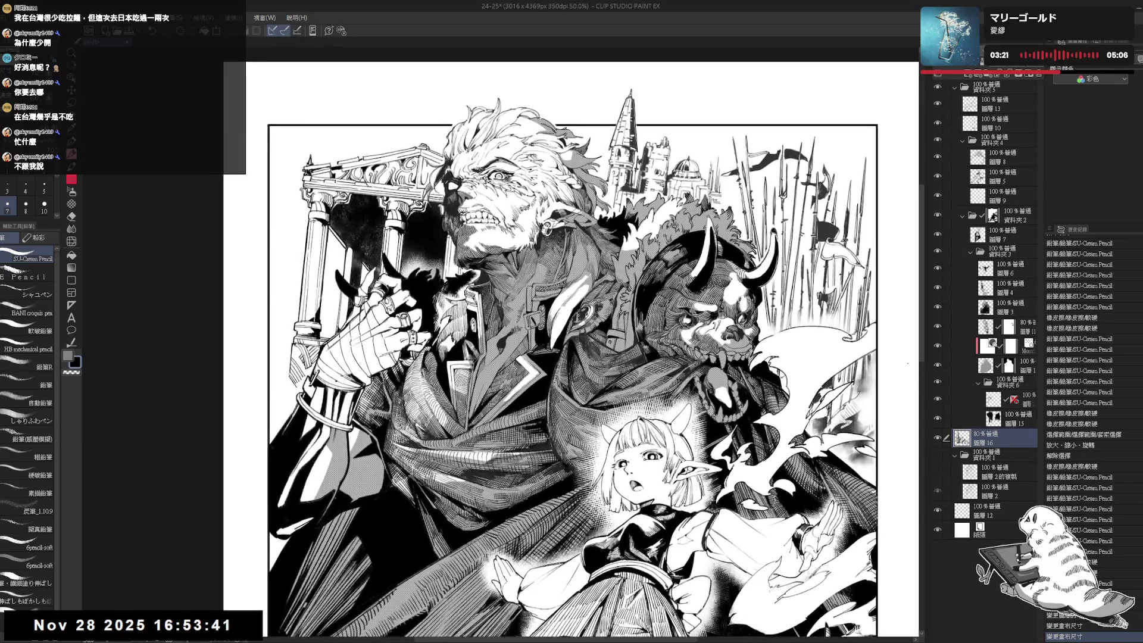
On layer 1, lasso and delete the coat tone, undo it, then target the layer image and deselect.
{"action": "left_click", "coordinate": [993, 369]}
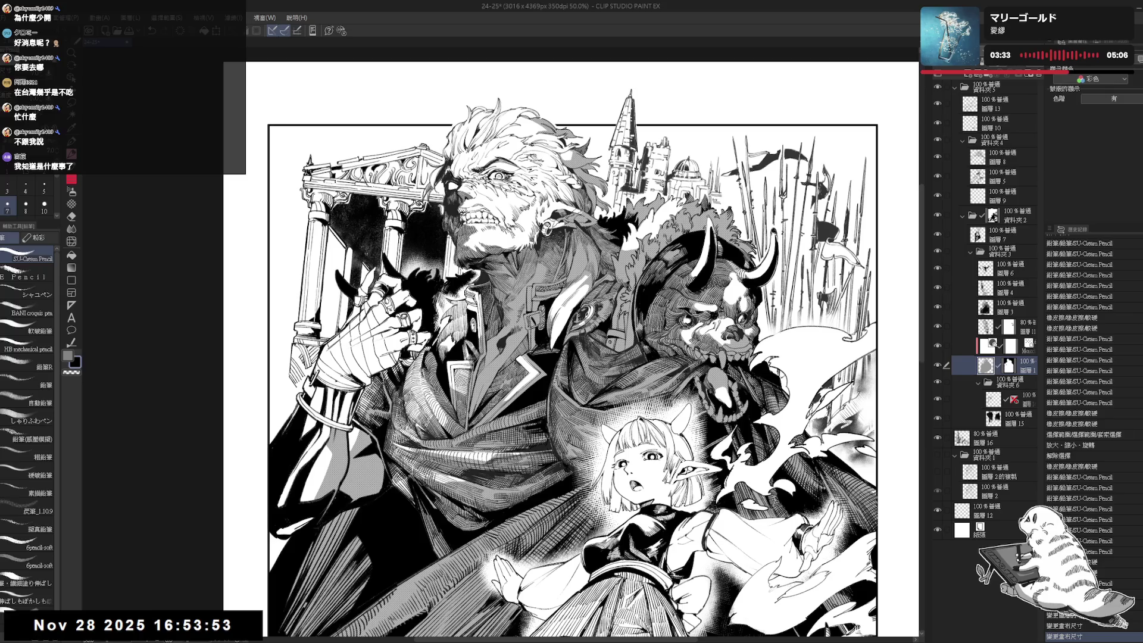
{"action": "key", "text": "m"}
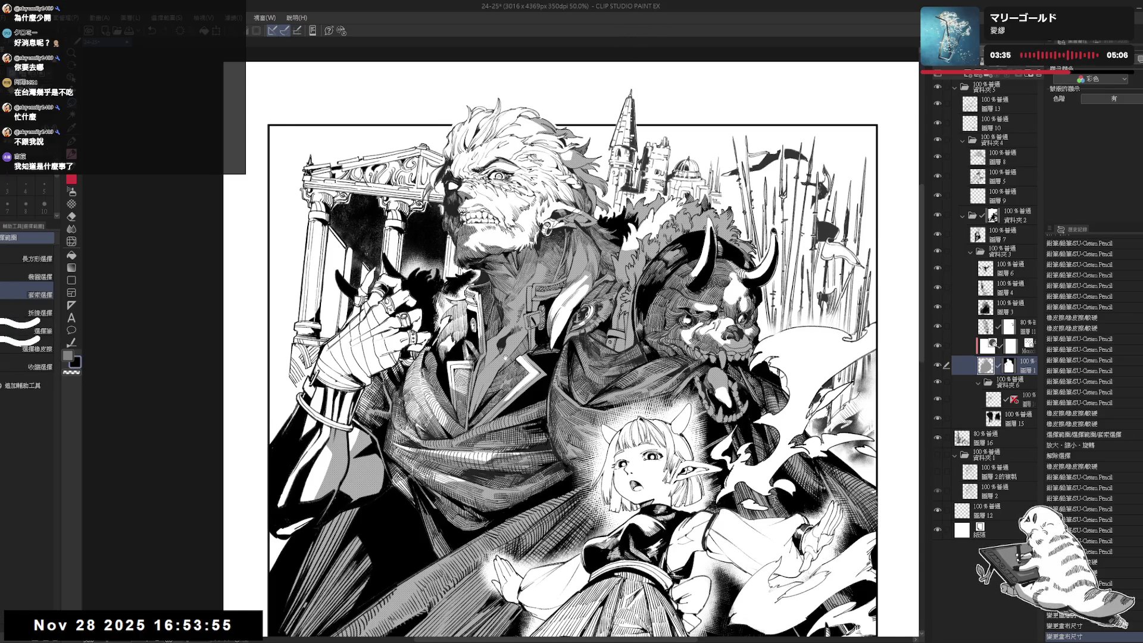
{"action": "scroll", "coordinate": [530, 356], "scroll_direction": "up", "scroll_amount": 2}
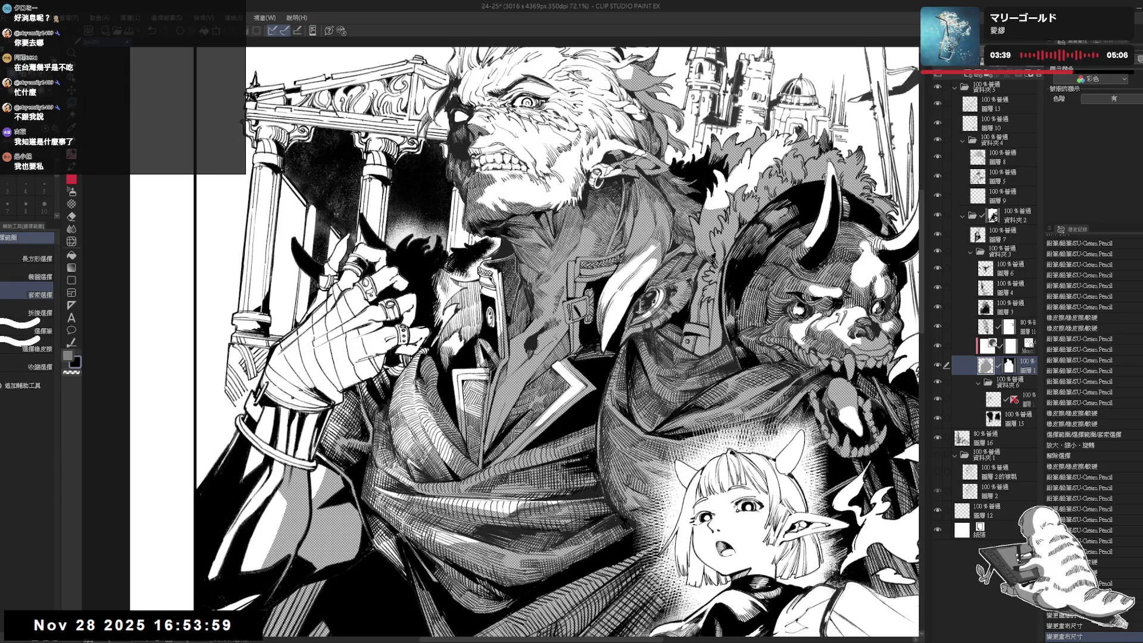
{"action": "left_click_drag", "start_coordinate": [518, 333], "coordinate": [527, 360]}
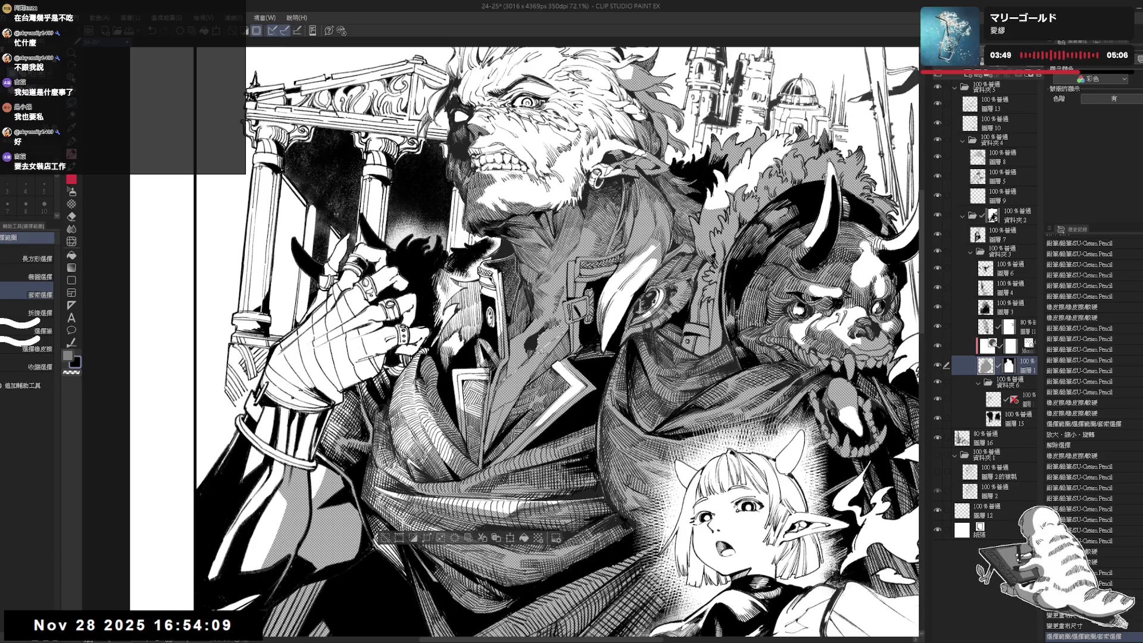
{"action": "left_click_drag", "start_coordinate": [226, 625], "coordinate": [220, 625]}
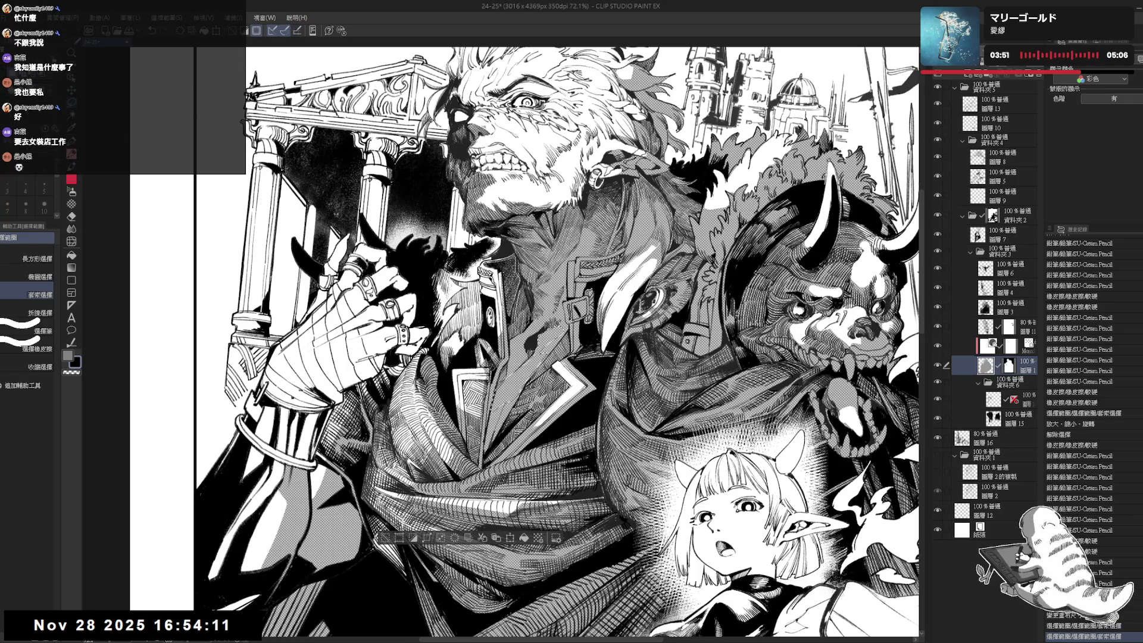
{"action": "key", "text": "Delete"}
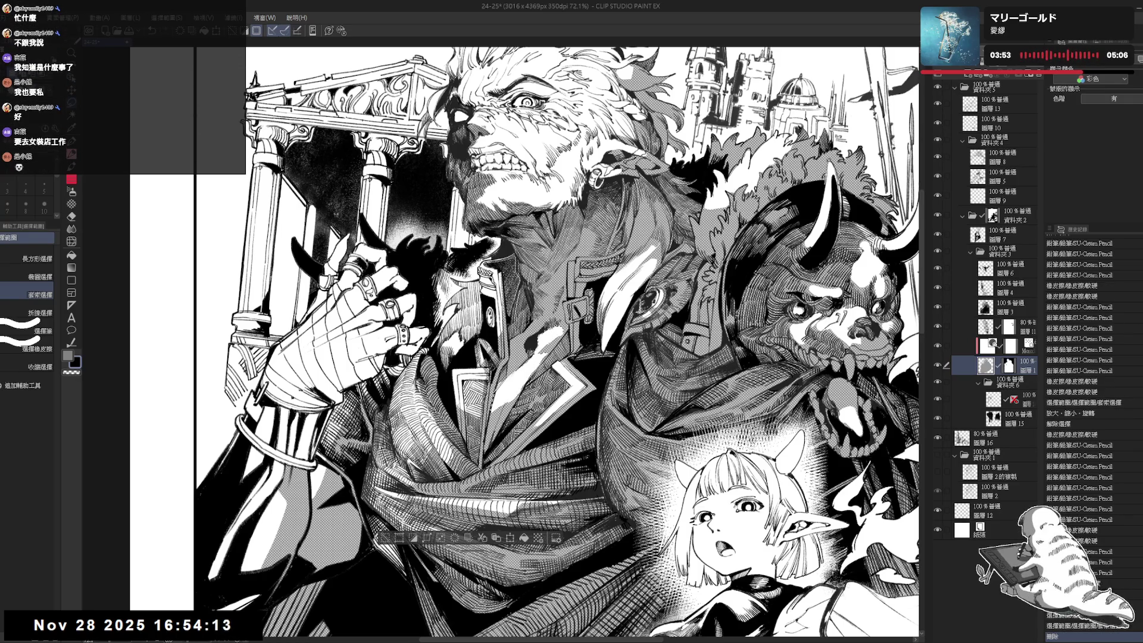
{"action": "key", "text": "ctrl+z"}
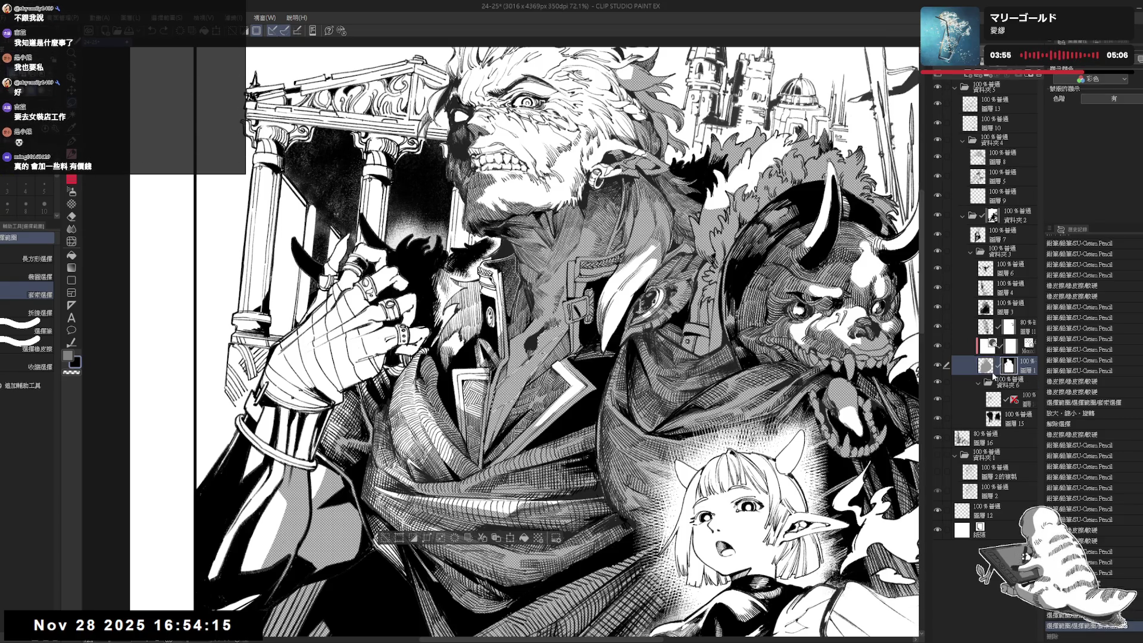
{"action": "left_click", "coordinate": [984, 367]}
{"action": "key", "text": "ctrl+d"}
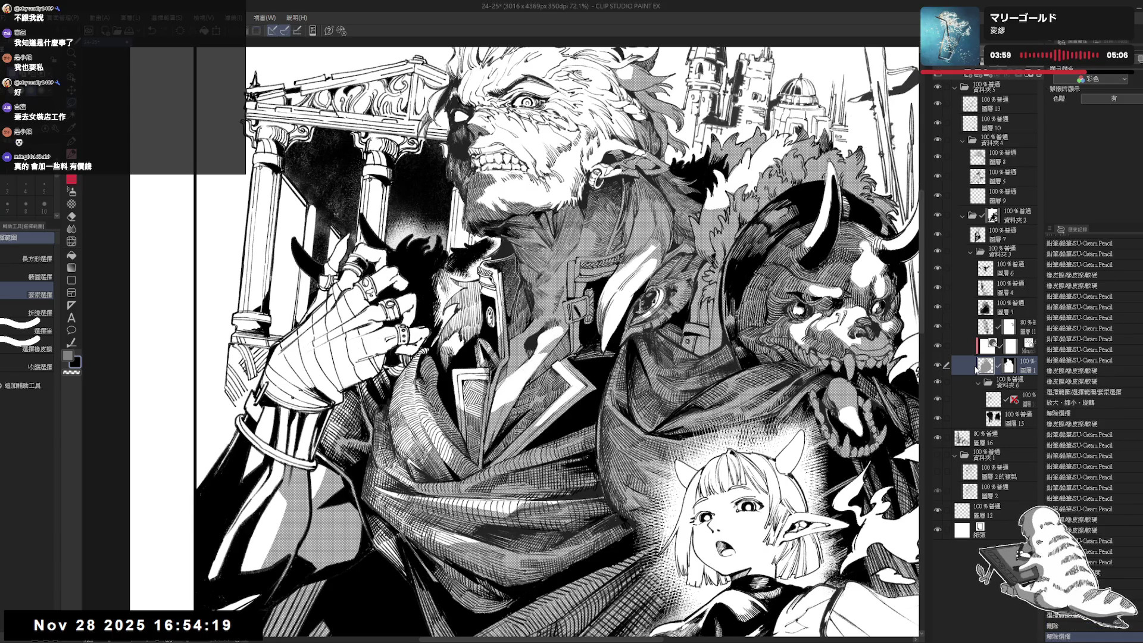
Ink two pen strokes near the warrior's collar and erase a small bit of stray ink.
{"action": "key", "text": "r"}
{"action": "key", "text": "e"}
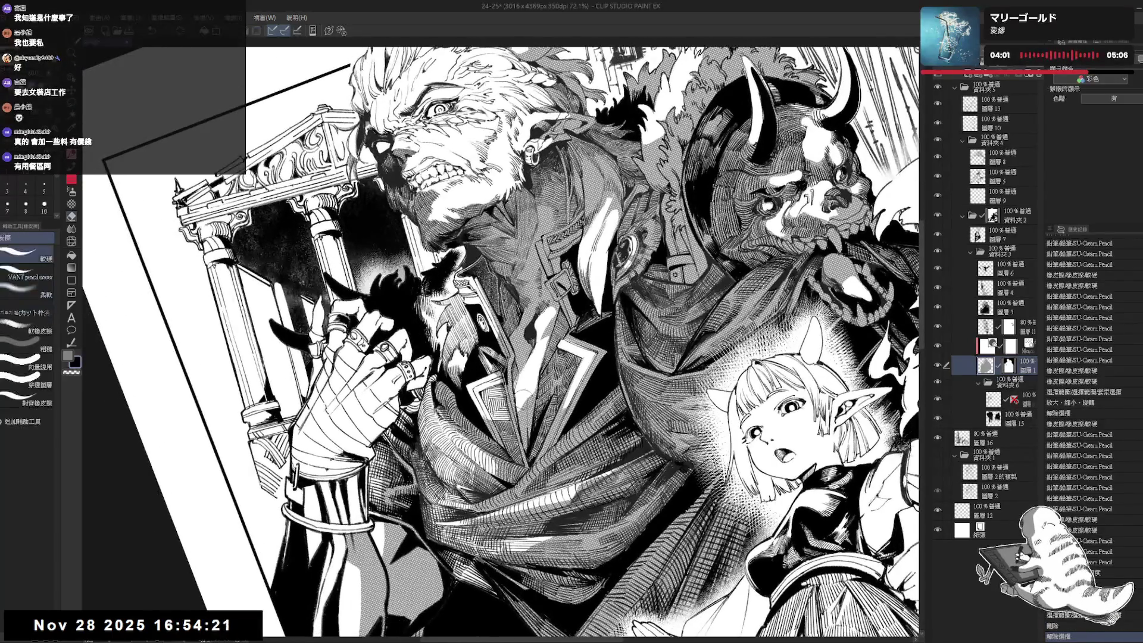
{"action": "key", "text": "p"}
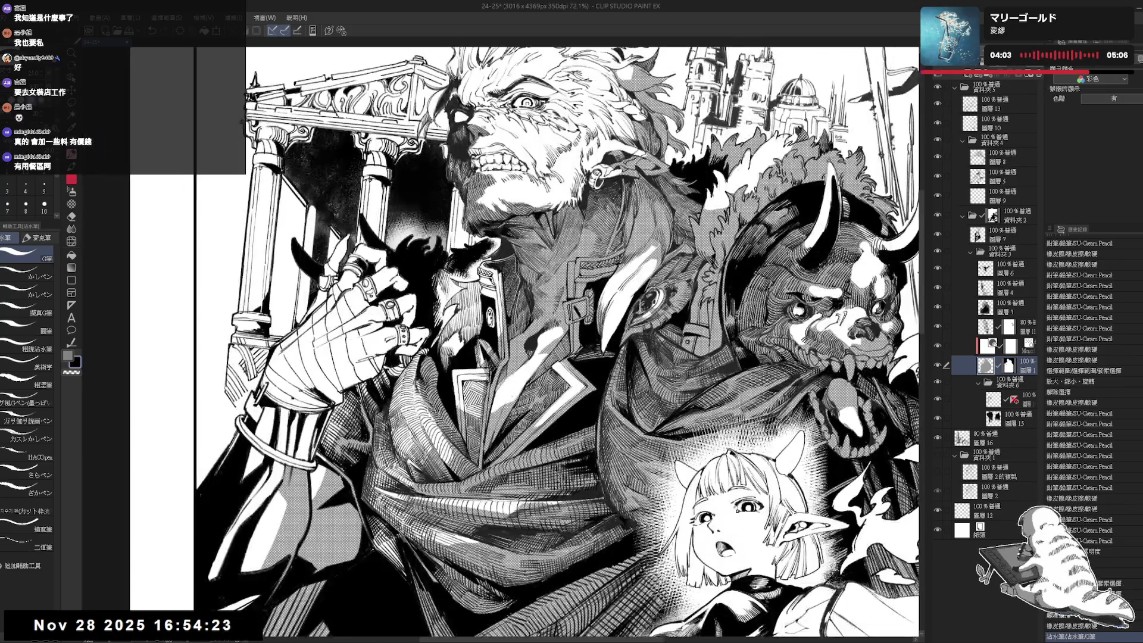
{"action": "left_click_drag", "start_coordinate": [495, 387], "coordinate": [504, 411]}
{"action": "scroll", "coordinate": [1084, 417], "scroll_direction": "down", "scroll_amount": 4}
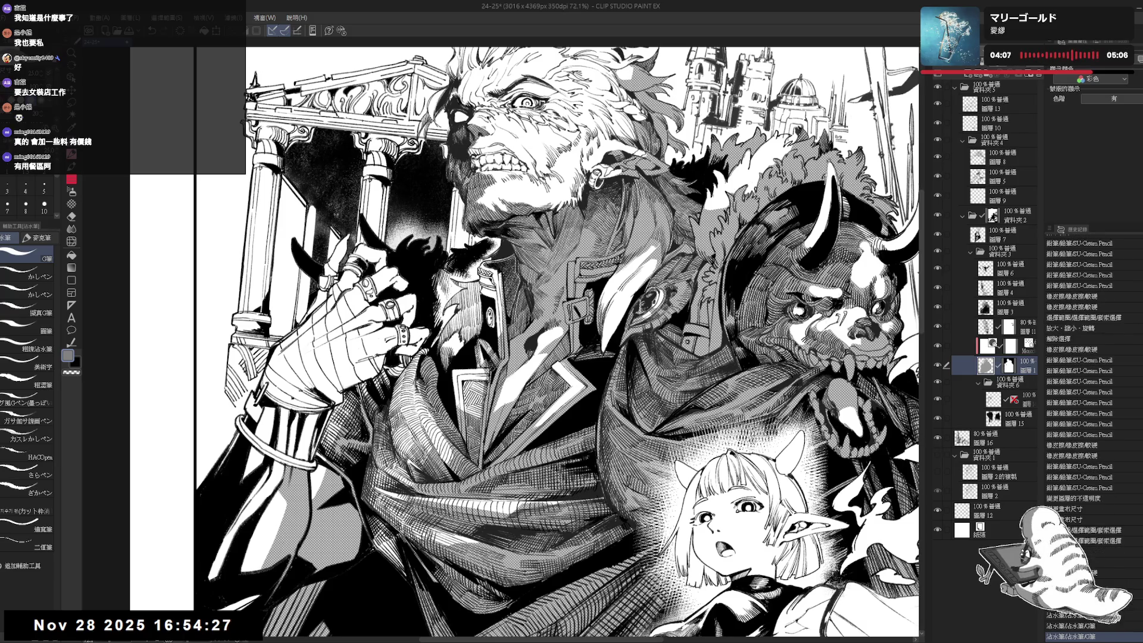
{"action": "key", "text": "e"}
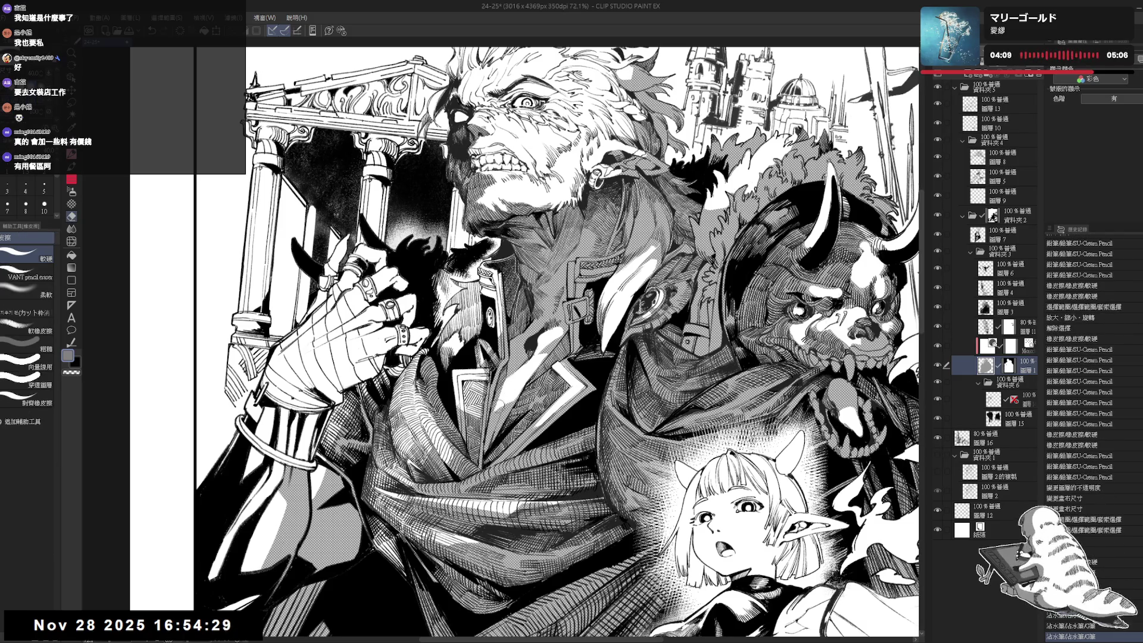
{"action": "left_click_drag", "start_coordinate": [505, 402], "coordinate": [544, 346]}
{"action": "key", "text": "p"}
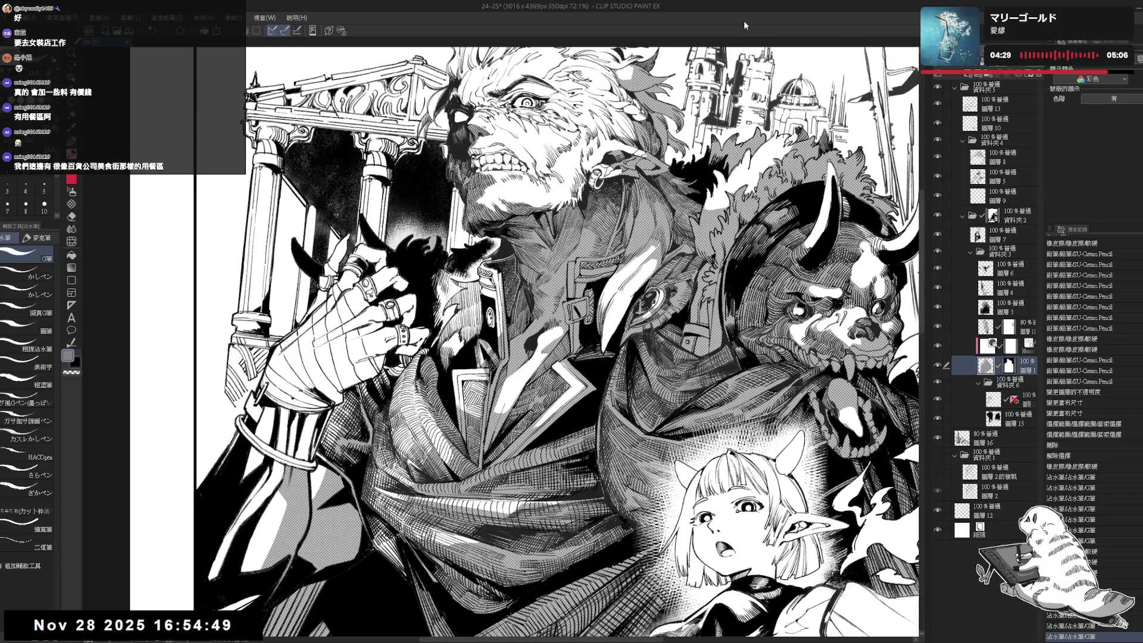
{"action": "key", "text": "ctrl+minus"}
{"action": "key", "text": "ctrl+minus"}
{"action": "key", "text": "ctrl+minus"}
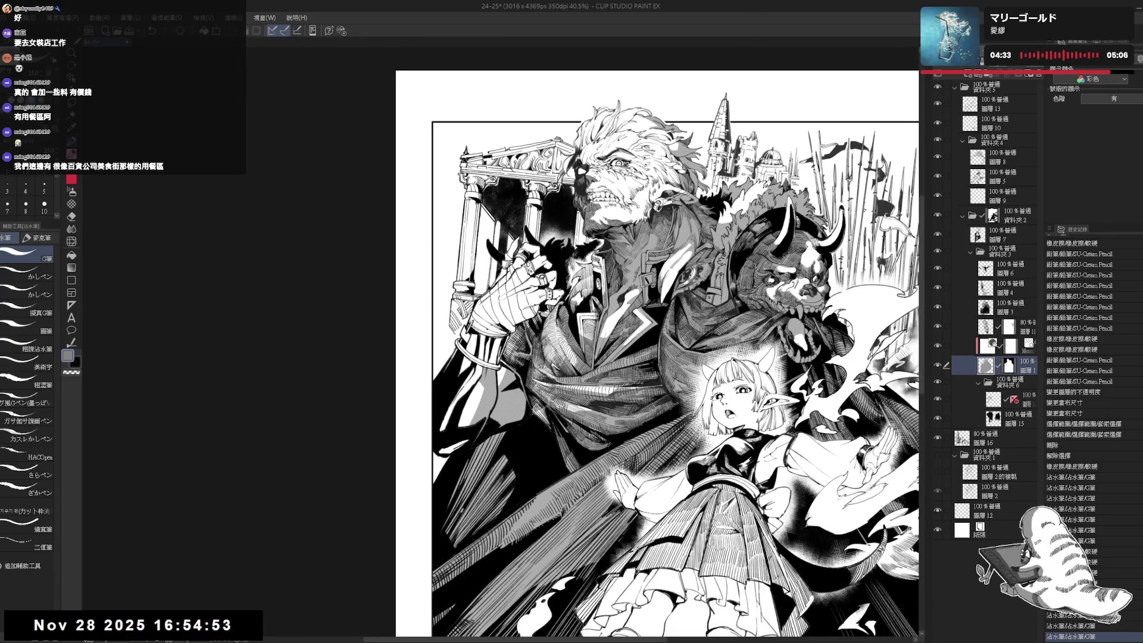
Check the zoomed-out page mirrored and back, then save the 24-25 illustration.
{"action": "mouse_move", "coordinate": [655, 357]}
{"action": "left_mouse_down"}
{"action": "mouse_move", "coordinate": [492, 347]}
{"action": "mouse_move", "coordinate": [505, 337]}
{"action": "left_mouse_up"}
{"action": "key", "text": "ctrl+minus"}
{"action": "key", "text": "ctrl+minus"}
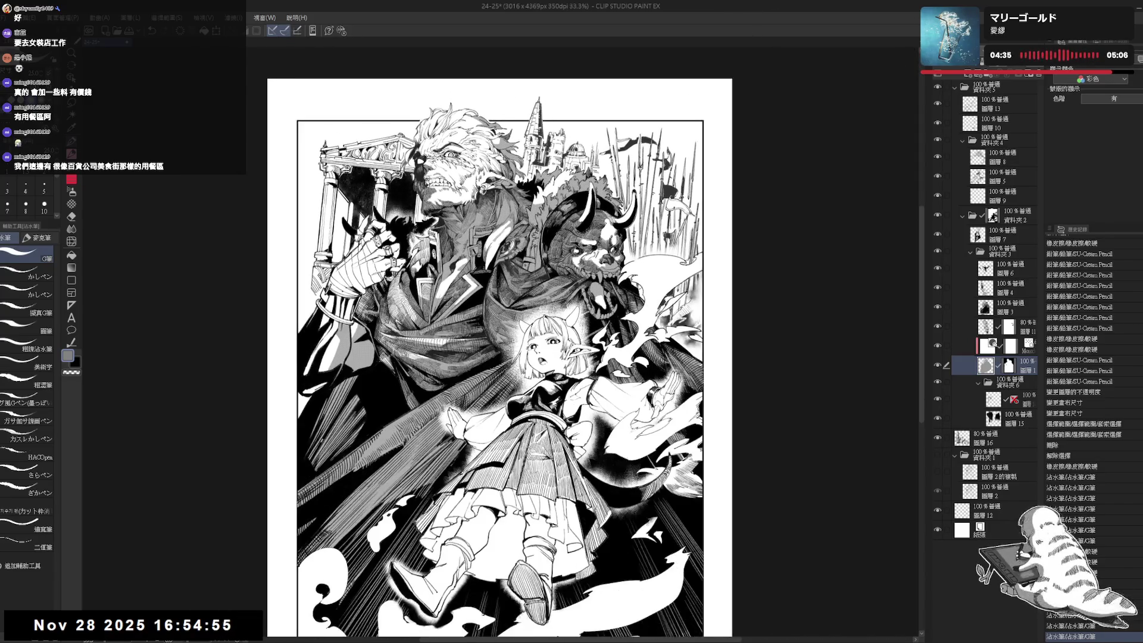
{"action": "key", "text": "h"}
{"action": "key", "text": "h"}
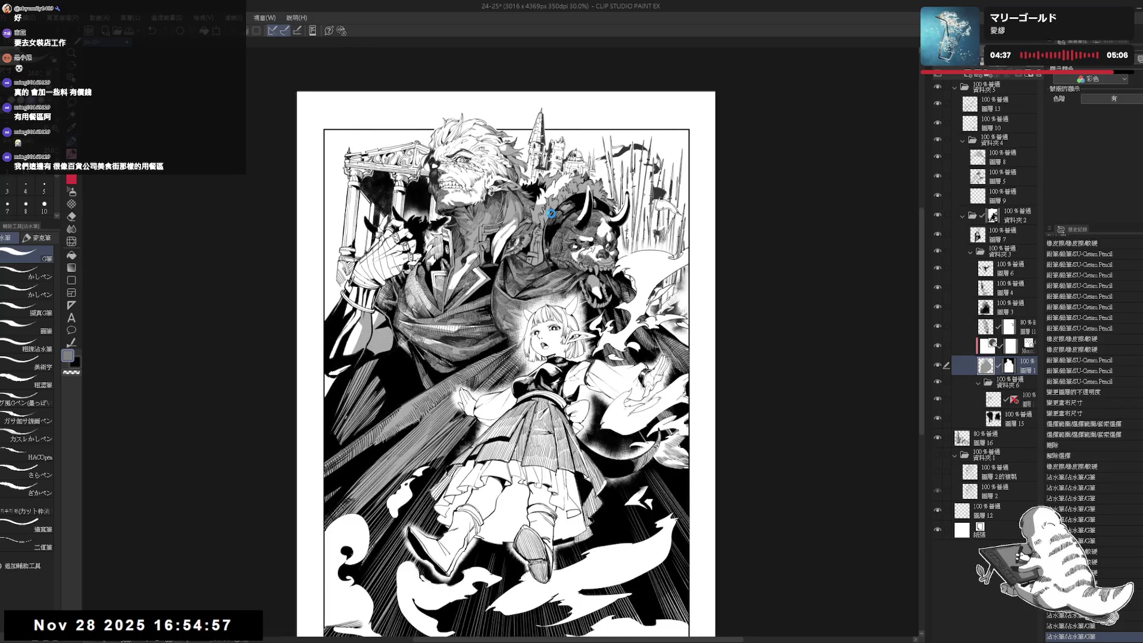
{"action": "key", "text": "ctrl+s"}
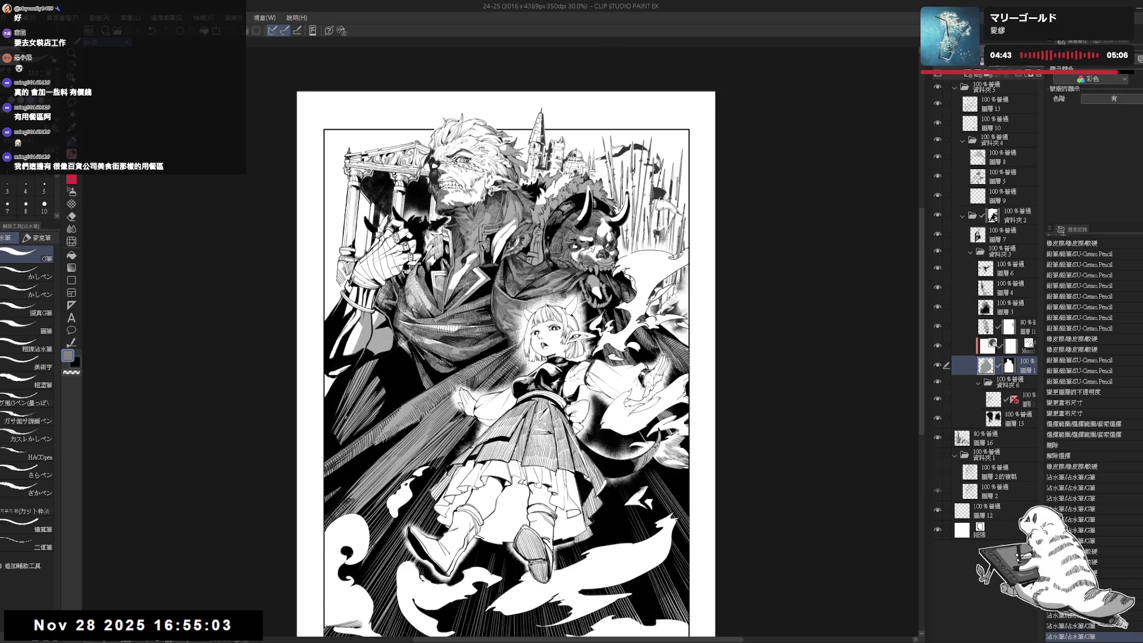
{"action": "mouse_move", "coordinate": [572, 261]}
{"action": "left_mouse_down"}
{"action": "mouse_move", "coordinate": [592, 231]}
{"action": "mouse_move", "coordinate": [592, 282]}
{"action": "left_mouse_up"}
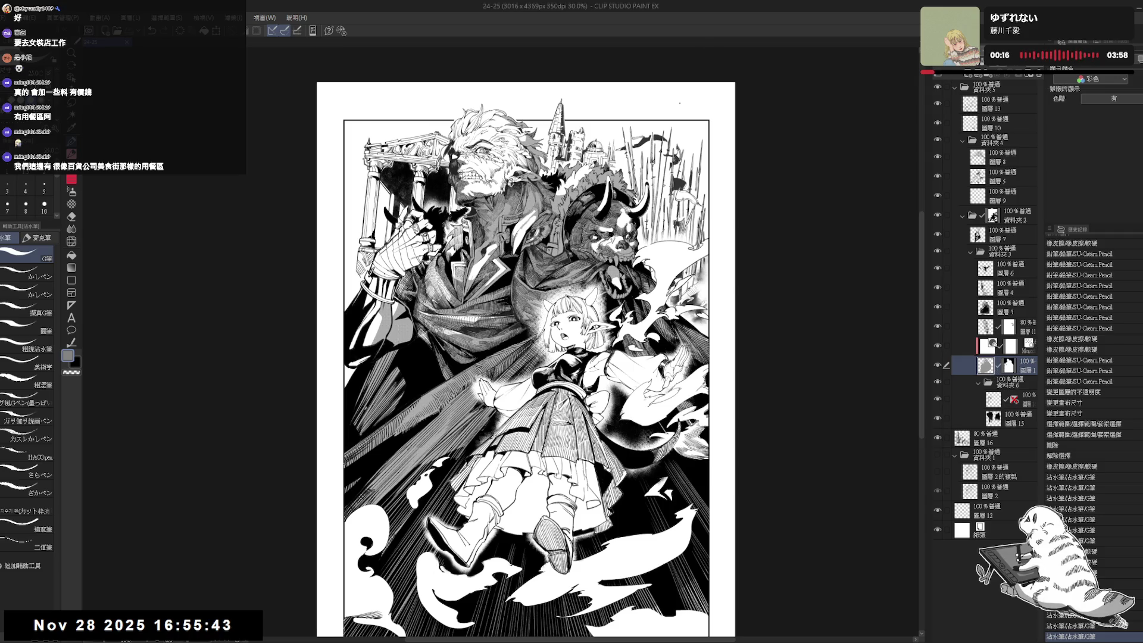
Select the girl's linework layer 圖層5 with the pencil and toggle its visibility to compare.
{"action": "scroll", "coordinate": [612, 416], "scroll_direction": "down", "scroll_amount": 2}
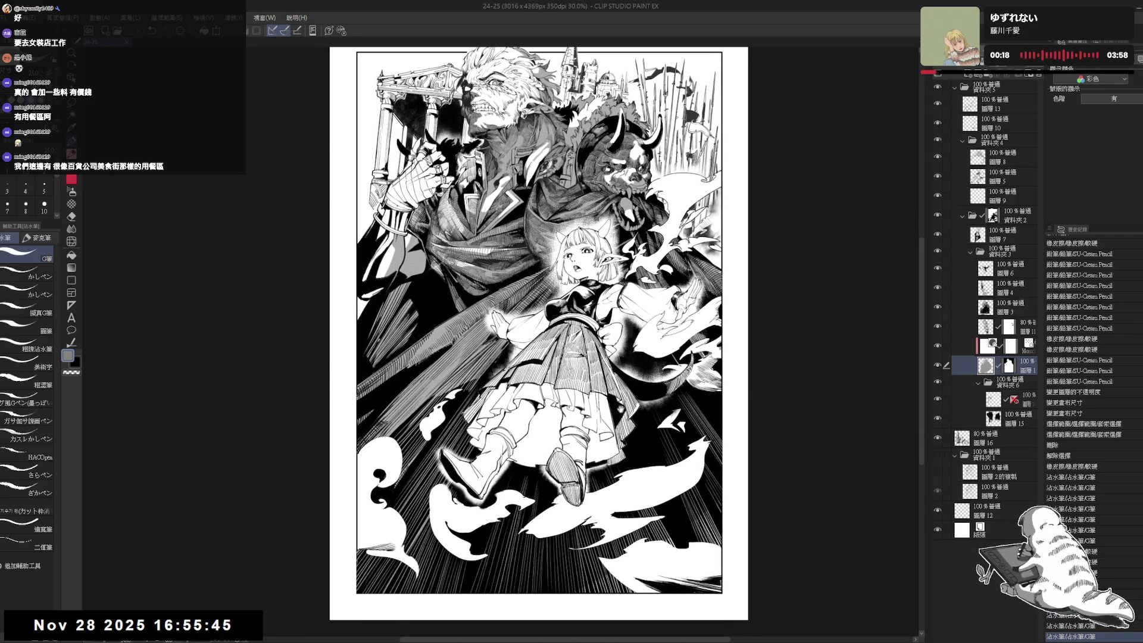
{"action": "scroll", "coordinate": [609, 420], "scroll_direction": "up", "scroll_amount": 2}
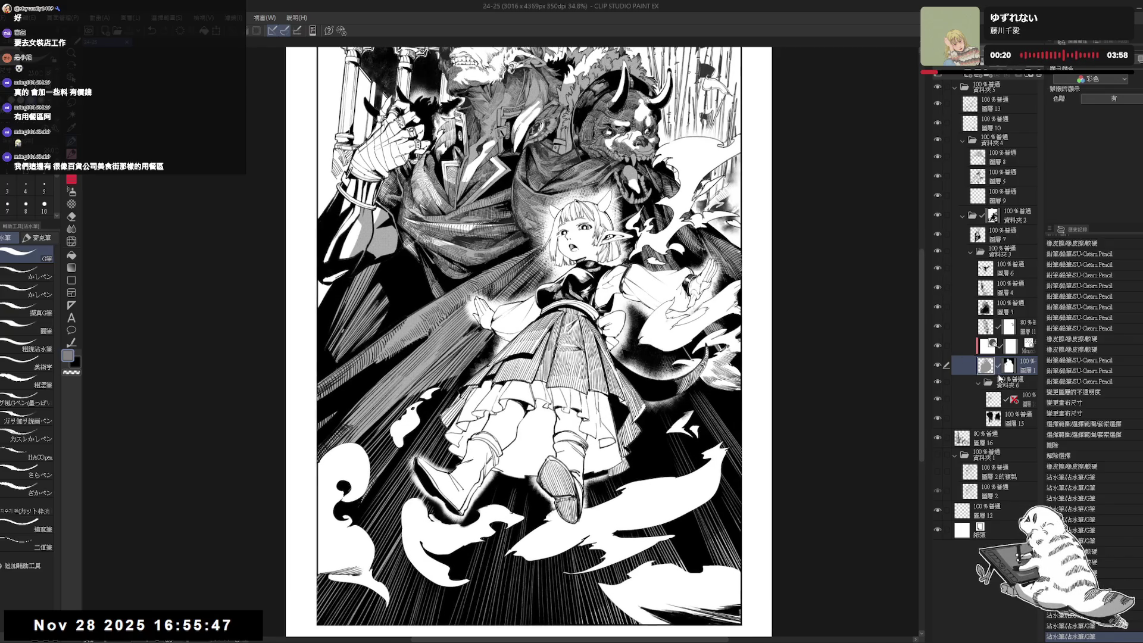
{"action": "left_click", "coordinate": [991, 343]}
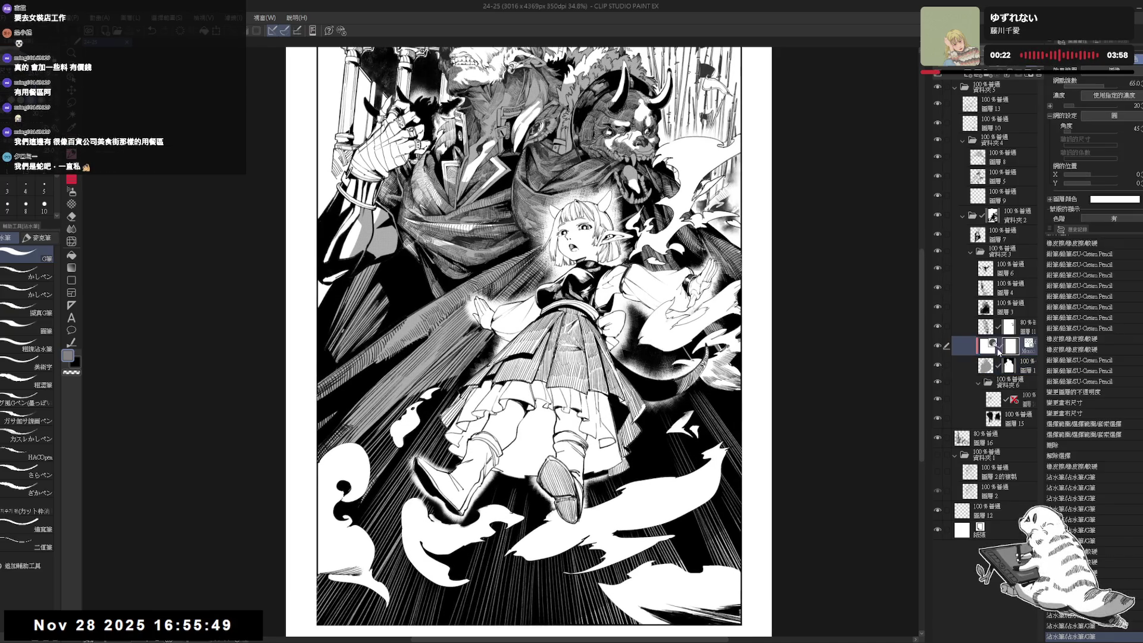
{"action": "left_click", "coordinate": [1006, 176]}
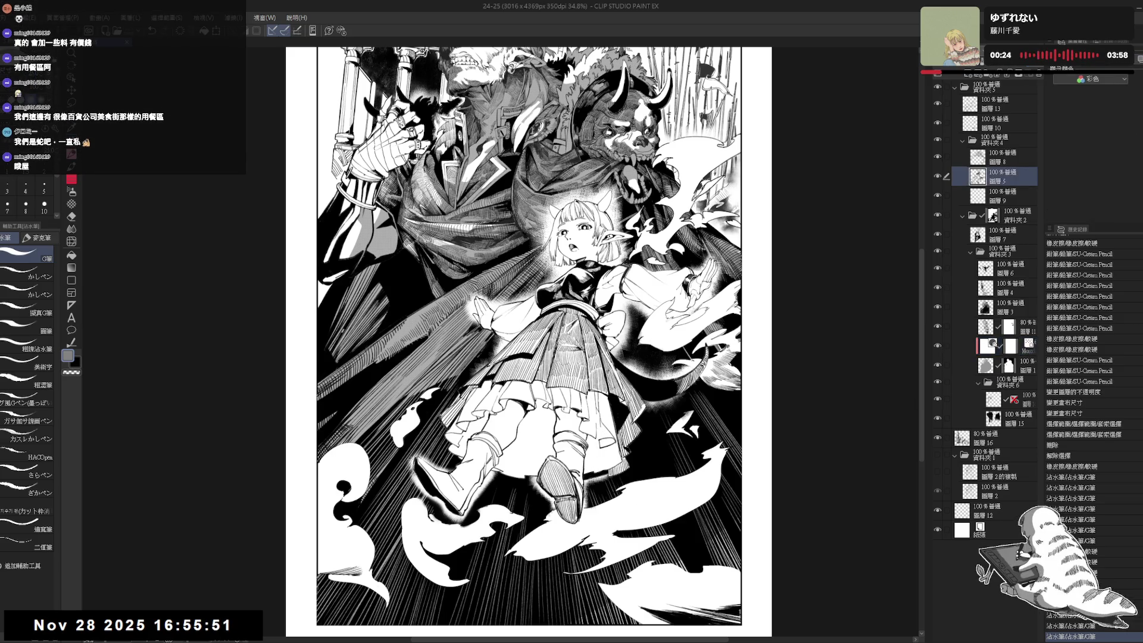
{"action": "key", "text": "p"}
{"action": "left_click", "coordinate": [938, 176]}
{"action": "left_click", "coordinate": [938, 177]}
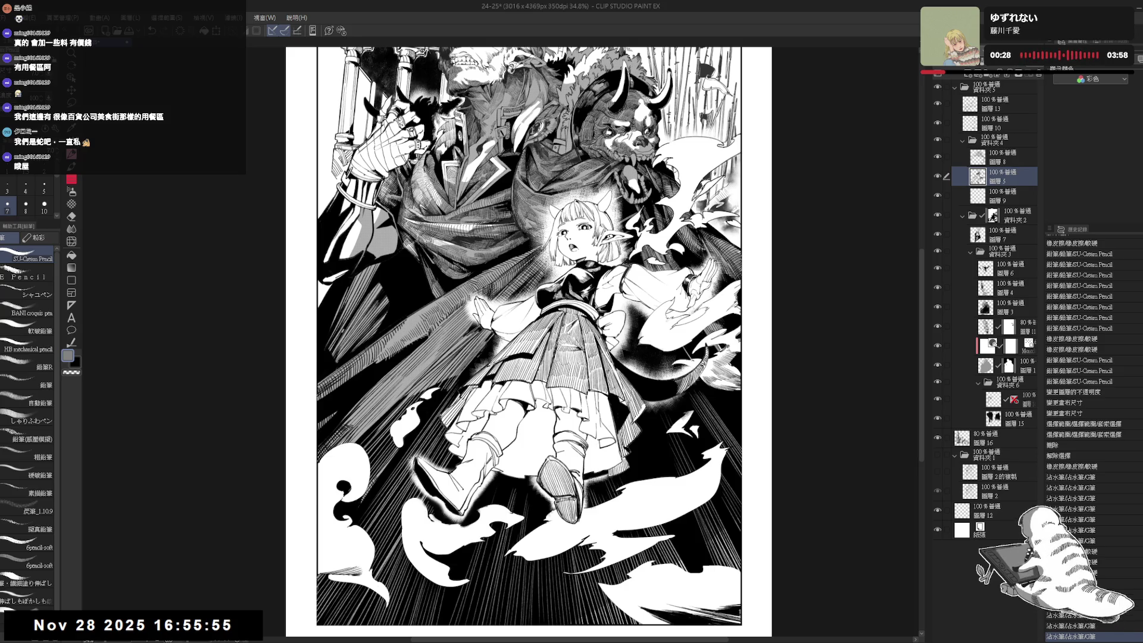
Restore several undone pencil strokes on the girl's linework with redo.
{"action": "key", "text": "e"}
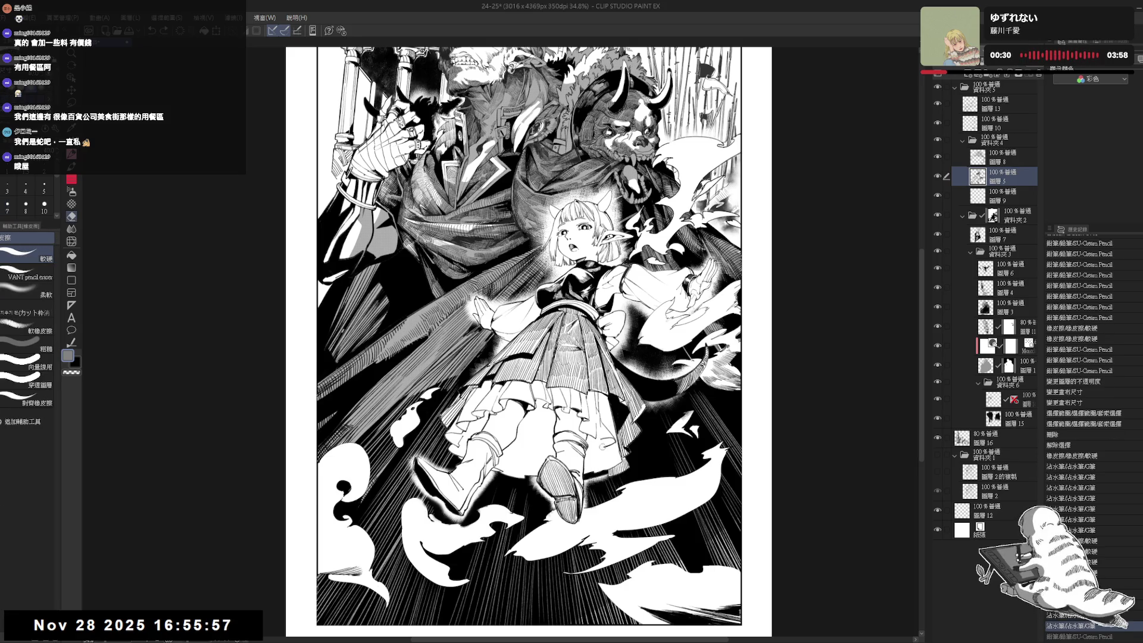
{"action": "key", "text": "p"}
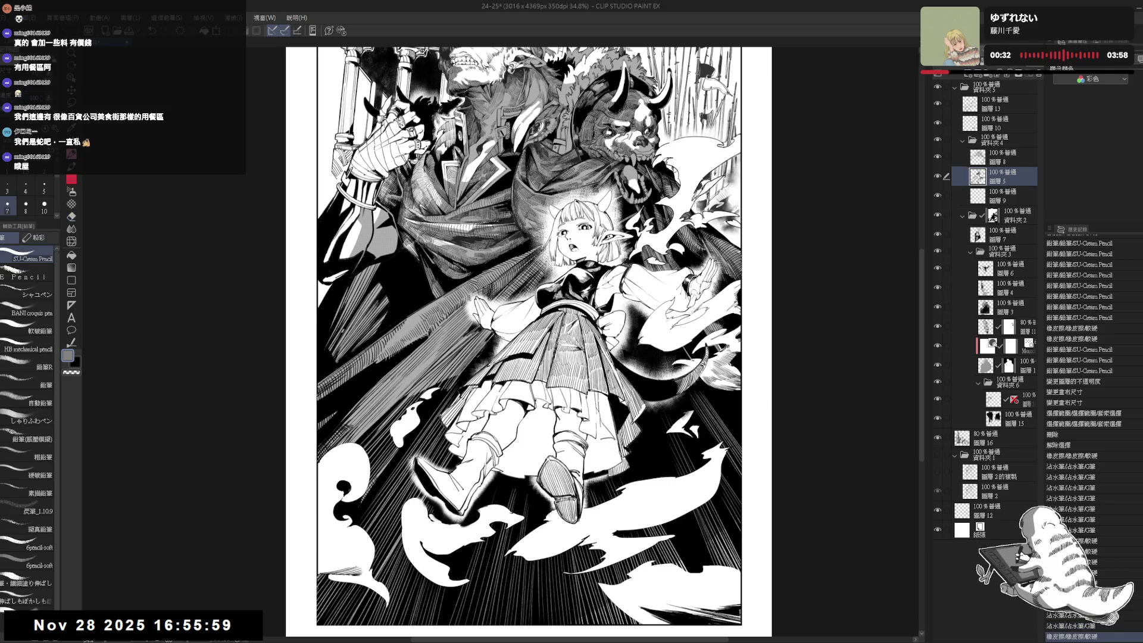
{"action": "key", "text": "bracketright"}
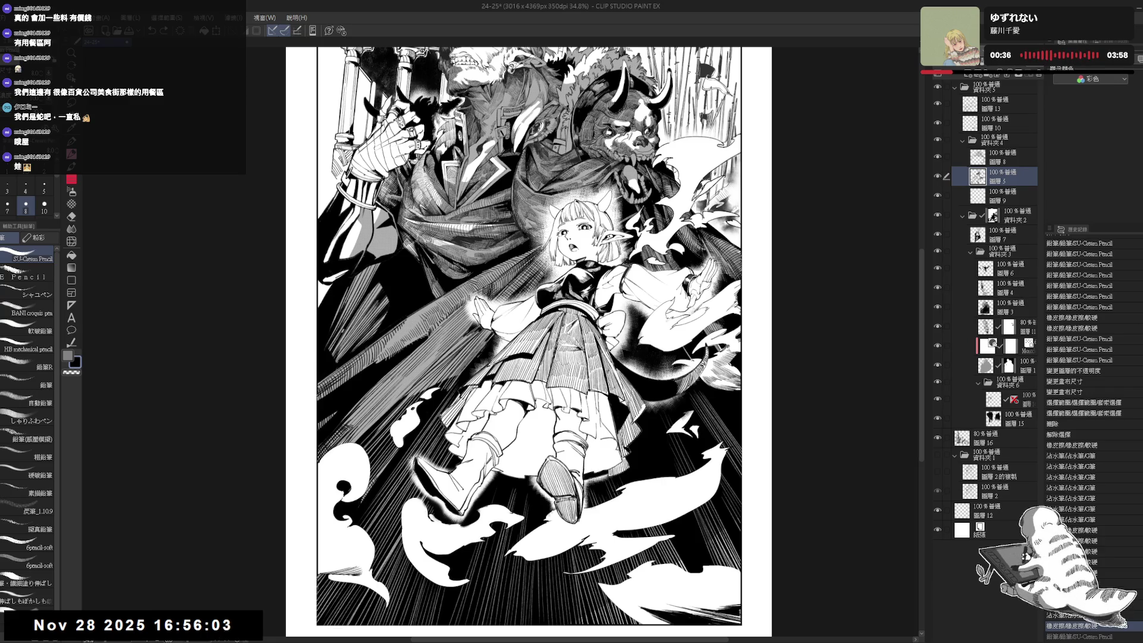
{"action": "key", "text": "ctrl+y"}
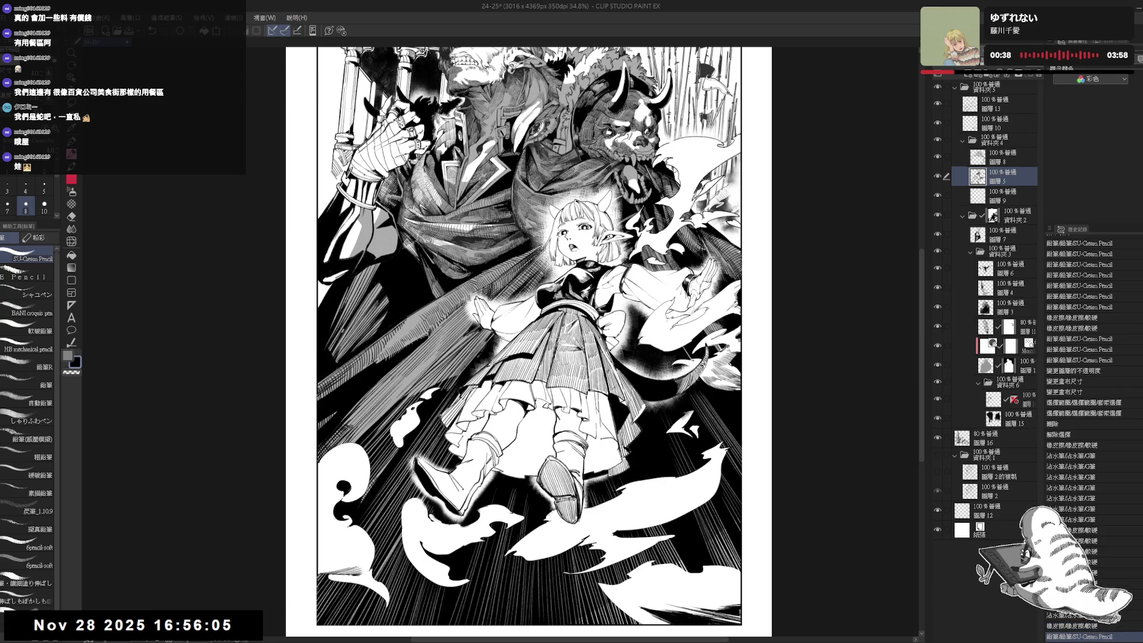
{"action": "key", "text": "ctrl+y"}
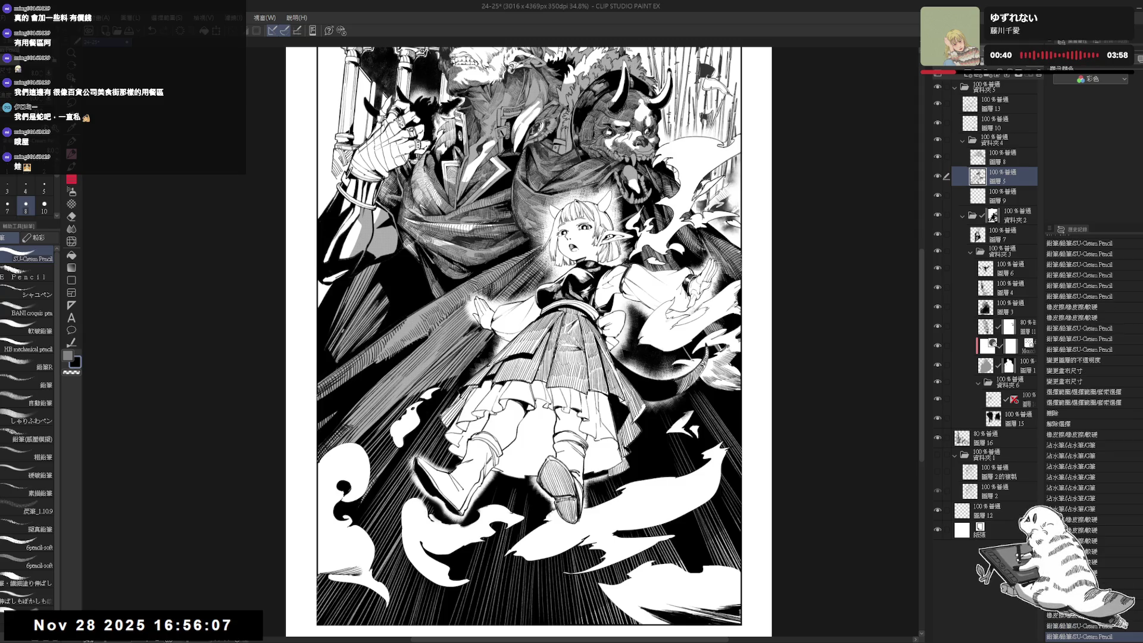
{"action": "key", "text": "ctrl+y"}
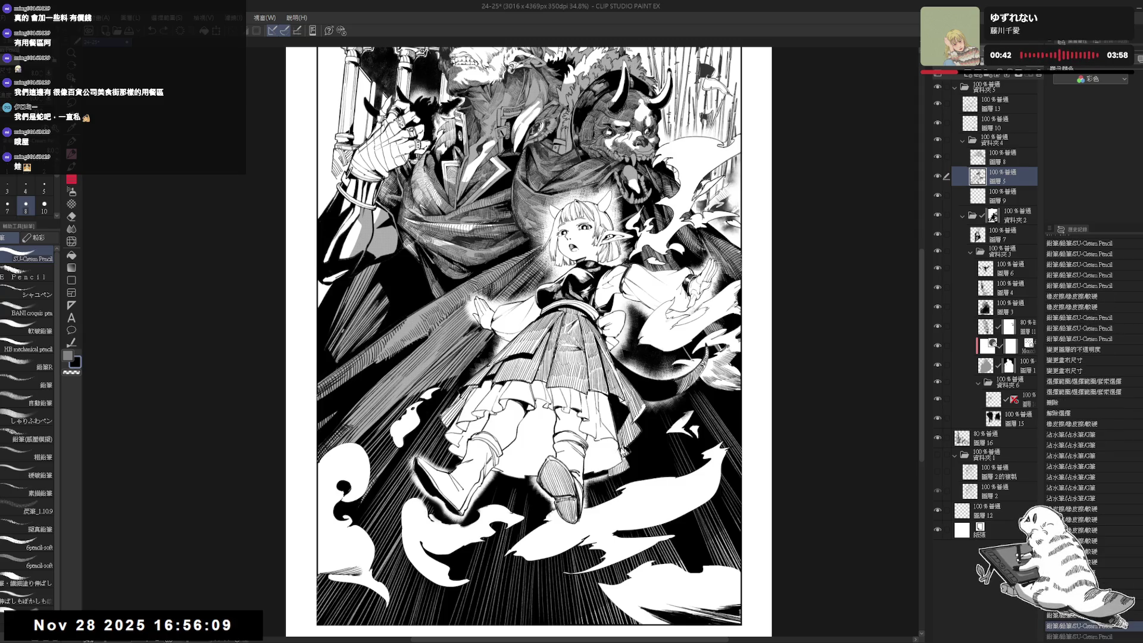
{"action": "key", "text": "ctrl+y"}
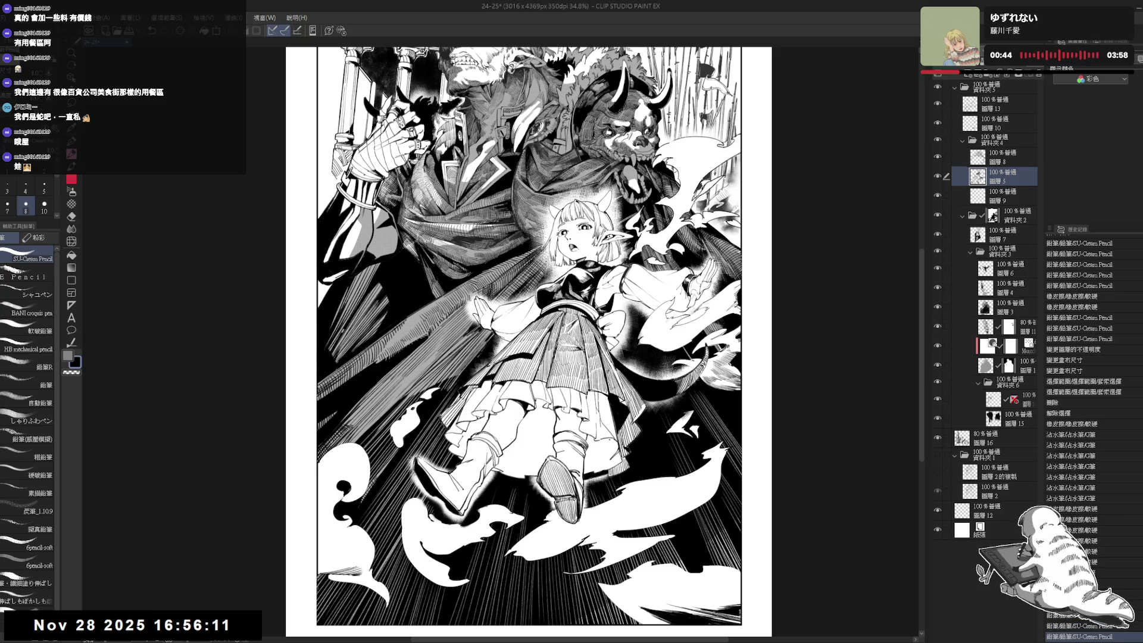
{"action": "key", "text": "ctrl+y"}
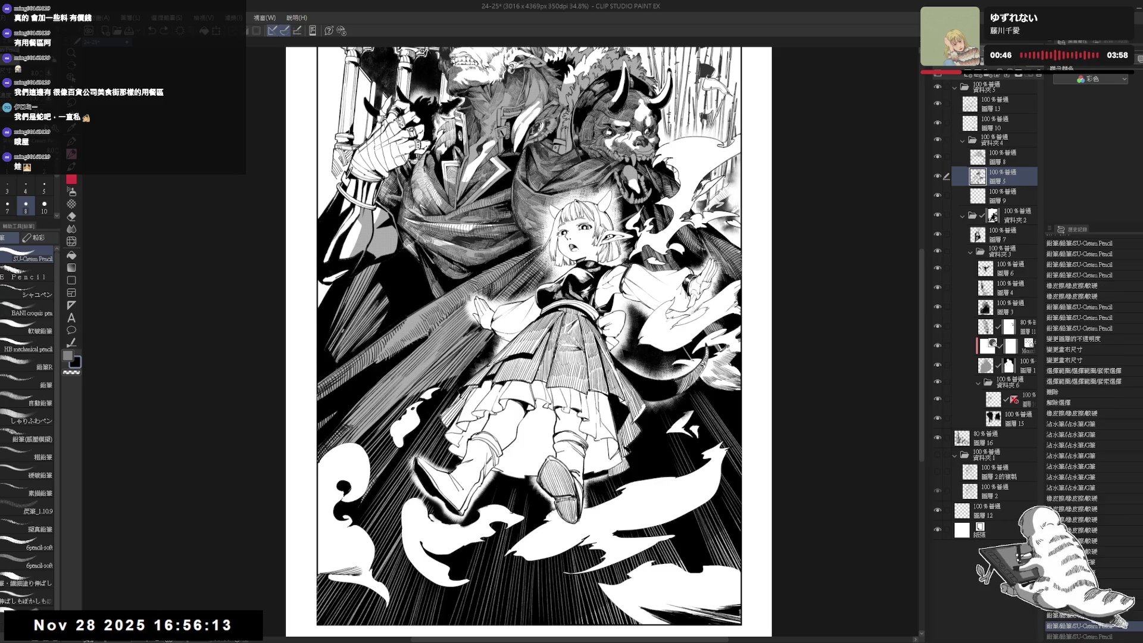
Check the drawing mirrored, erase a small bit of linework near the girl's feet, and redo a pencil stroke.
{"action": "key", "text": "h"}
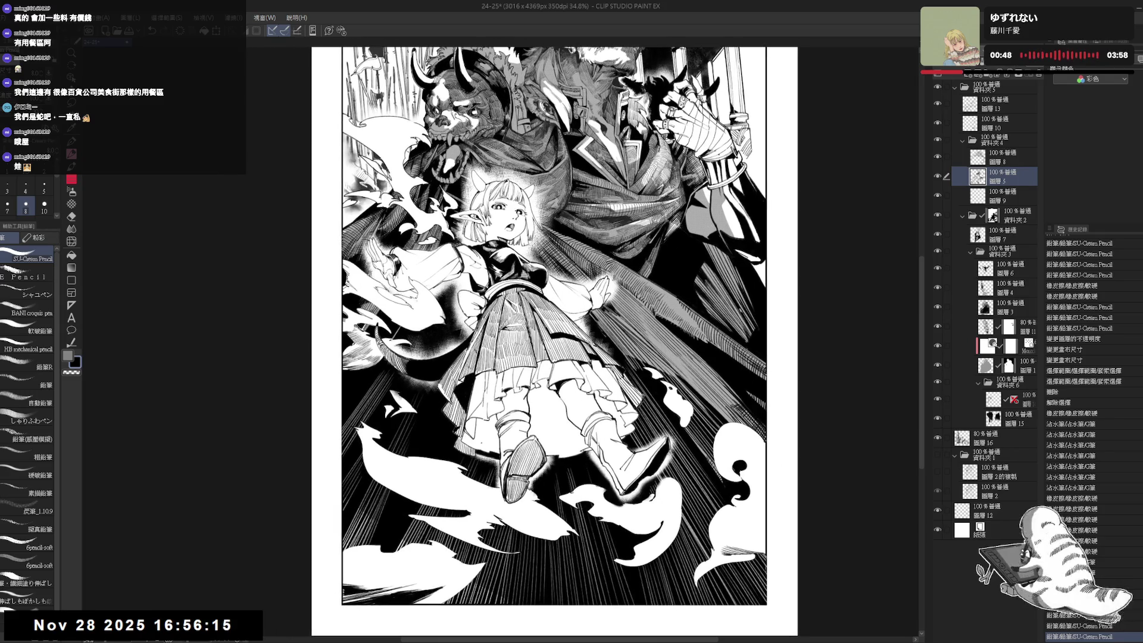
{"action": "scroll", "coordinate": [1089, 434], "scroll_direction": "down", "scroll_amount": 1}
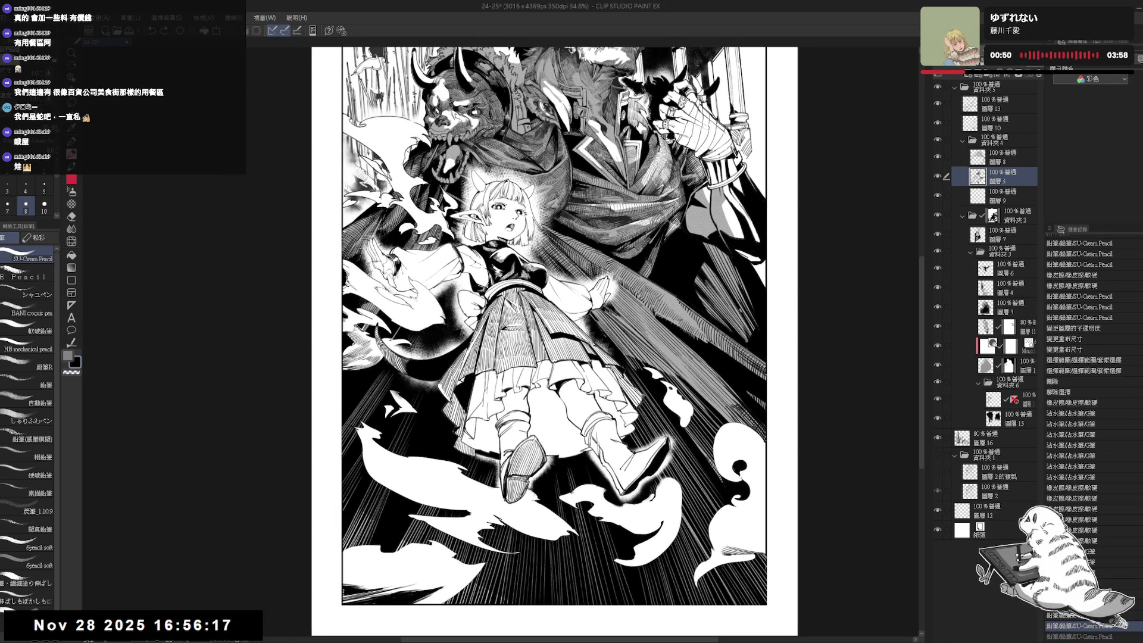
{"action": "key", "text": "h"}
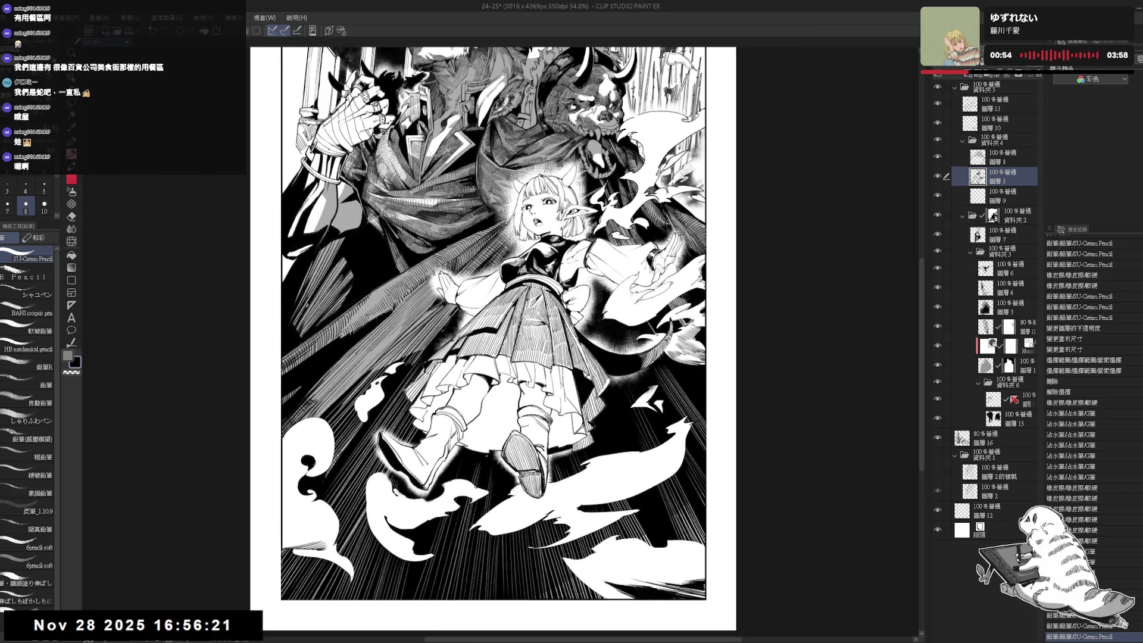
{"action": "key", "text": "e"}
{"action": "key", "text": "asciicircum"}
{"action": "key", "text": "asciicircum"}
{"action": "left_click_drag", "start_coordinate": [410, 415], "coordinate": [419, 407]}
{"action": "key", "text": "p"}
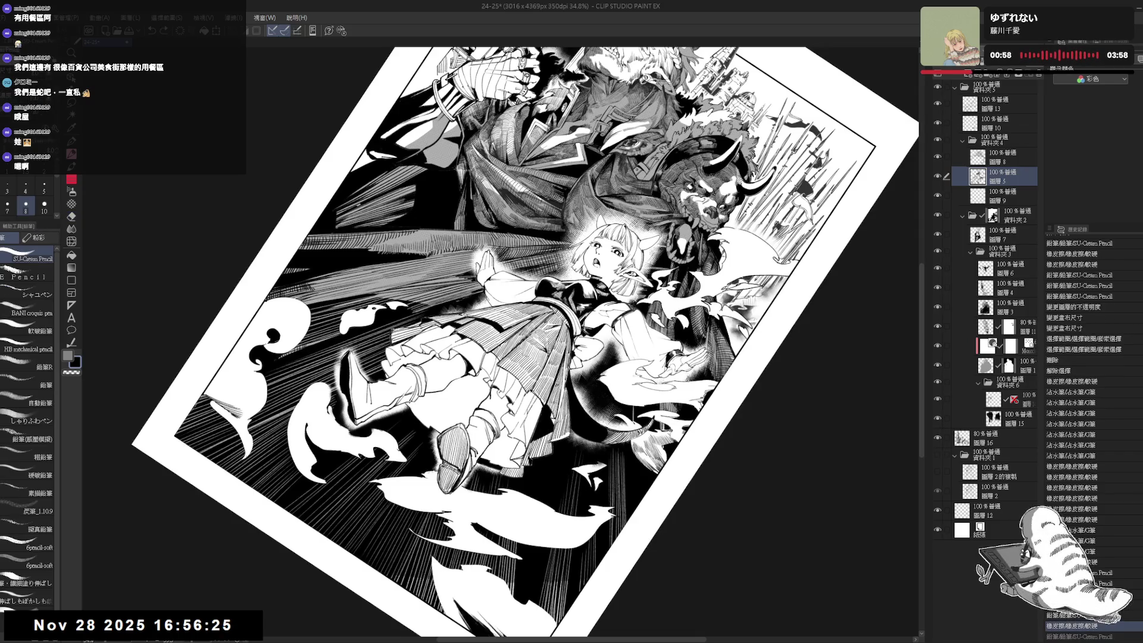
{"action": "key", "text": "ctrl+y"}
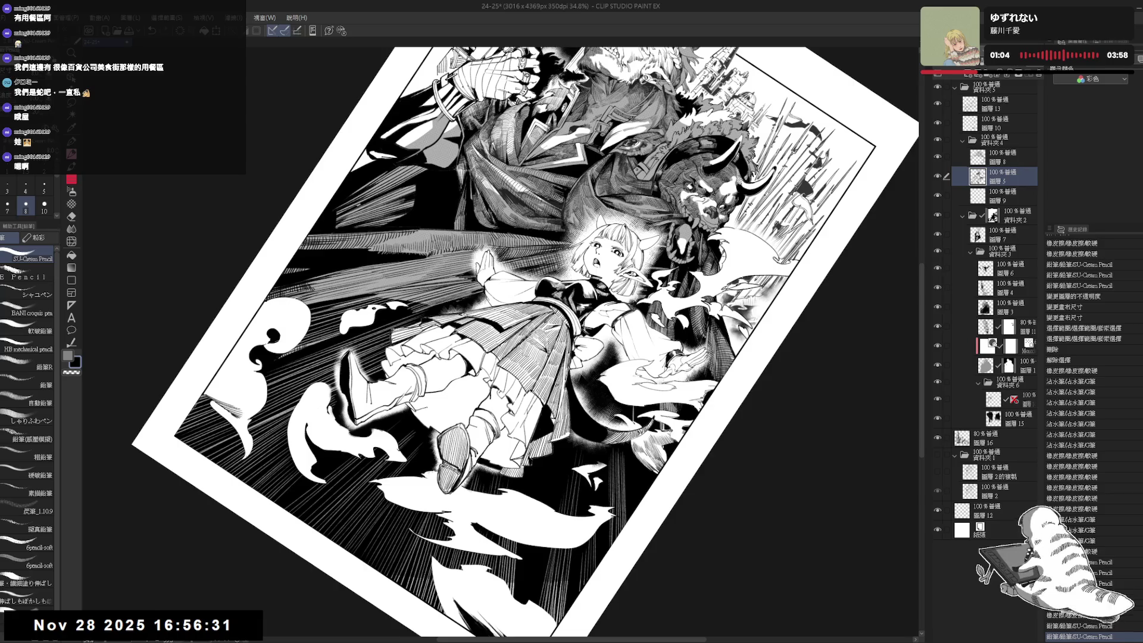
Rotate the canvas view nearly upright, straighten it, and mirror-check the drawing.
{"action": "key", "text": "r"}
{"action": "left_click_drag", "start_coordinate": [714, 477], "coordinate": [744, 357]}
{"action": "key", "text": "p"}
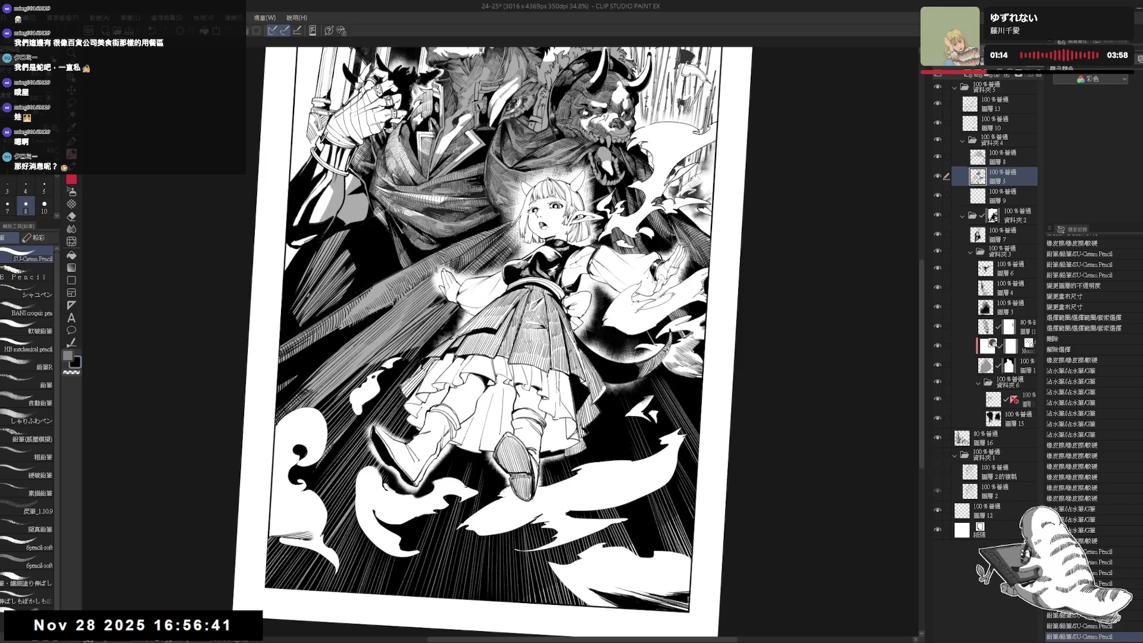
{"action": "key", "text": "ctrl+0"}
{"action": "key", "text": "e"}
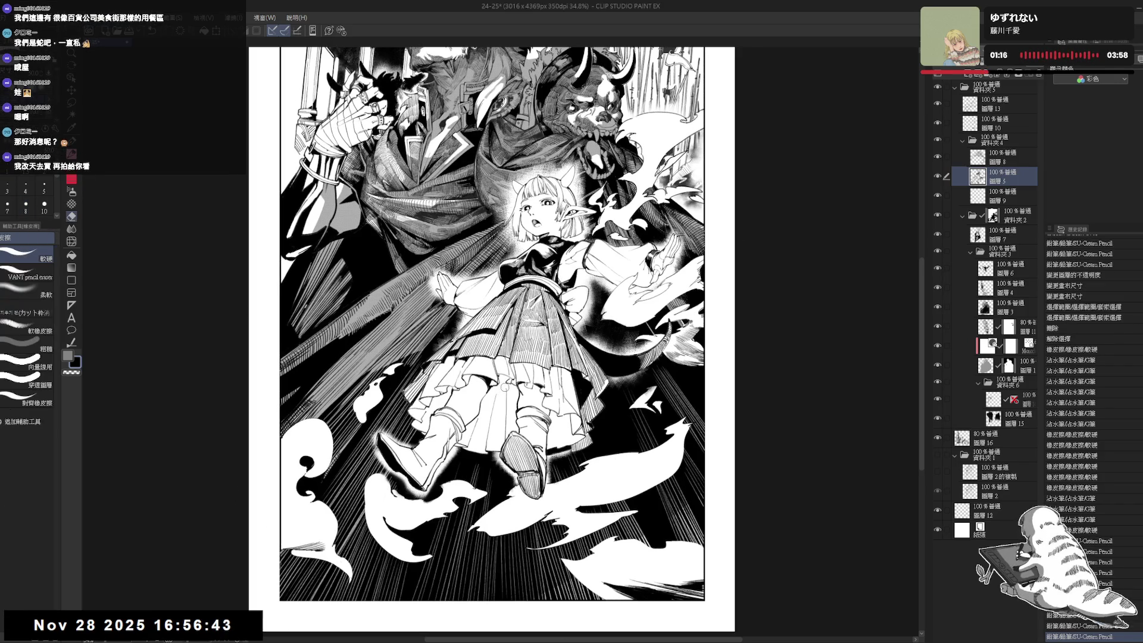
{"action": "key", "text": "p"}
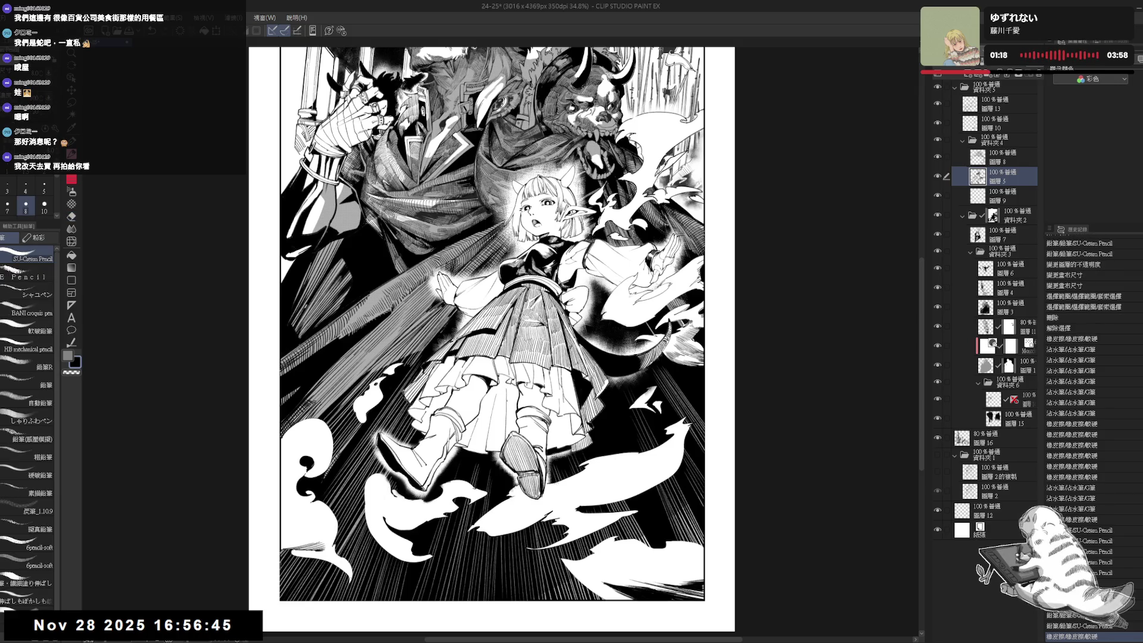
{"action": "key", "text": "h"}
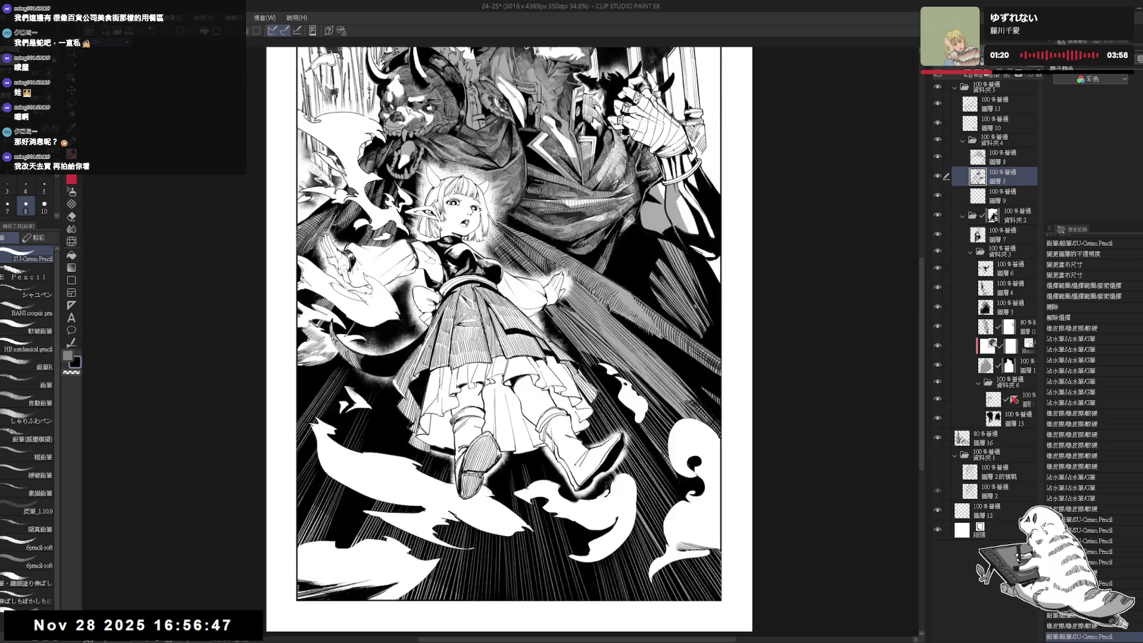
{"action": "key", "text": "h"}
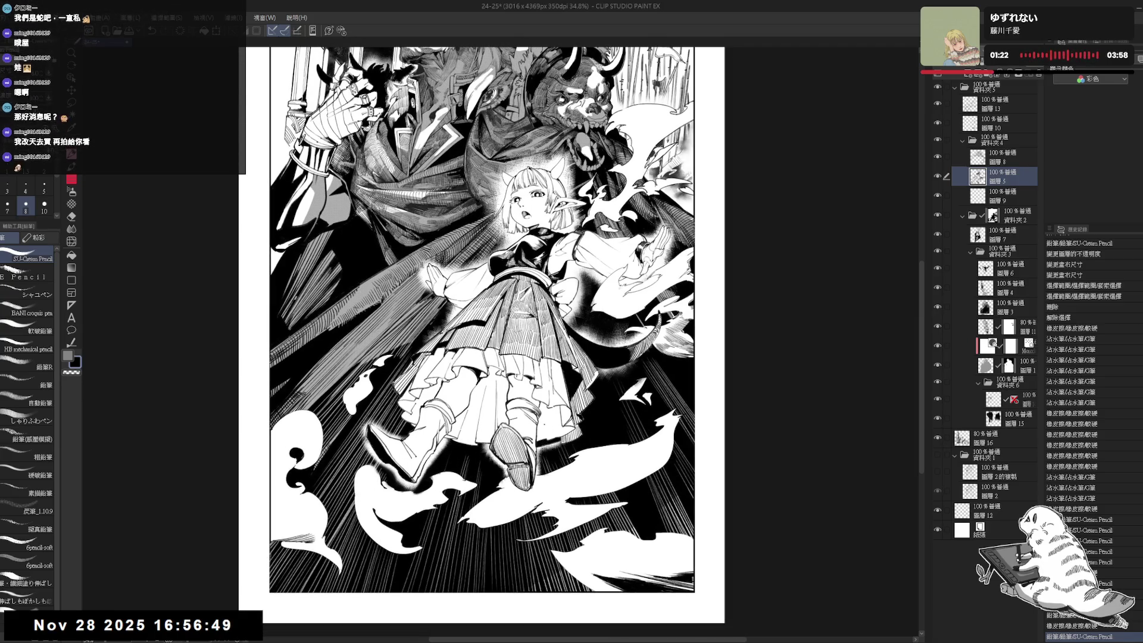
Refine short pencil strokes near the girl's boot, erasing a small spot and redoing the last stroke.
{"action": "left_click_drag", "start_coordinate": [543, 421], "coordinate": [544, 441]}
{"action": "key", "text": "ctrl+z"}
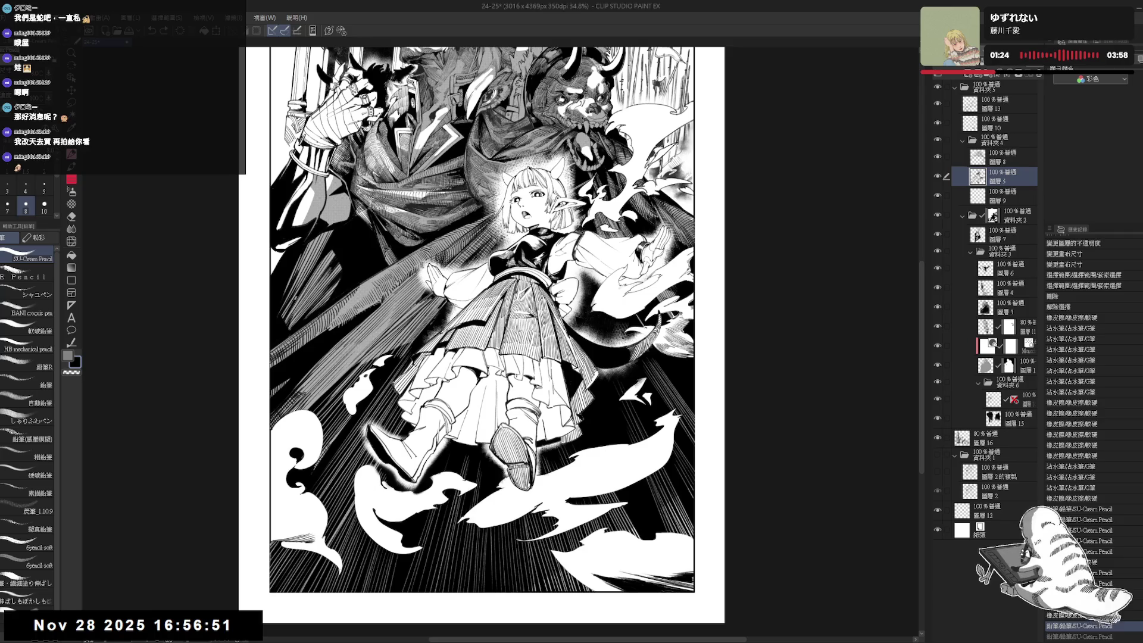
{"action": "key", "text": "h"}
{"action": "key", "text": "h"}
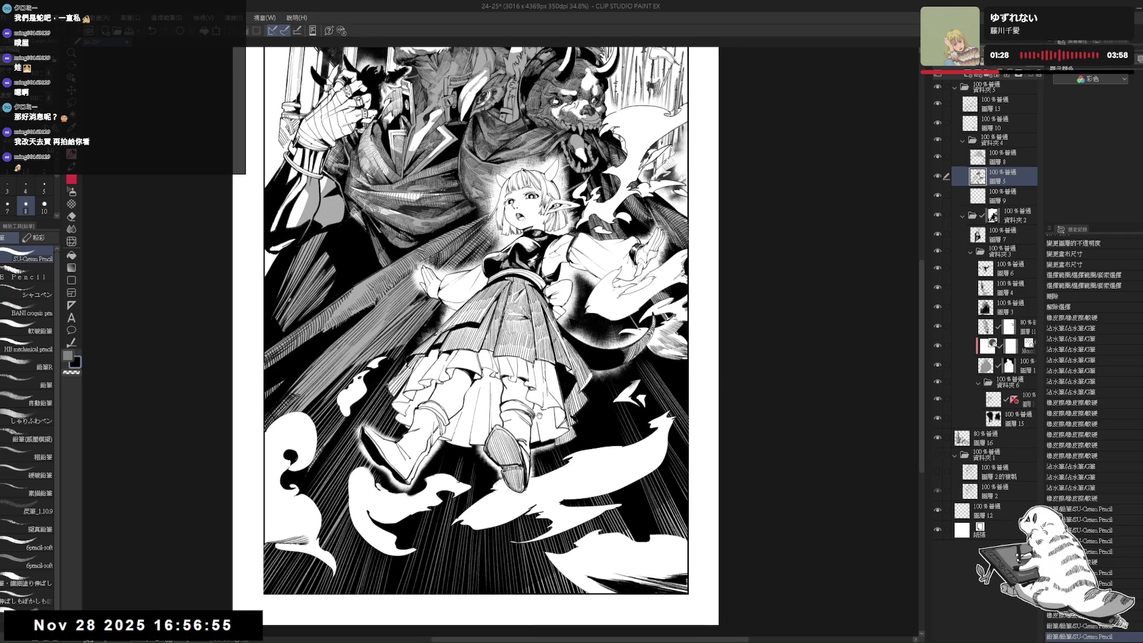
{"action": "left_click_drag", "start_coordinate": [544, 423], "coordinate": [544, 441]}
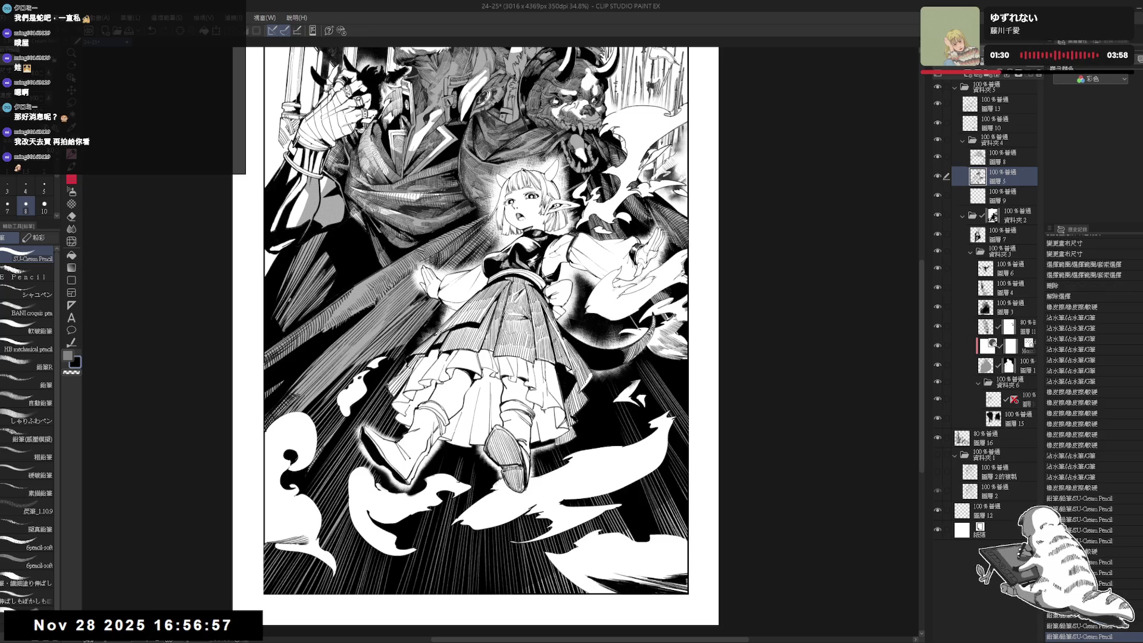
{"action": "key", "text": "ctrl+z"}
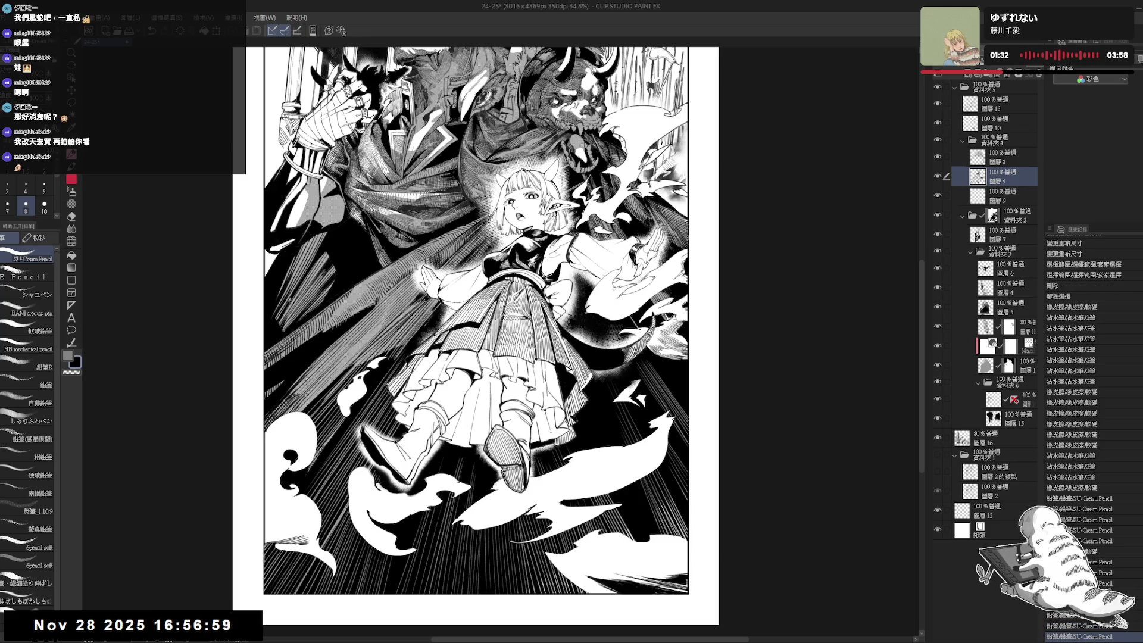
{"action": "key", "text": "ctrl+y"}
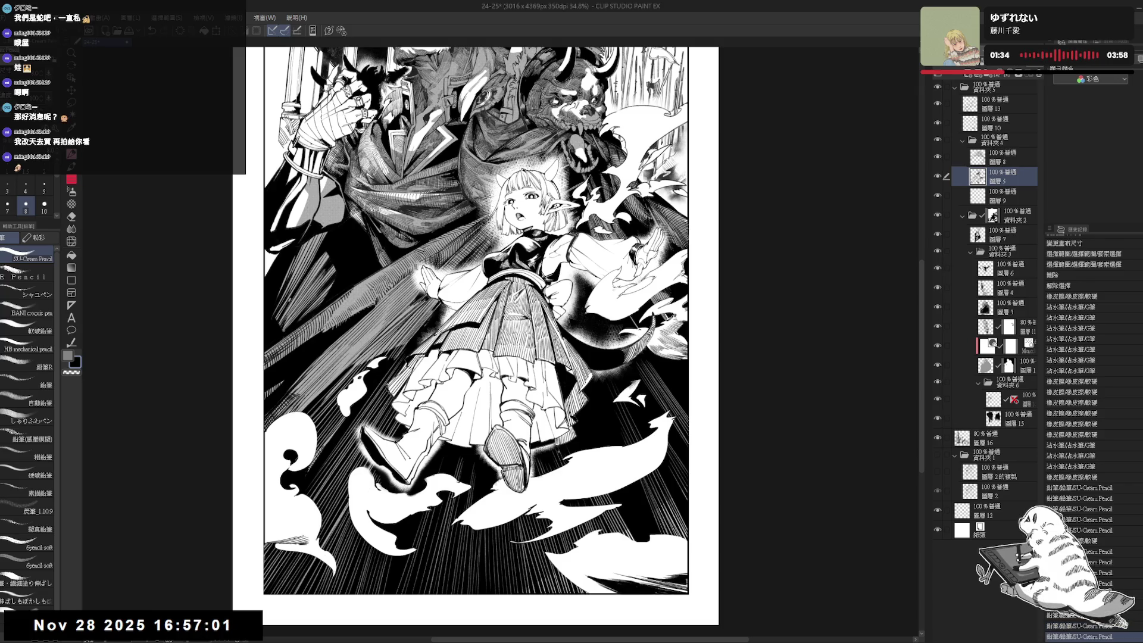
{"action": "key", "text": "h"}
{"action": "key", "text": "h"}
{"action": "left_click_drag", "start_coordinate": [536, 431], "coordinate": [539, 441]}
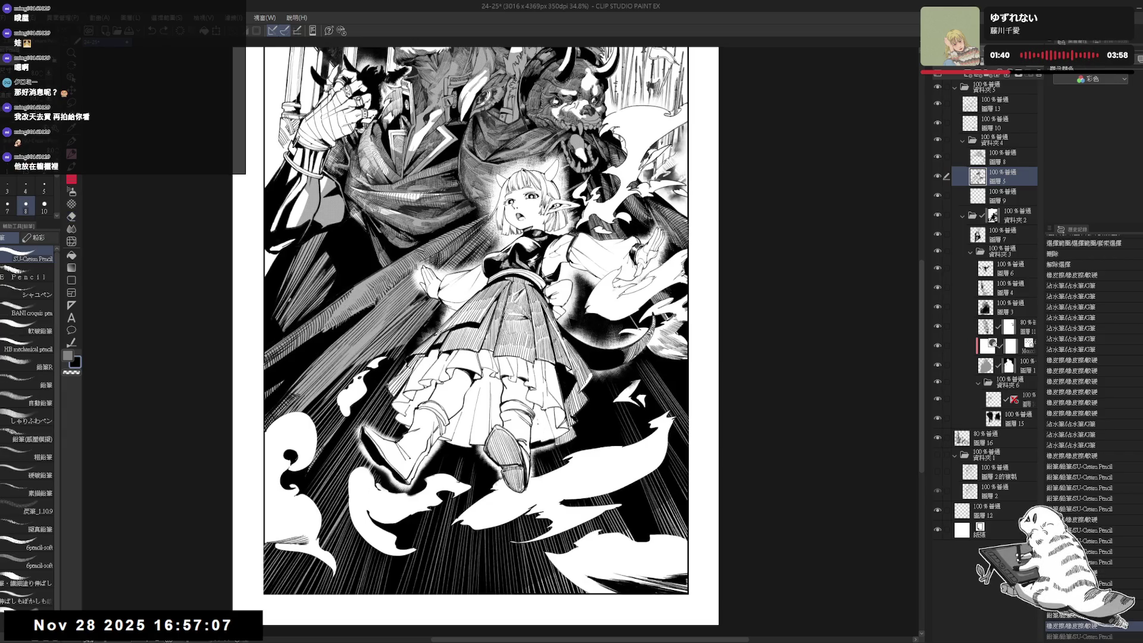
{"action": "key", "text": "ctrl+y"}
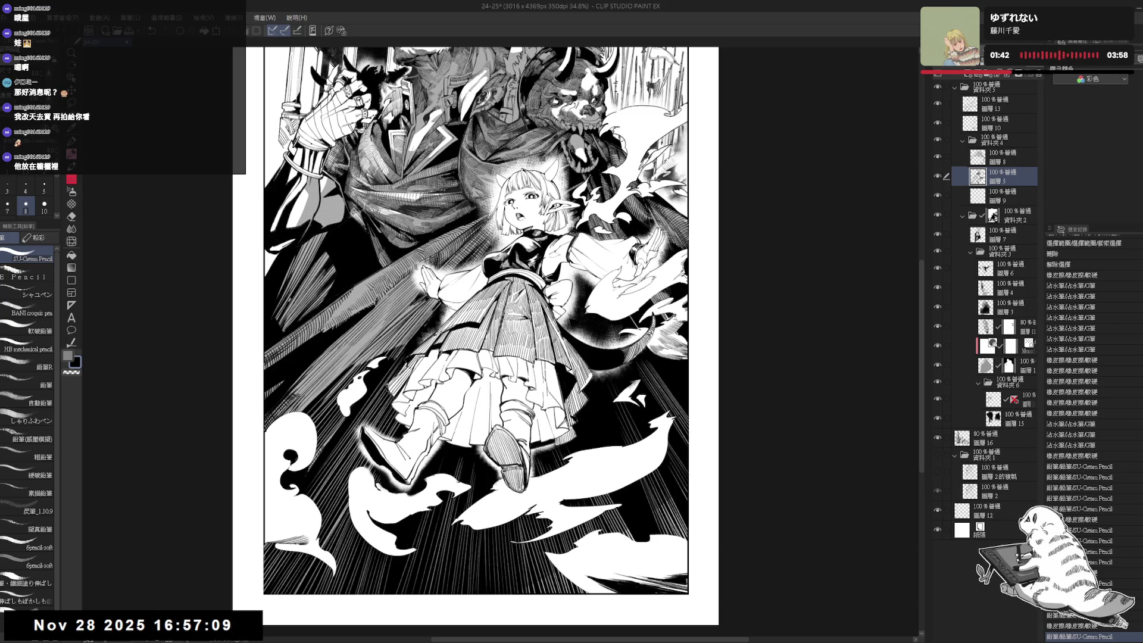
{"action": "left_click_drag", "start_coordinate": [589, 334], "coordinate": [585, 332]}
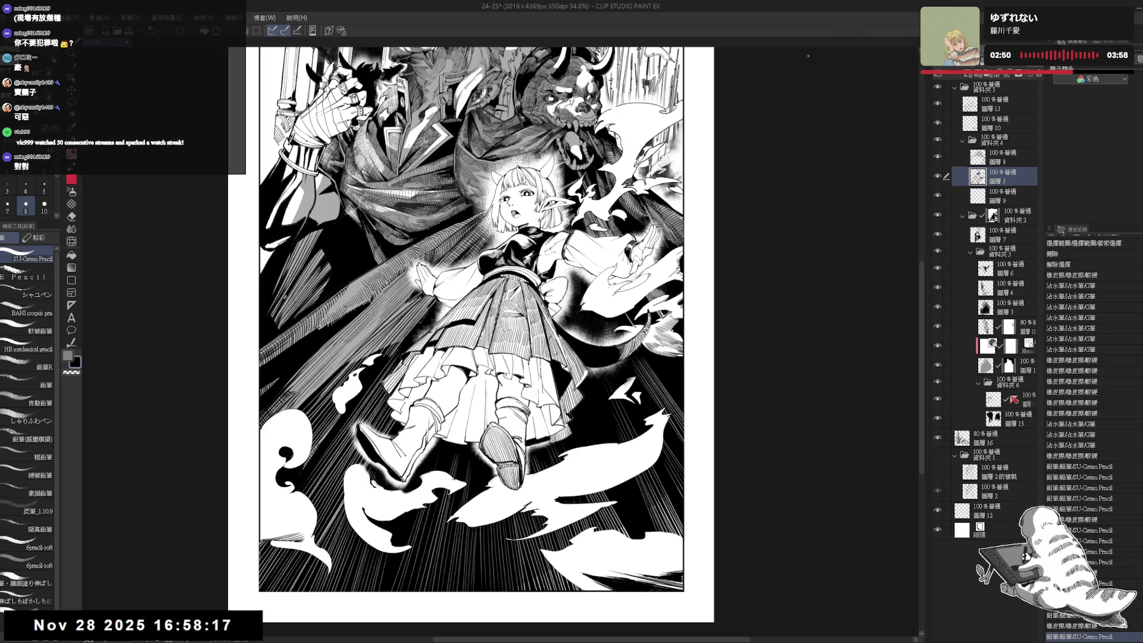
Zoom in on the warrior's face, tilting and then resetting the canvas view to inspect it.
{"action": "key", "text": "ctrl+minus"}
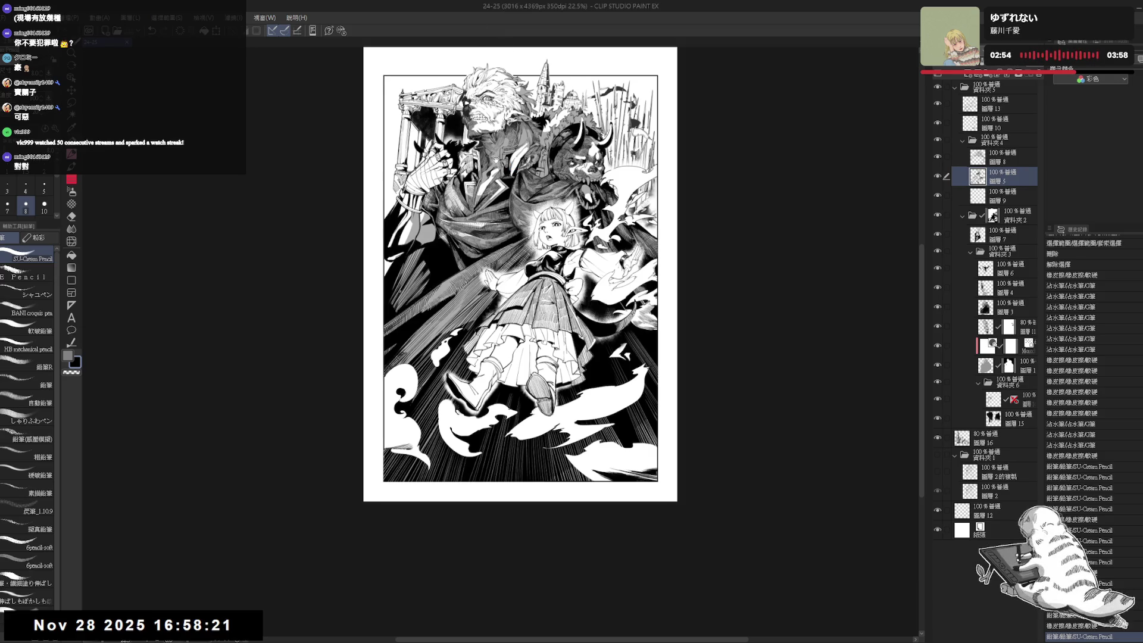
{"action": "scroll", "coordinate": [459, 179], "scroll_direction": "up", "scroll_amount": 4}
{"action": "key", "text": "h"}
{"action": "key", "text": "h"}
{"action": "scroll", "coordinate": [522, 238], "scroll_direction": "up", "scroll_amount": 2}
{"action": "scroll", "coordinate": [536, 357], "scroll_direction": "up", "scroll_amount": 1}
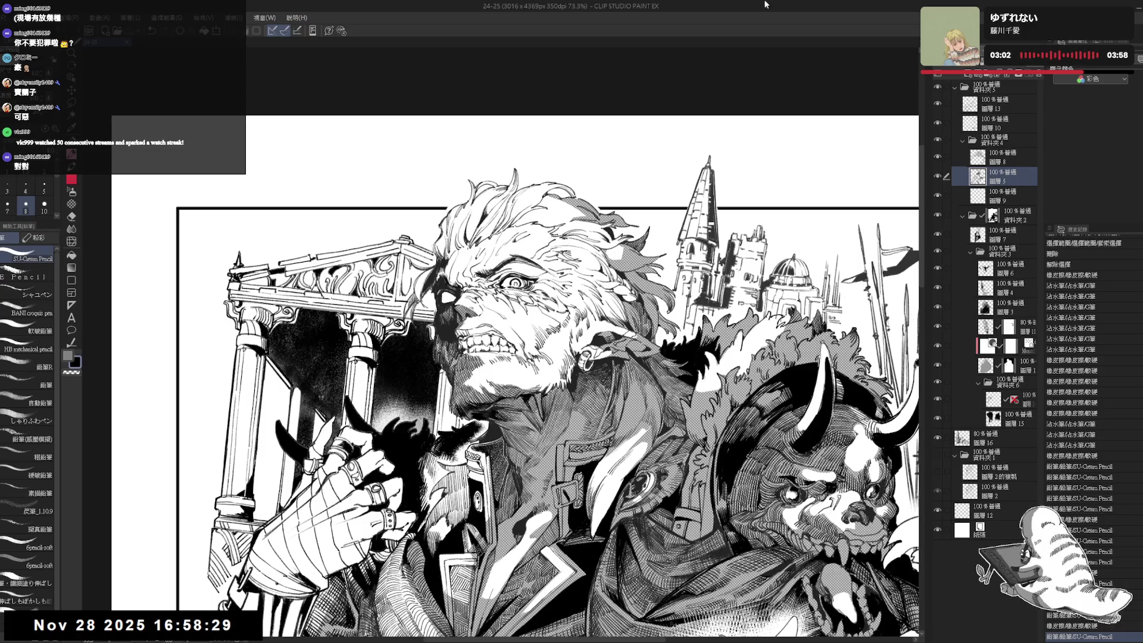
{"action": "key", "text": "r"}
{"action": "left_click_drag", "start_coordinate": [932, 158], "coordinate": [946, 186]}
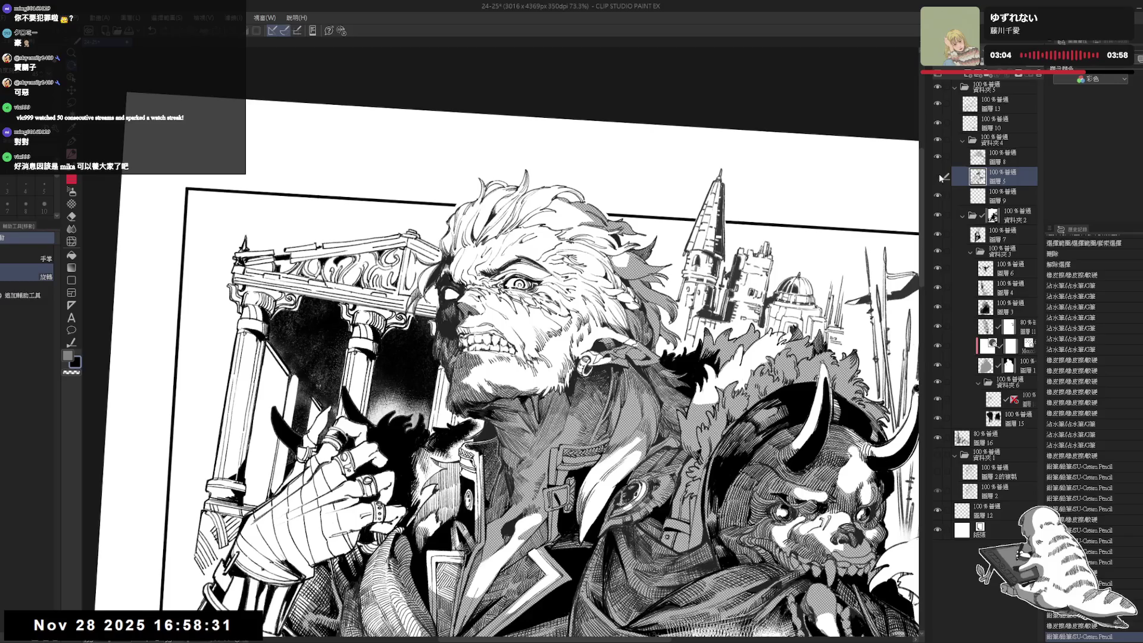
{"action": "key", "text": "ctrl+alt+0"}
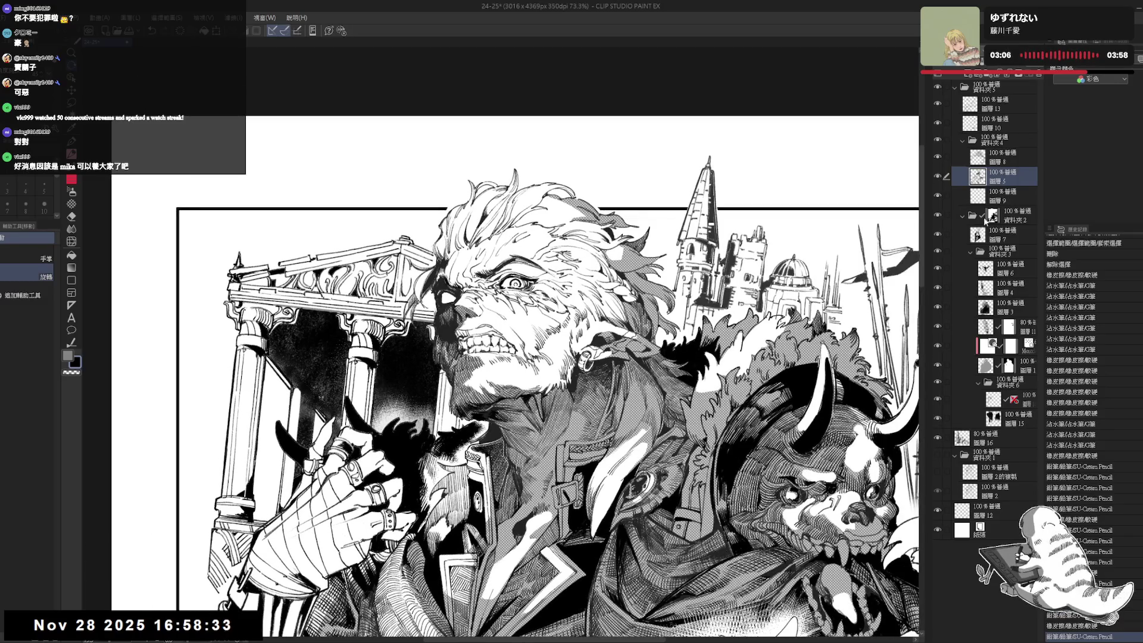
{"action": "left_click_drag", "start_coordinate": [768, 304], "coordinate": [751, 299]}
Make 圖層3 the active layer, straighten the view, and save the illustration with the whole page visible.
{"action": "left_click", "coordinate": [1006, 307]}
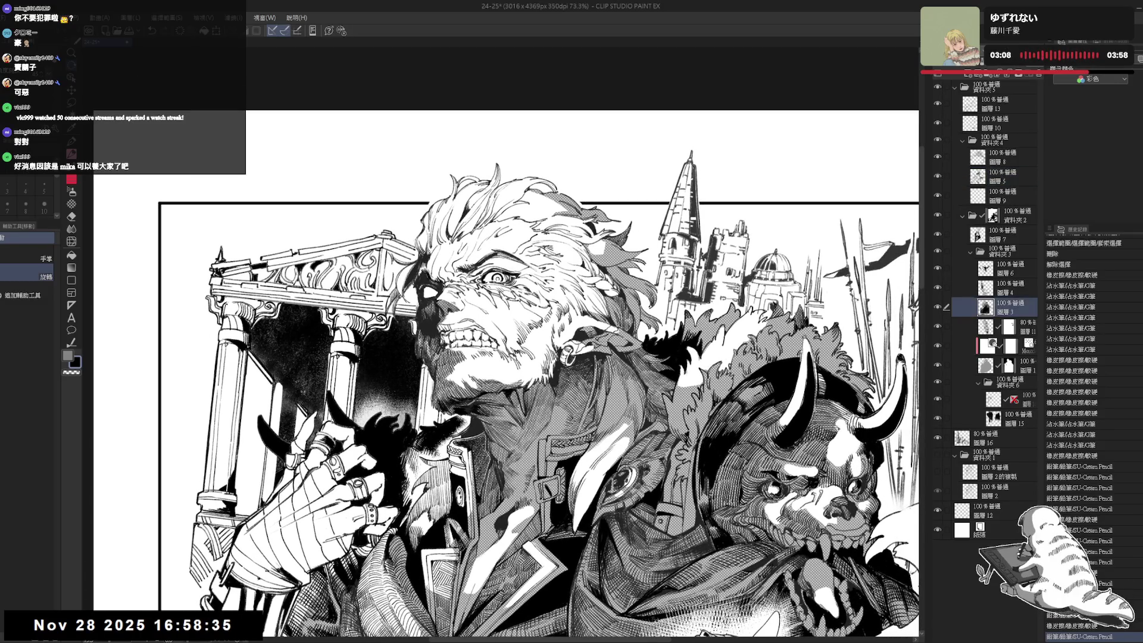
{"action": "left_click_drag", "start_coordinate": [655, 179], "coordinate": [732, 310]}
{"action": "key", "text": "p"}
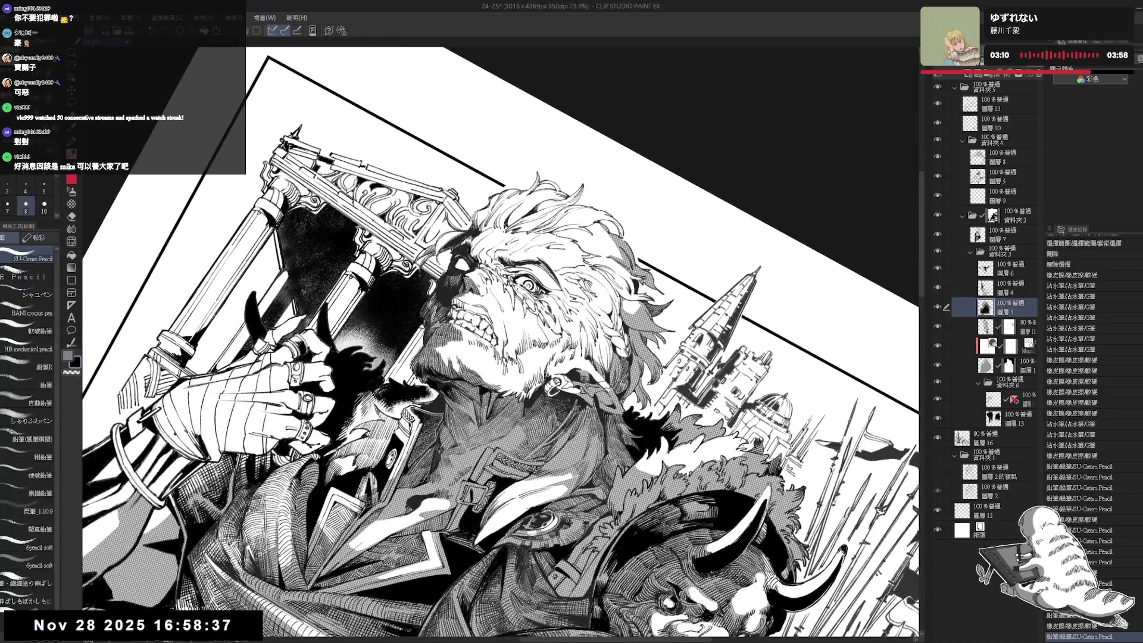
{"action": "key", "text": "ctrl+alt+0"}
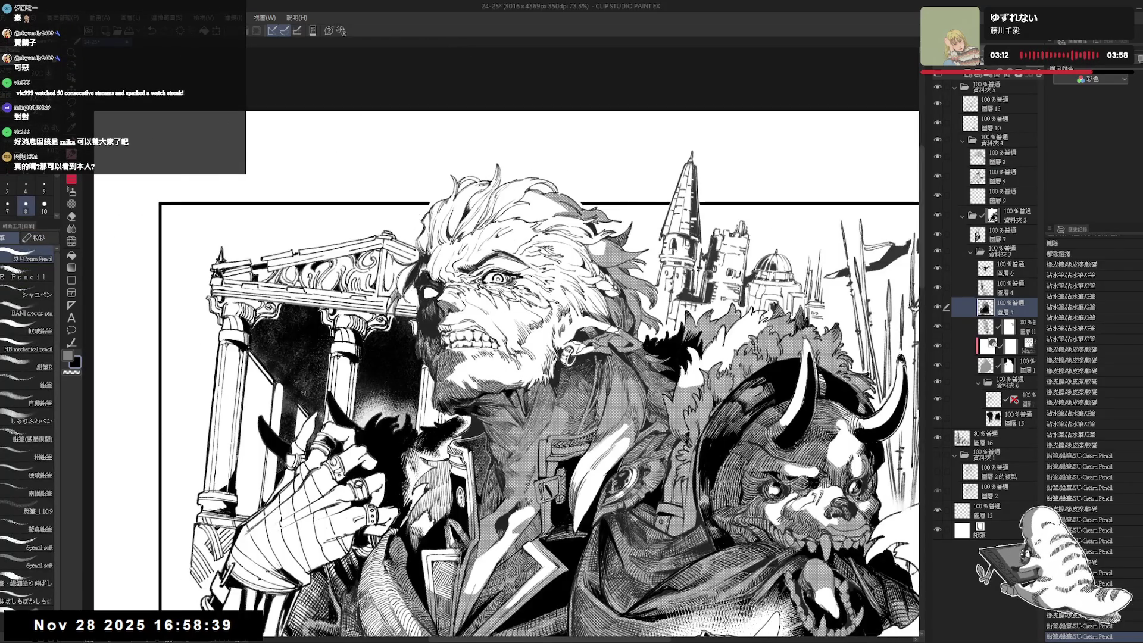
{"action": "scroll", "coordinate": [509, 375], "scroll_direction": "down", "scroll_amount": 5}
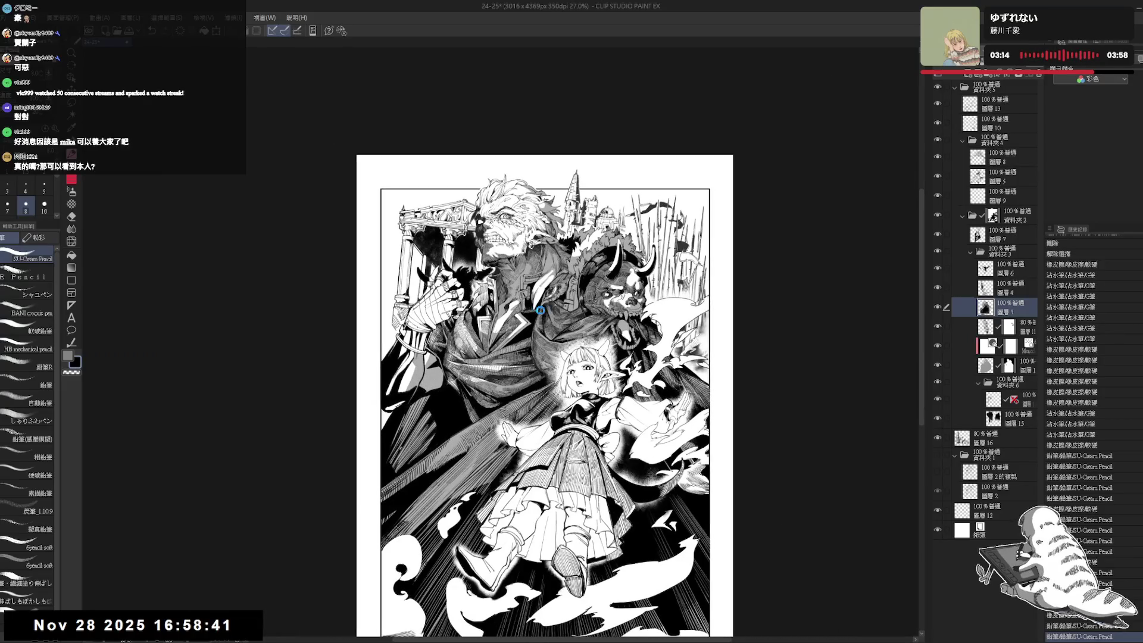
{"action": "key", "text": "ctrl+s"}
{"action": "left_click_drag", "start_coordinate": [538, 314], "coordinate": [539, 237]}
{"action": "scroll", "coordinate": [551, 335], "scroll_direction": "down", "scroll_amount": 1}
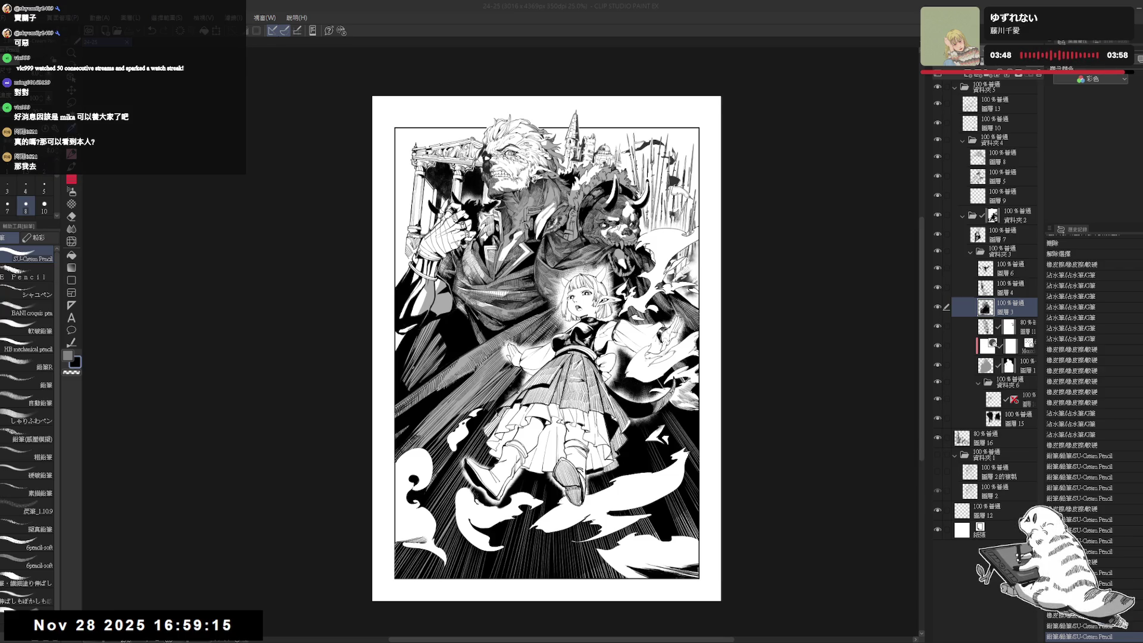
Add a new layer above 圖層 13 and start a text box at the page bottom.
{"action": "left_click", "coordinate": [991, 109]}
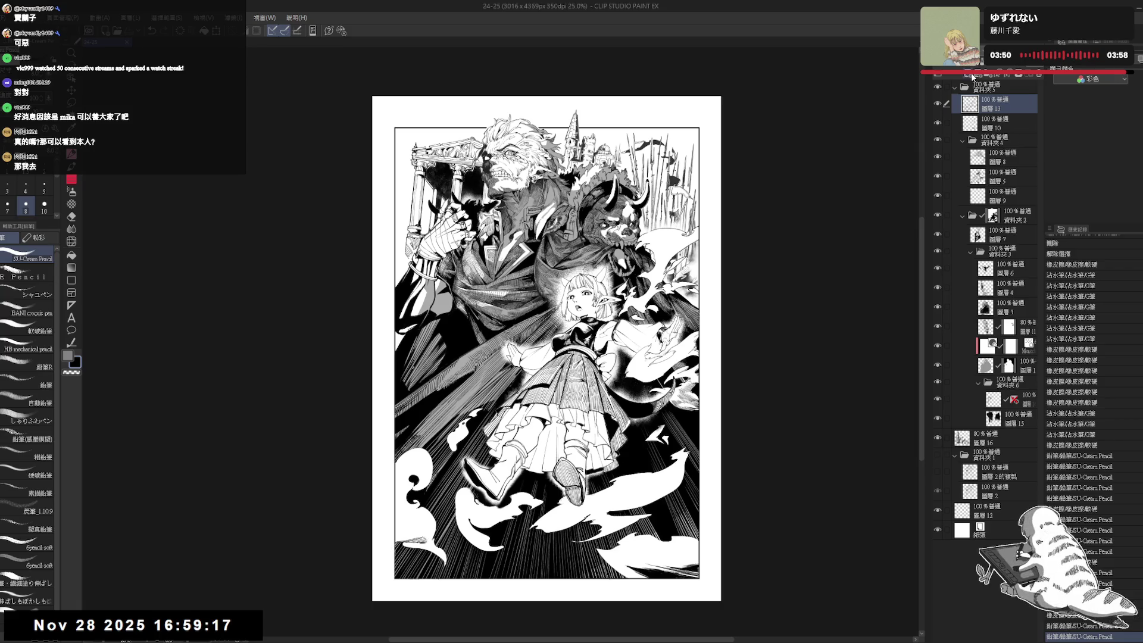
{"action": "left_click", "coordinate": [978, 77]}
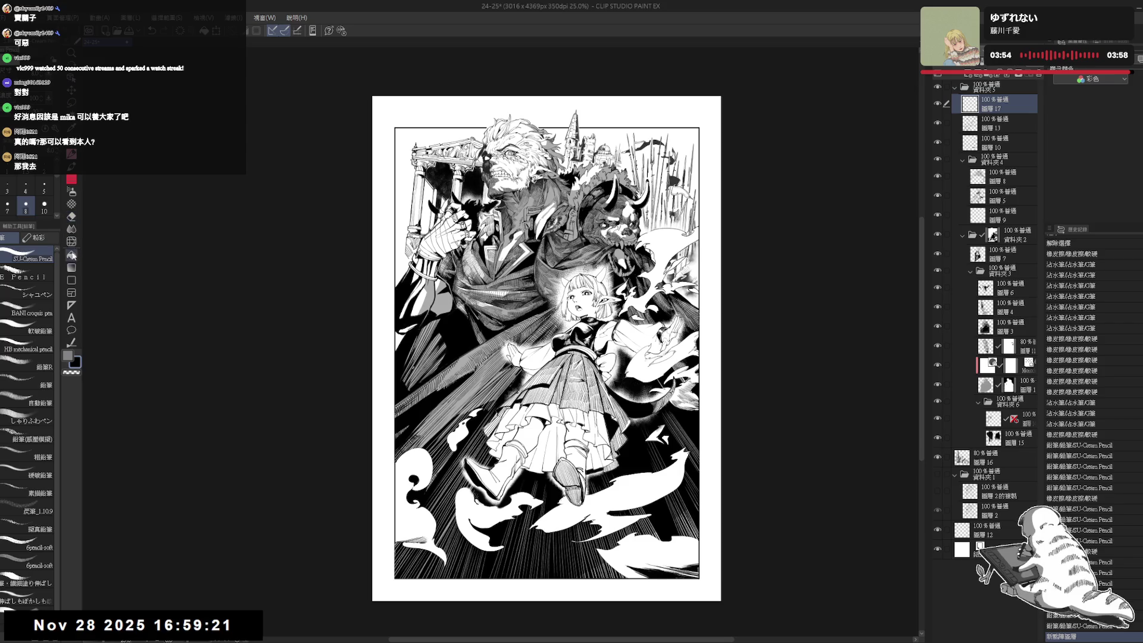
{"action": "left_click", "coordinate": [71, 318]}
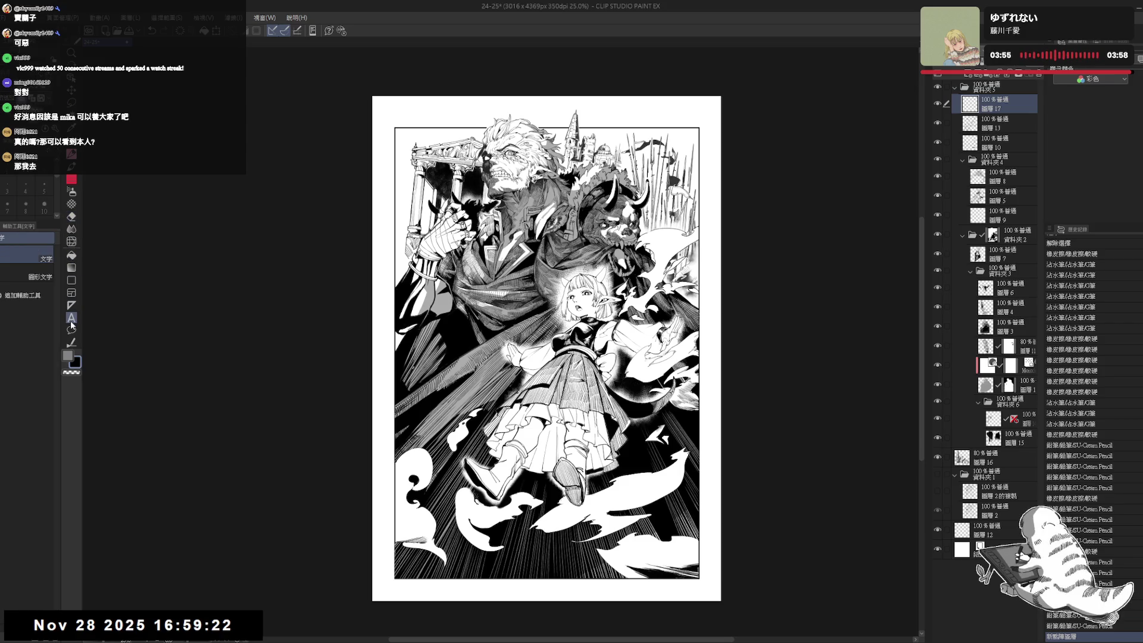
{"action": "left_click", "coordinate": [448, 594]}
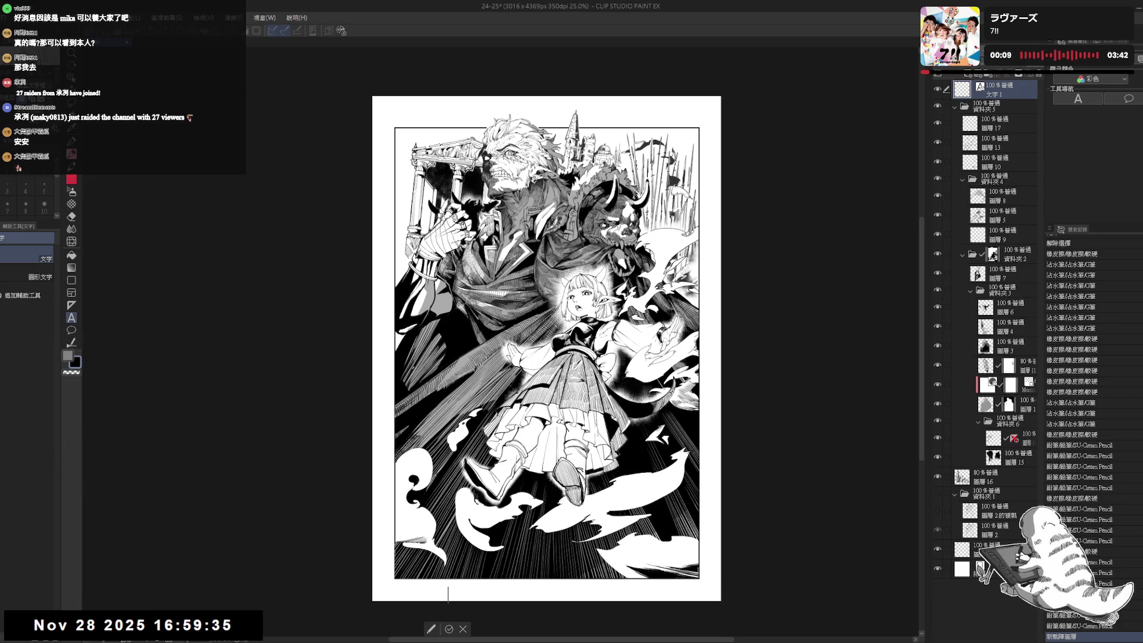
Type 'Day24 ROWDY', correcting the capitalization and the ROWDAY misspelling.
{"action": "type", "text": "DAY"}
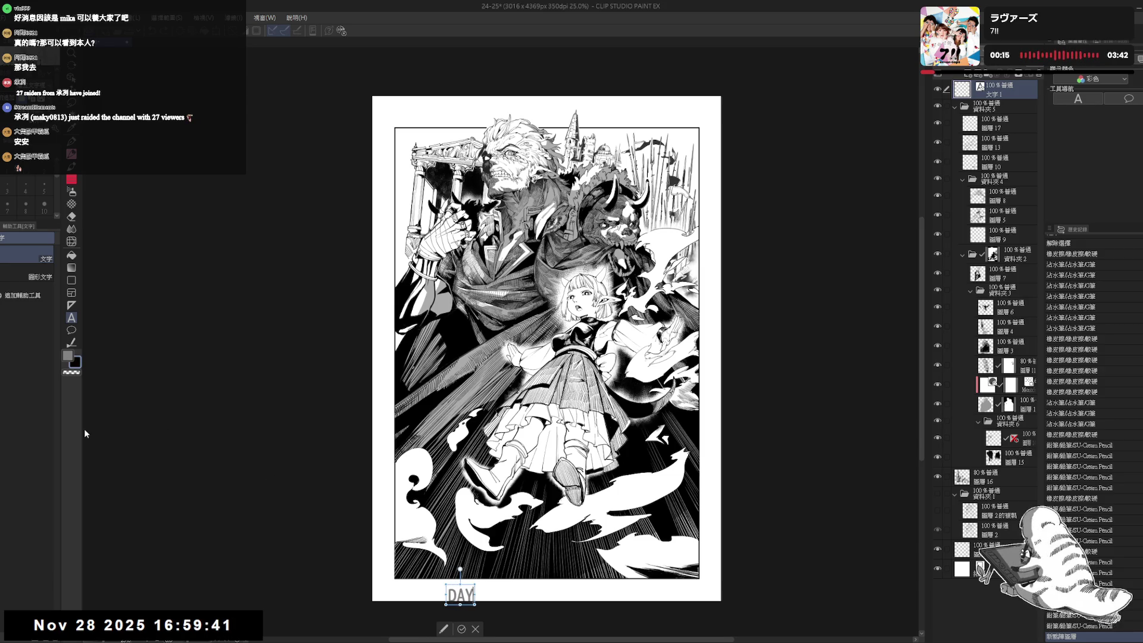
{"action": "key", "text": "BackSpace"}
{"action": "key", "text": "BackSpace"}
{"action": "key", "text": "BackSpace"}
{"action": "key", "text": "ctrl+z"}
{"action": "key", "text": "ctrl+z"}
{"action": "key", "text": "ctrl+z"}
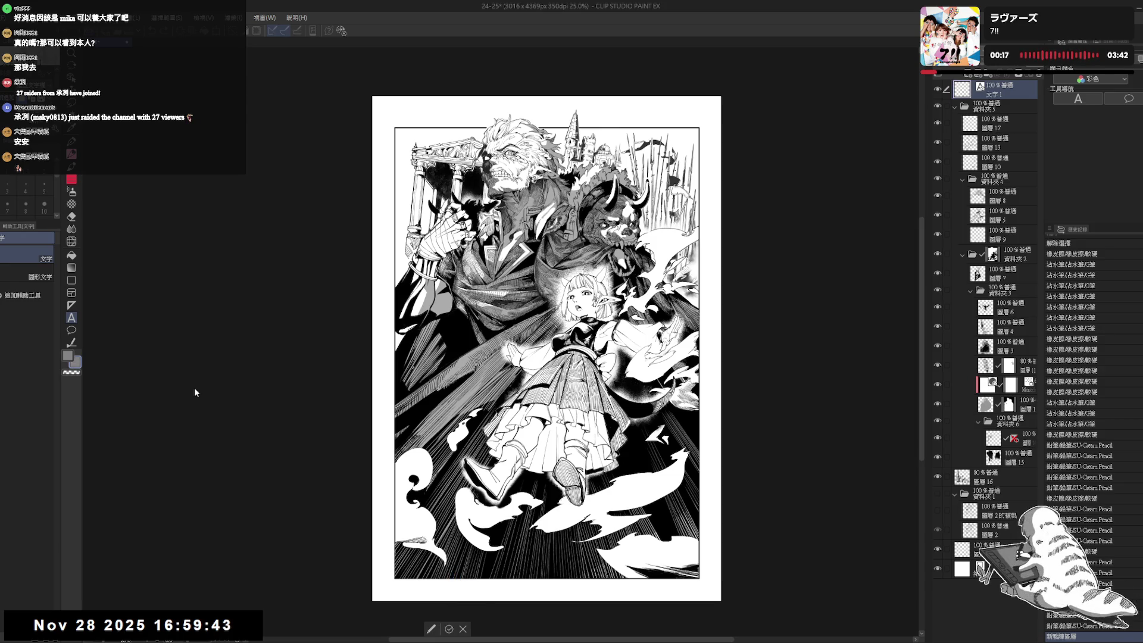
{"action": "key", "text": "BackSpace"}
{"action": "key", "text": "BackSpace"}
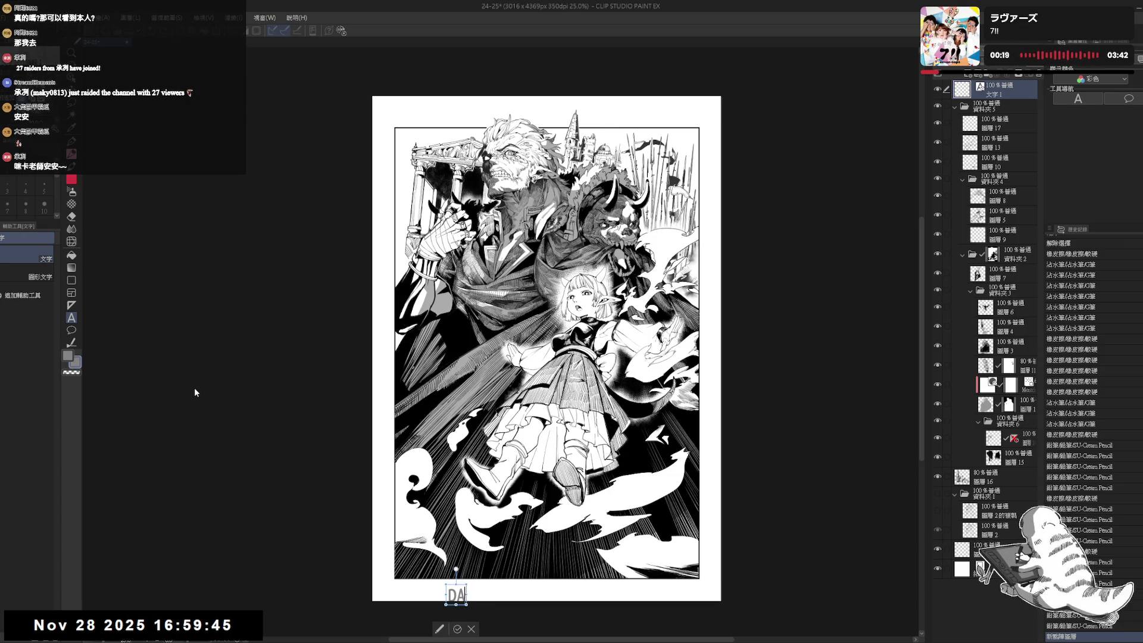
{"action": "type", "text": "ay2"}
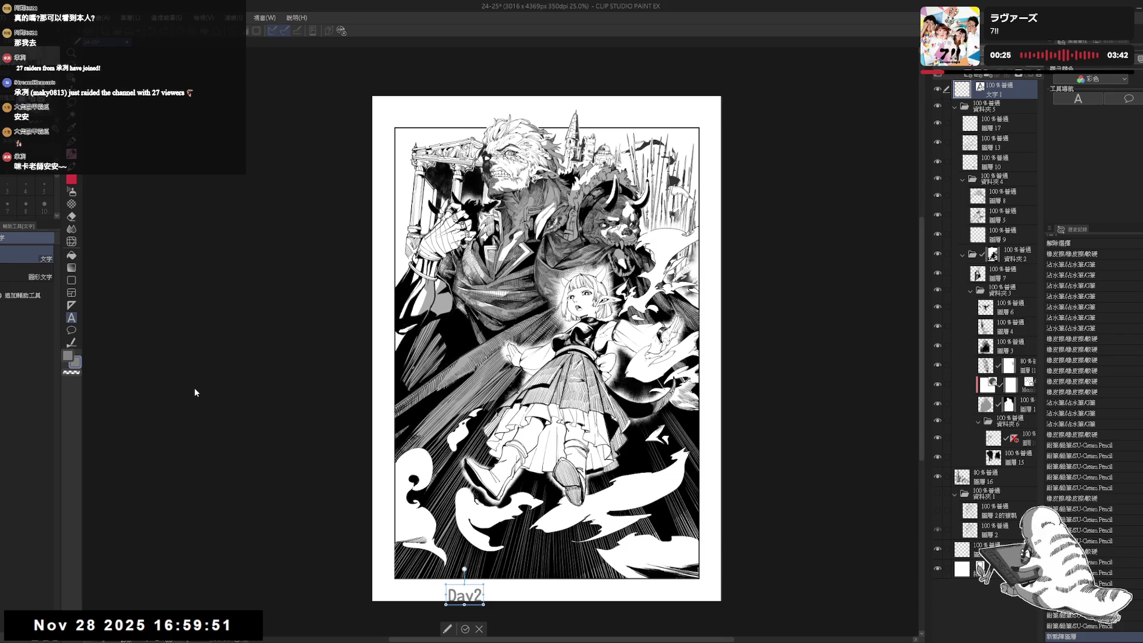
{"action": "type", "text": "4"}
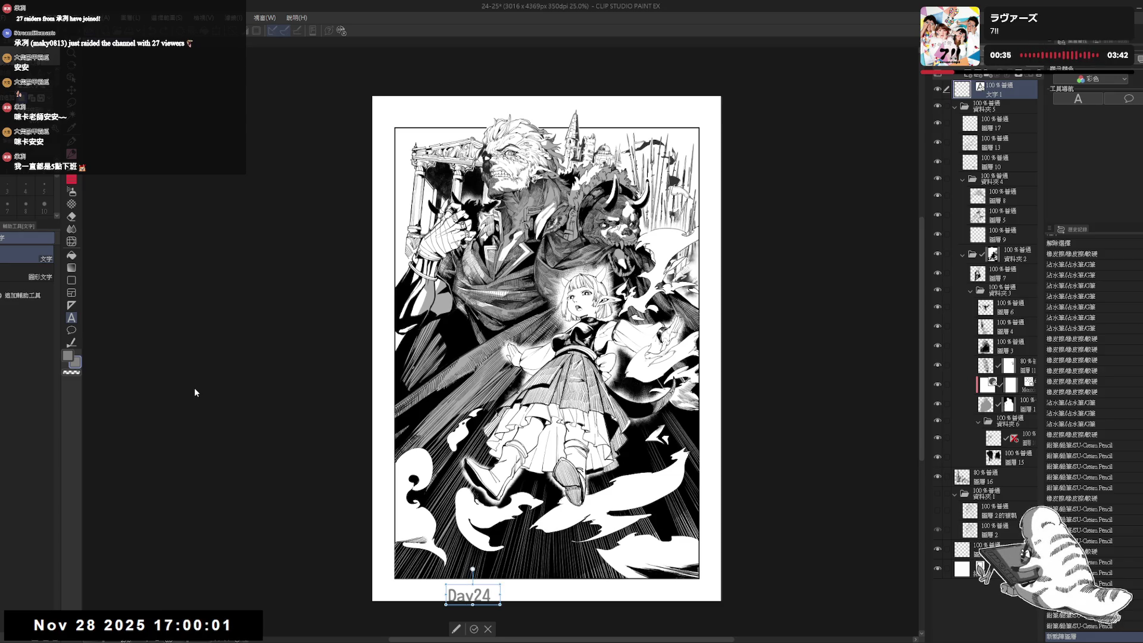
{"action": "type", "text": "Row"}
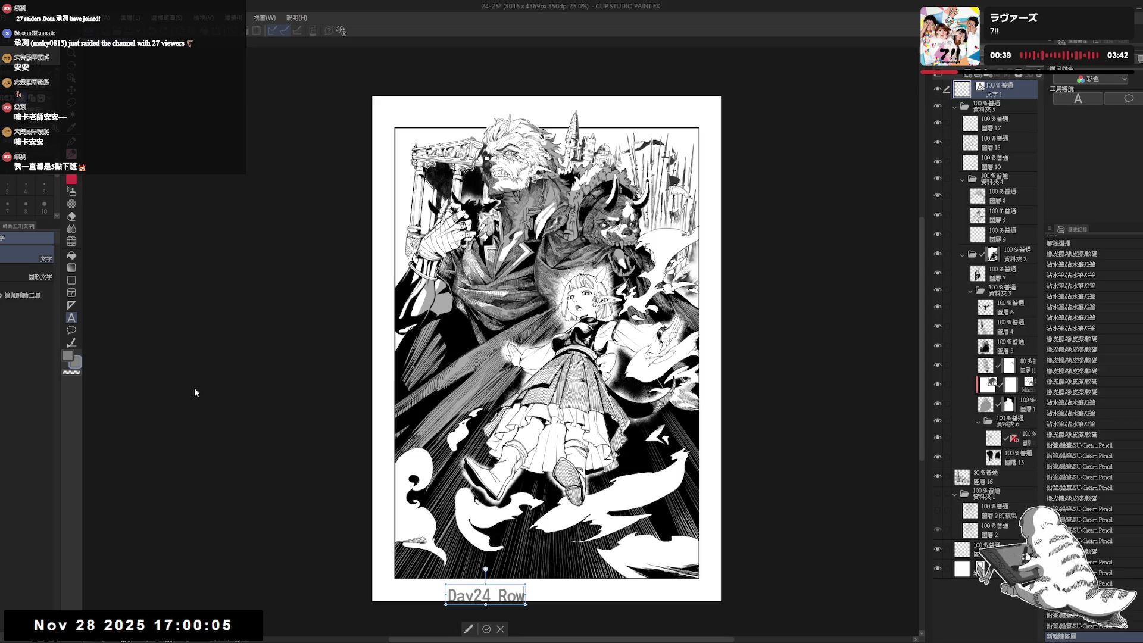
{"action": "type", "text": "dy"}
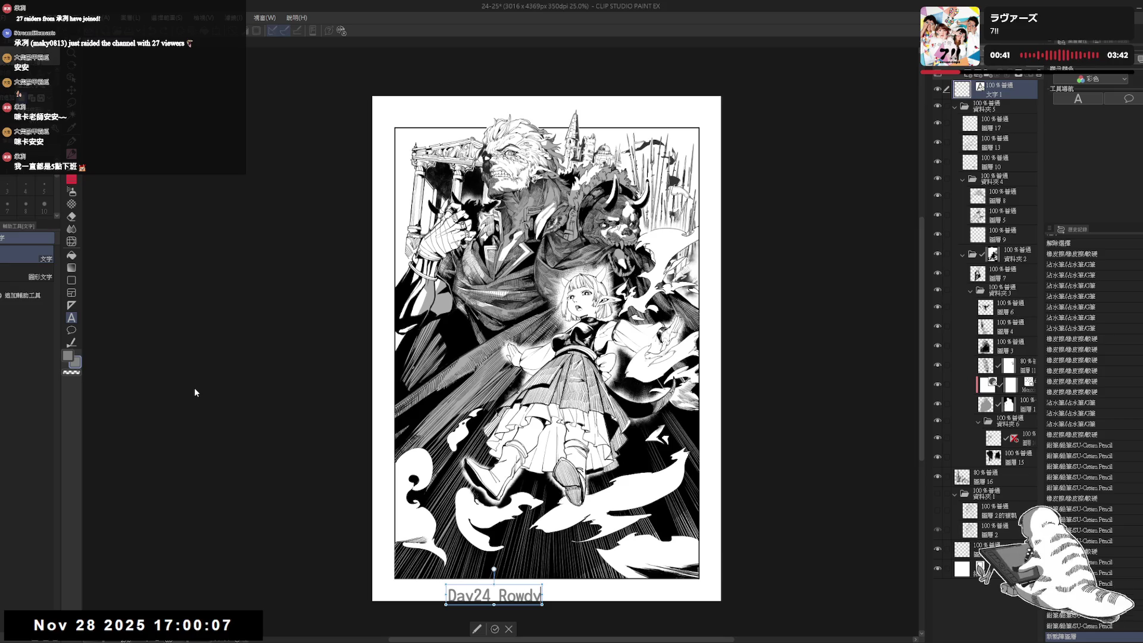
{"action": "key", "text": "BackSpace"}
{"action": "key", "text": "BackSpace"}
{"action": "key", "text": "BackSpace"}
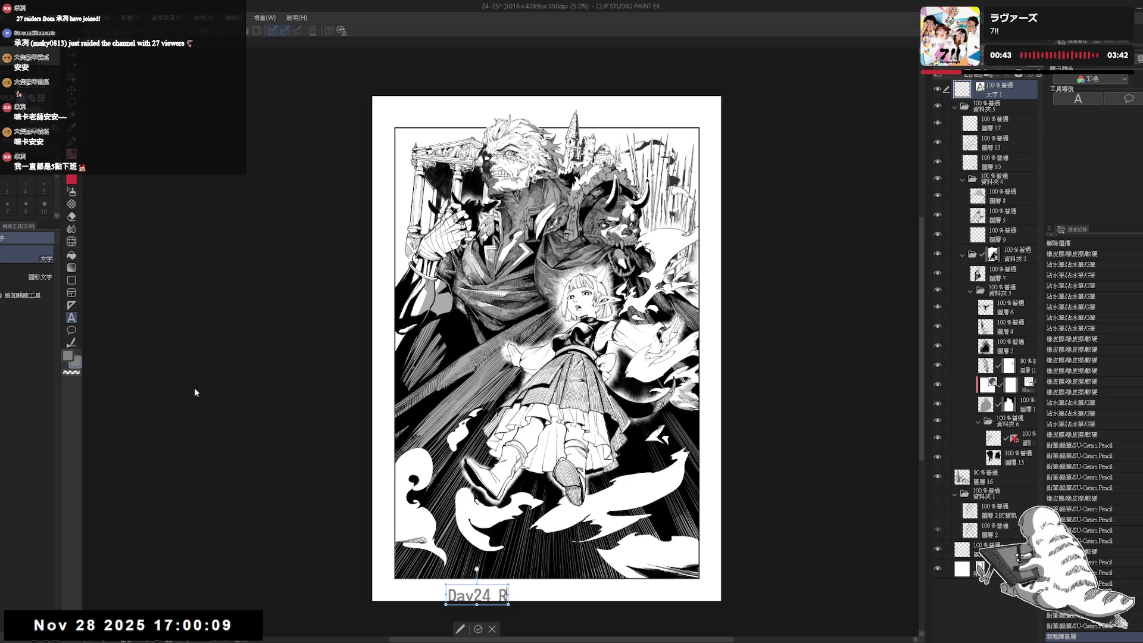
{"action": "type", "text": "OW"}
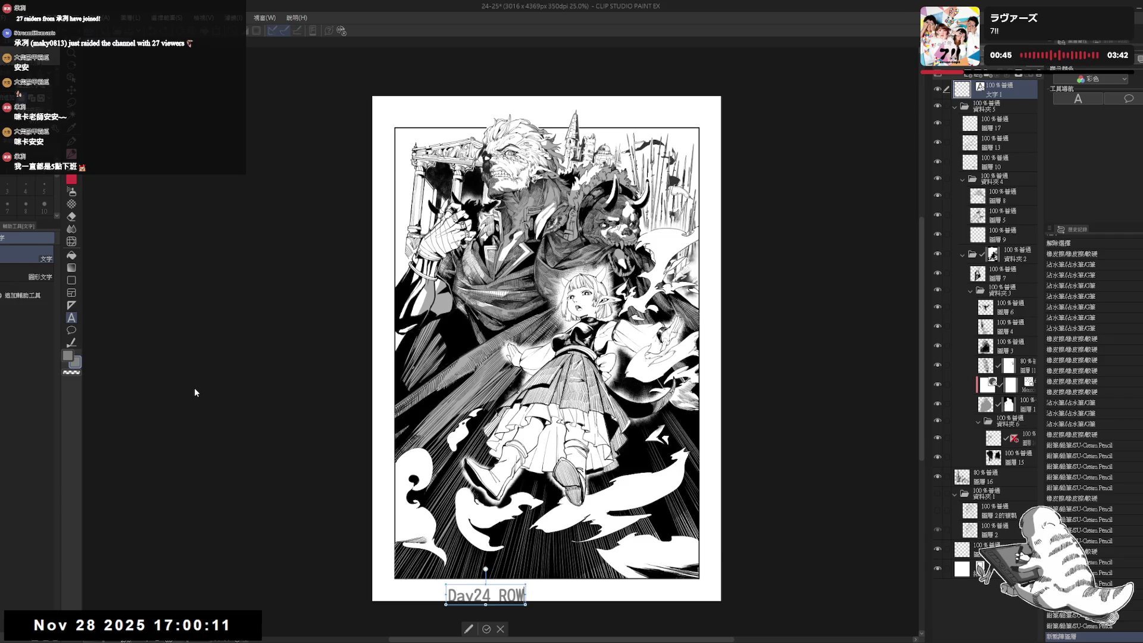
{"action": "type", "text": "DAY"}
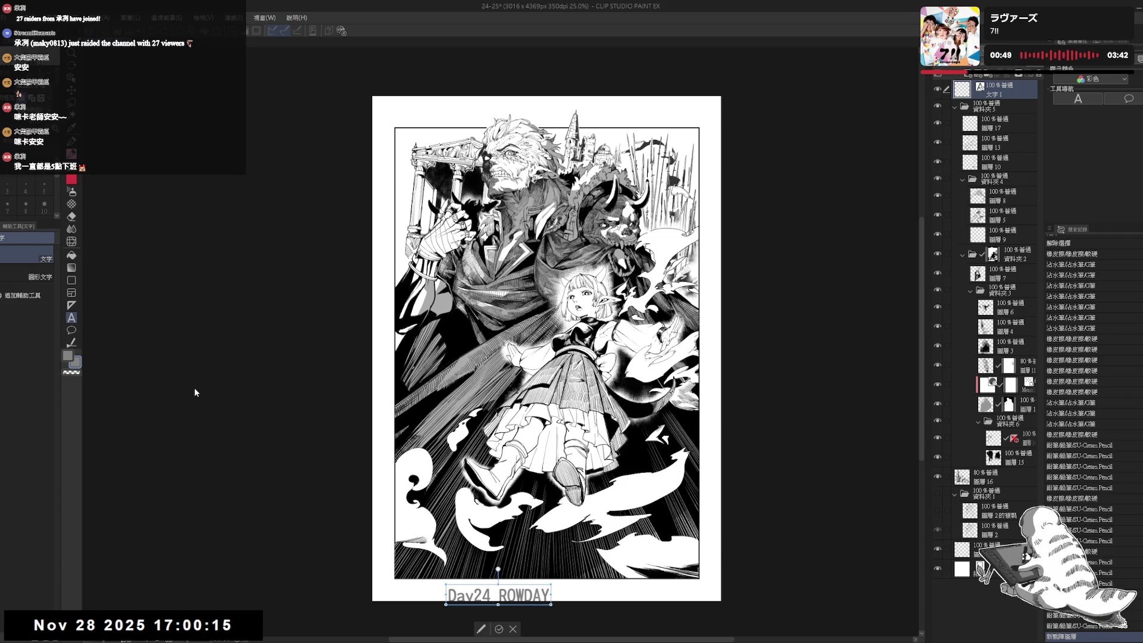
{"action": "key", "text": "Left"}
{"action": "key", "text": "BackSpace"}
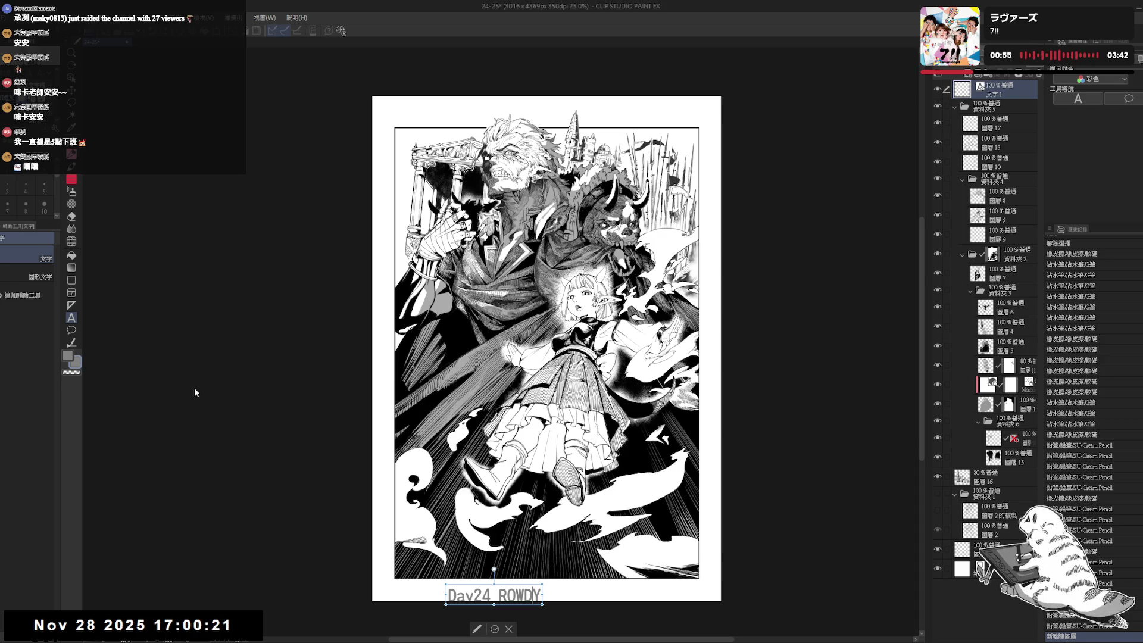
Continue with 'Day25 INFERNO' and prefix the caption with 'INKTOBER2025'.
{"action": "key", "text": "Right"}
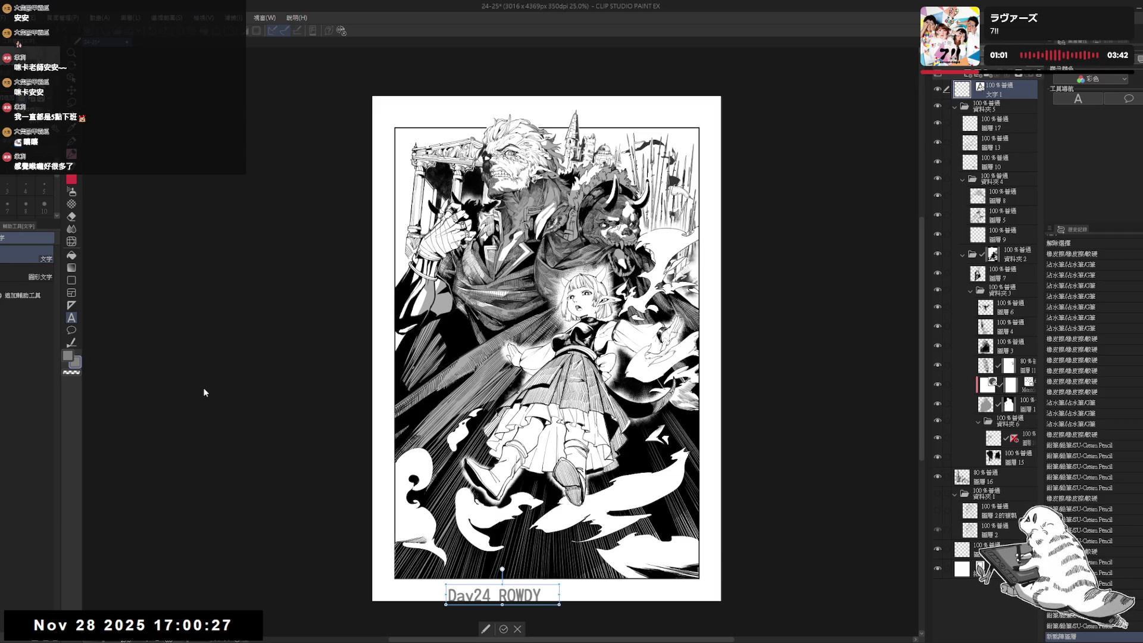
{"action": "type", "text": "d"}
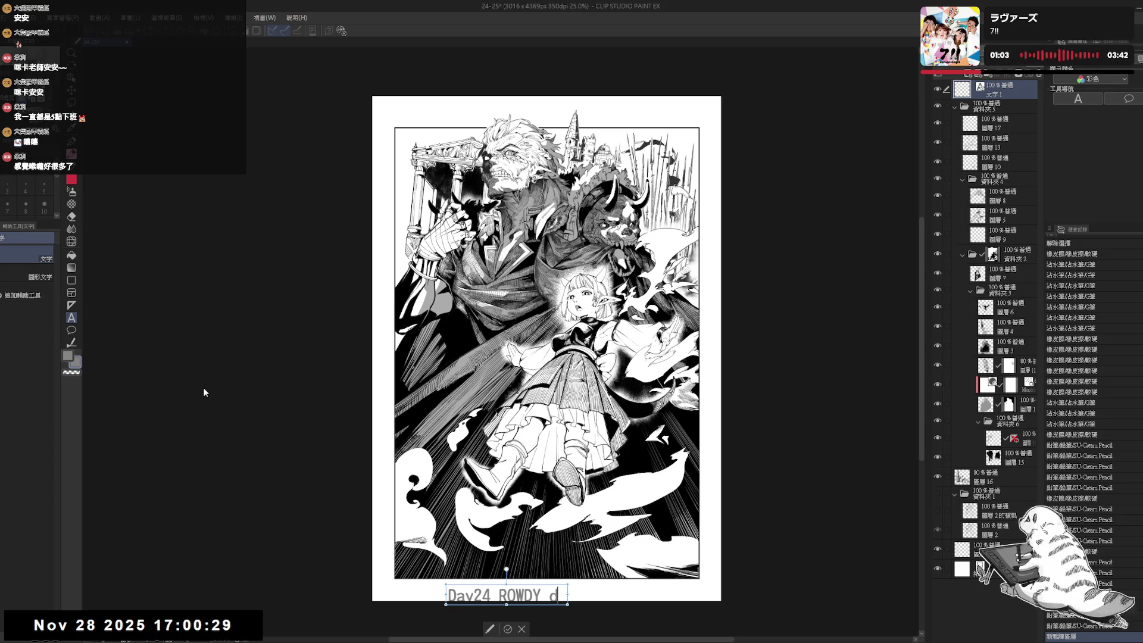
{"action": "key", "text": "BackSpace"}
{"action": "type", "text": "Da"}
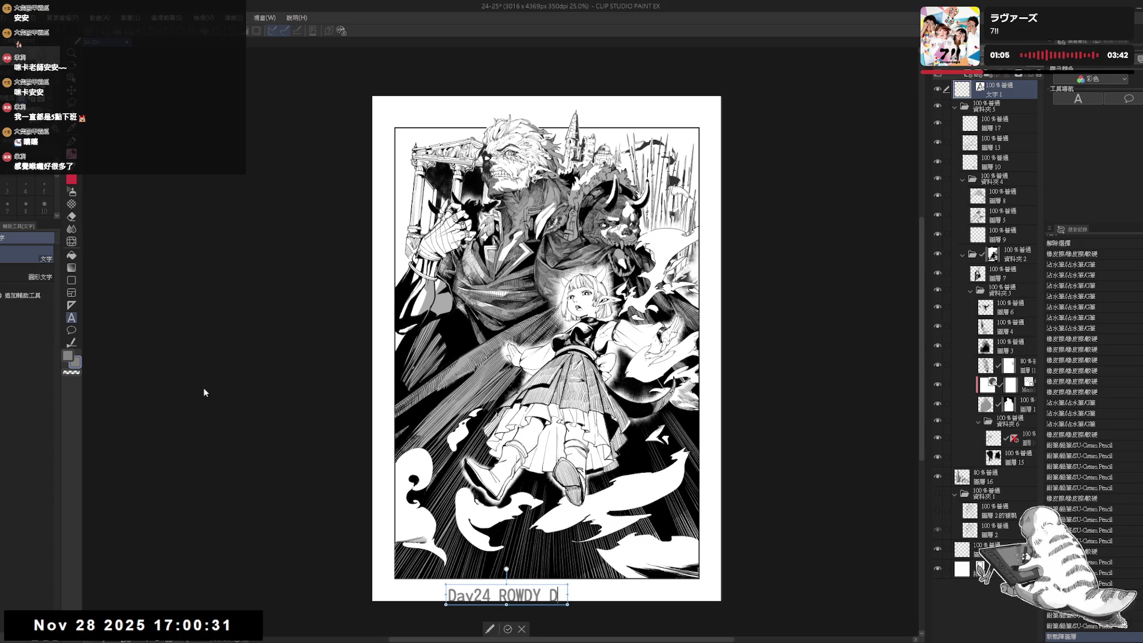
{"action": "type", "text": "y2"}
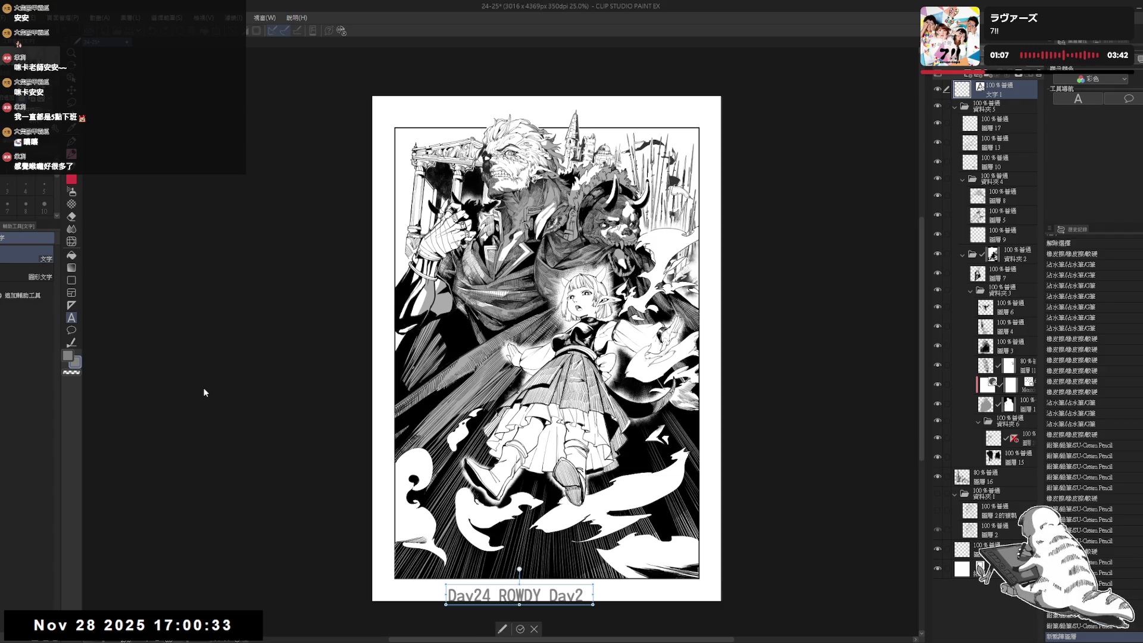
{"action": "type", "text": "5 "}
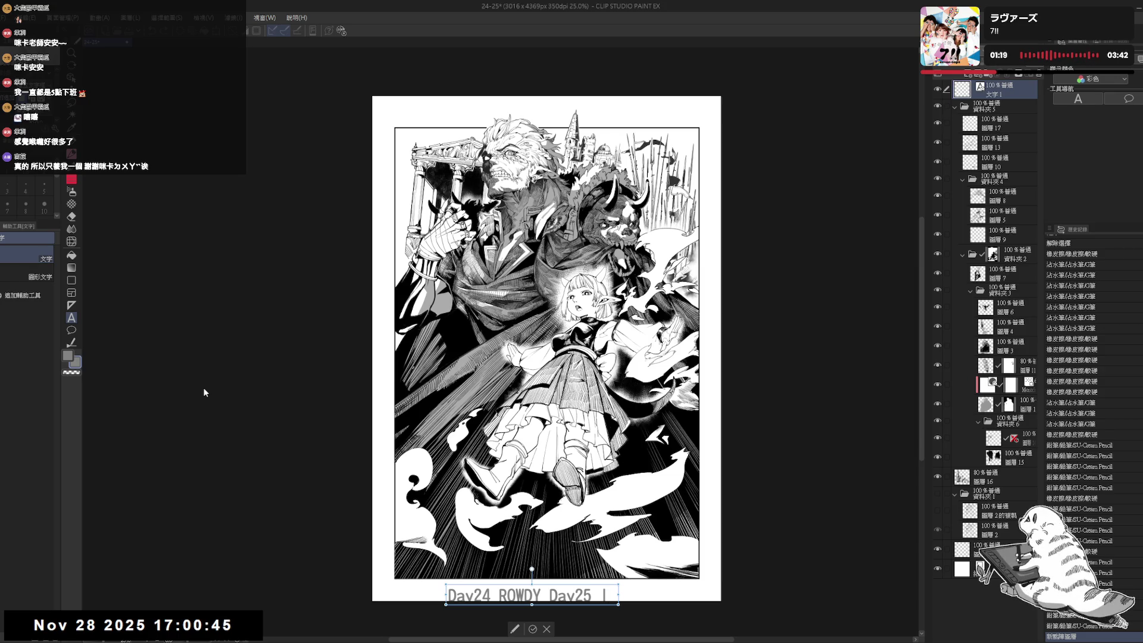
{"action": "type", "text": " Inf"}
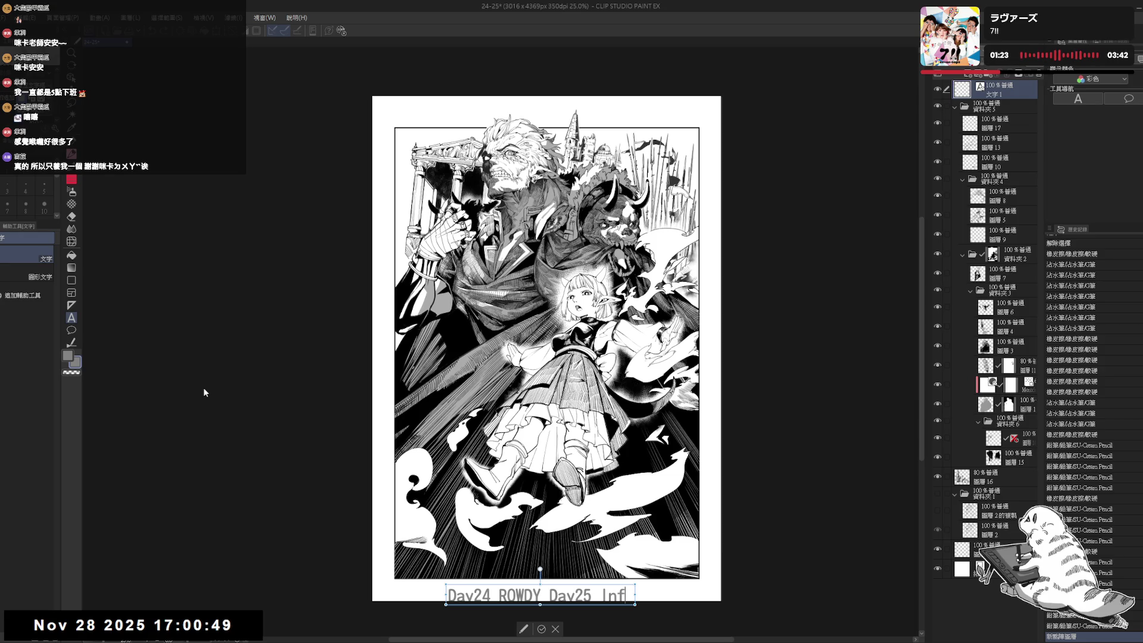
{"action": "key", "text": "BackSpace"}
{"action": "key", "text": "BackSpace"}
{"action": "key", "text": "BackSpace"}
{"action": "type", "text": "IN"}
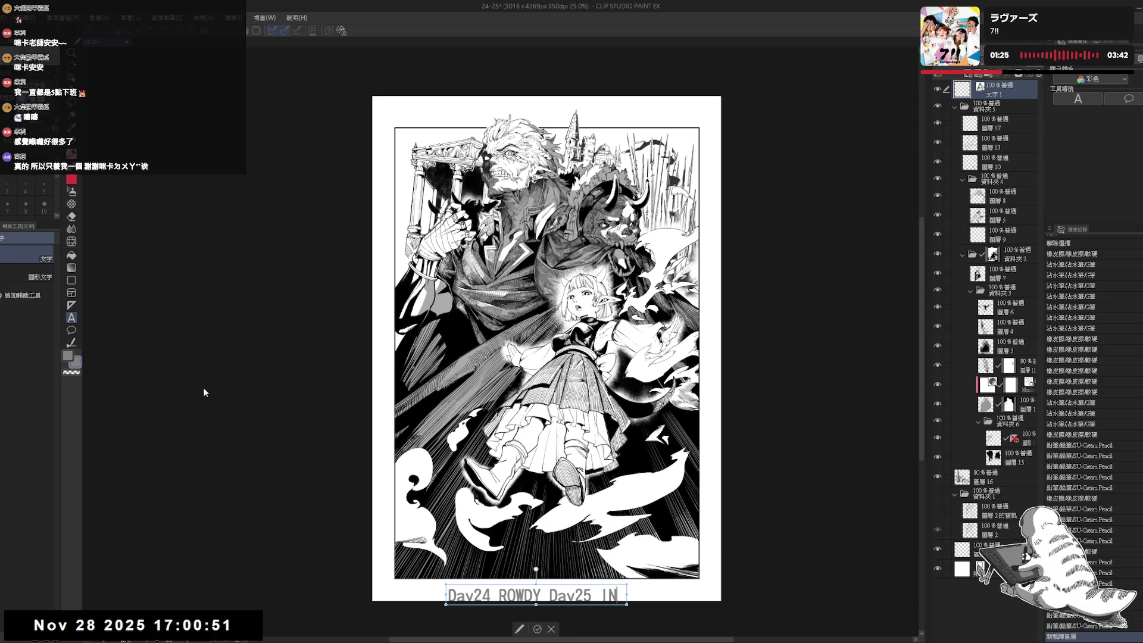
{"action": "type", "text": "FER"}
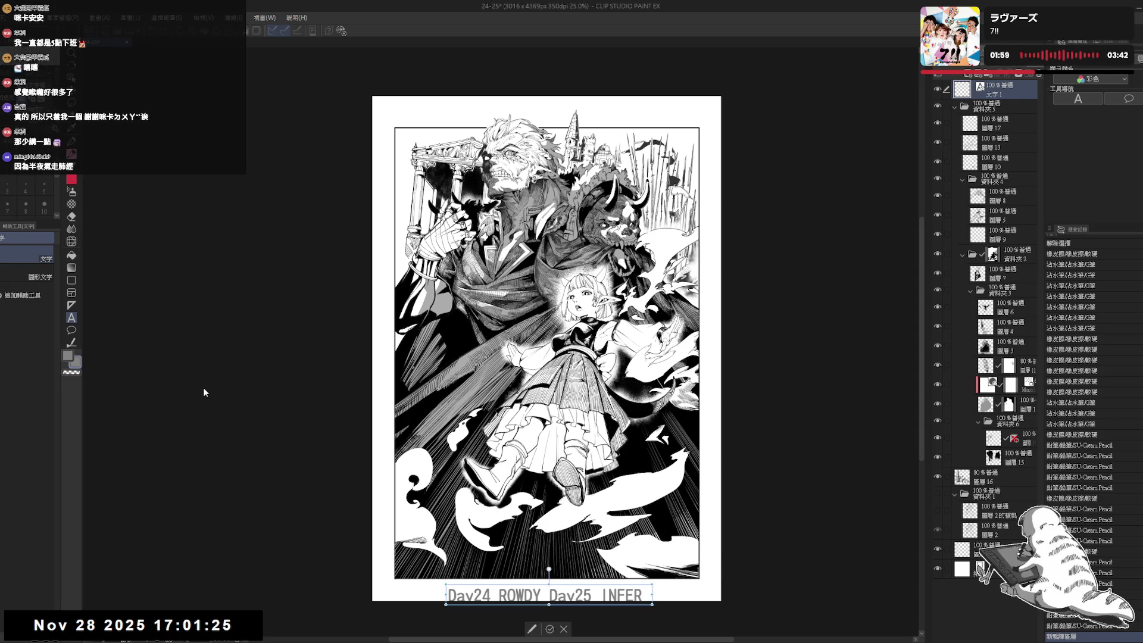
{"action": "type", "text": "NO"}
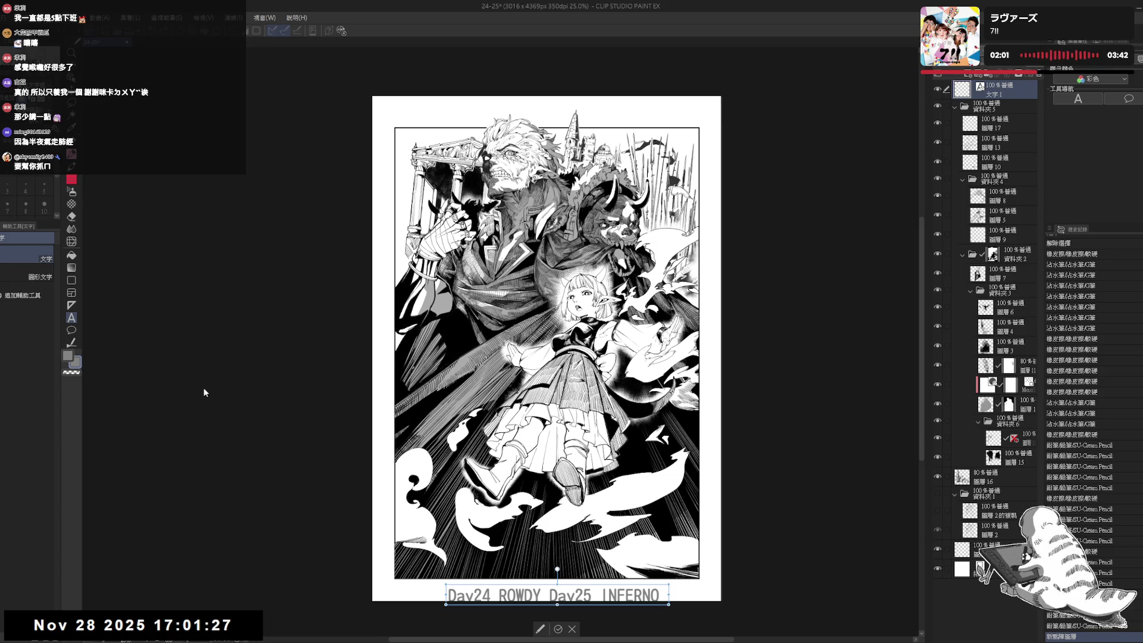
{"action": "left_click", "coordinate": [447, 595]}
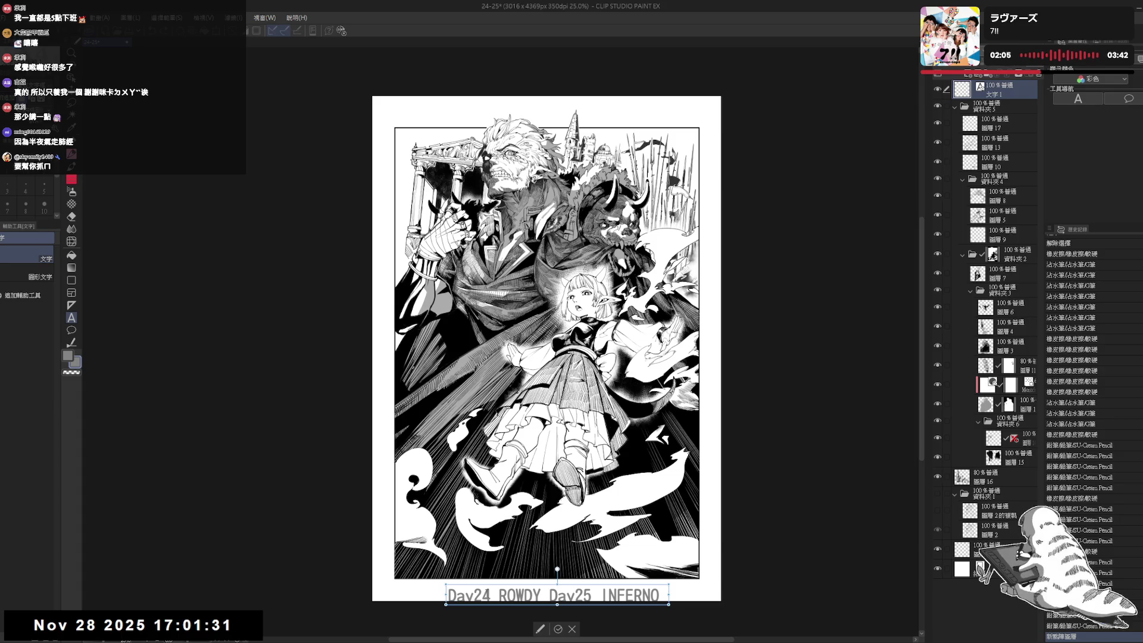
{"action": "type", "text": "INKTOBER2025"}
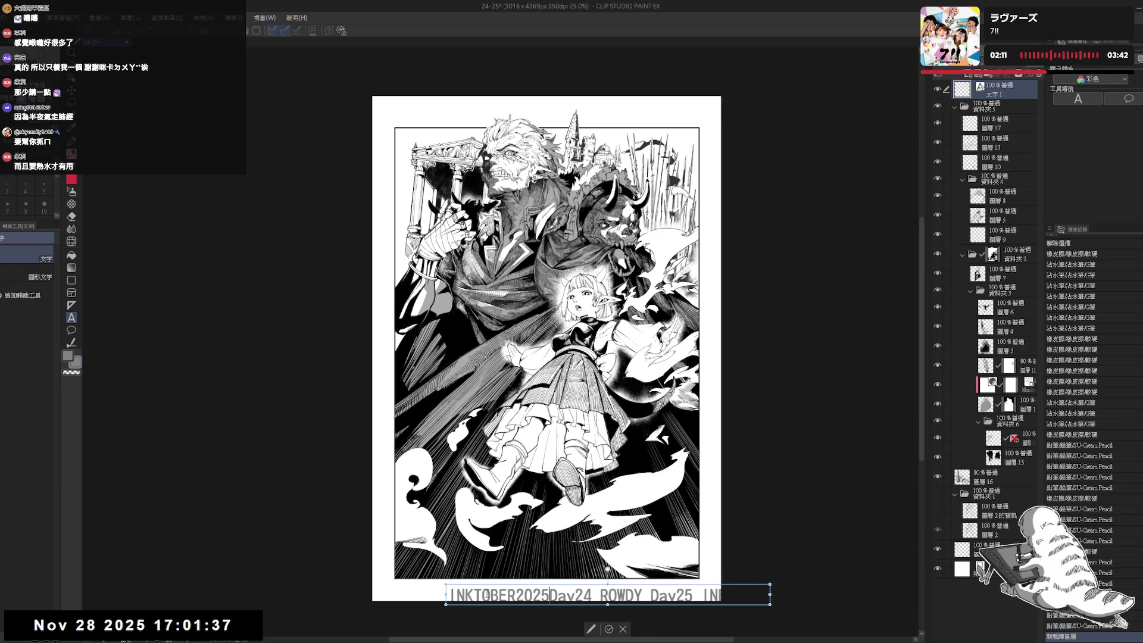
Delete the unfinished trailing word, select the whole caption, make it black, and commit the edit.
{"action": "left_click_drag", "start_coordinate": [768, 594], "coordinate": [706, 593]}
{"action": "key", "text": "BackSpace"}
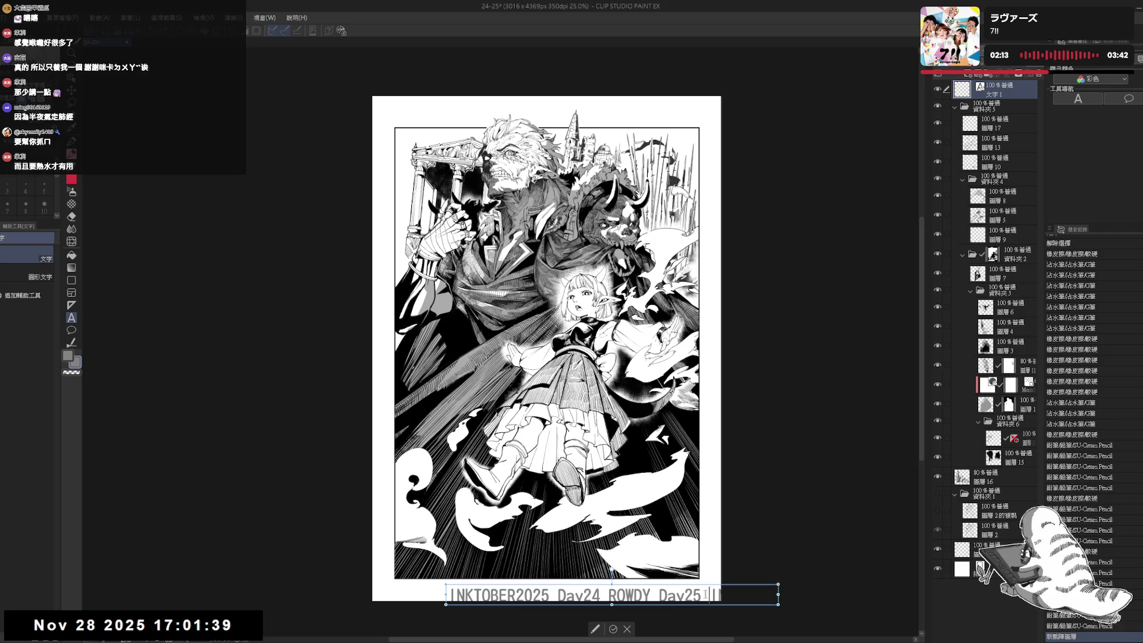
{"action": "left_click_drag", "start_coordinate": [442, 595], "coordinate": [825, 590]}
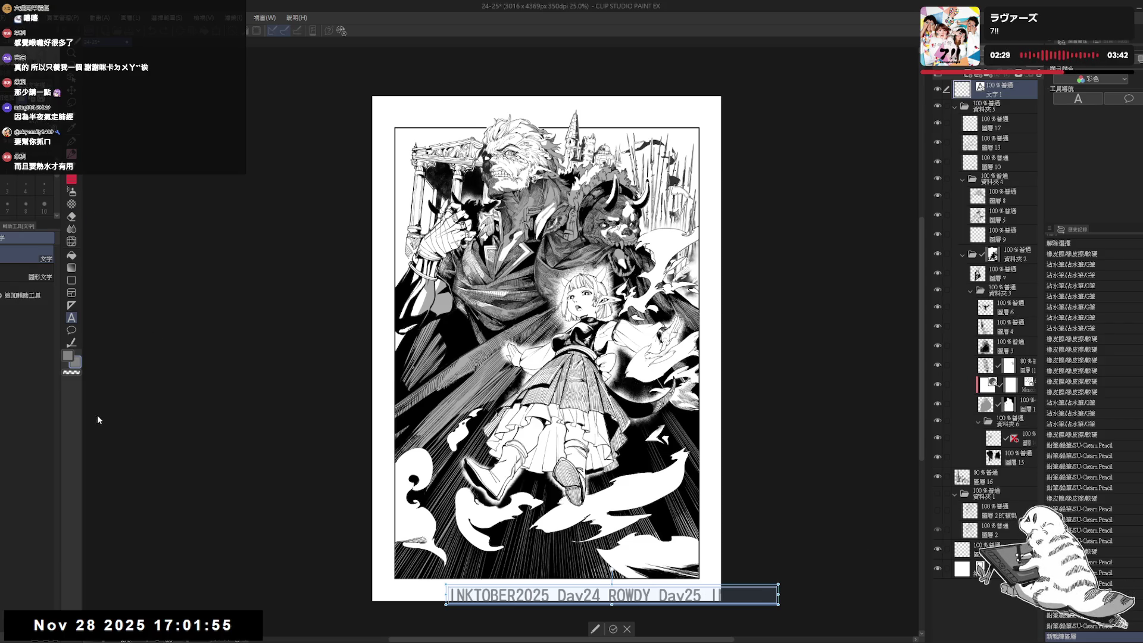
{"action": "key", "text": "x"}
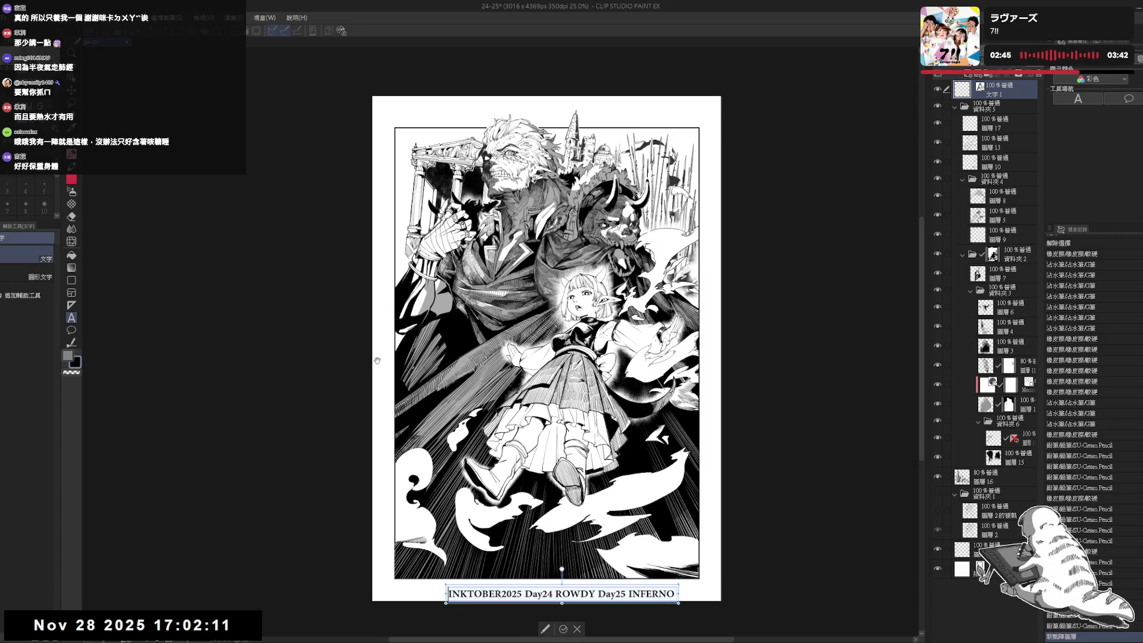
{"action": "scroll", "coordinate": [43, 100], "scroll_direction": "down", "scroll_amount": 2}
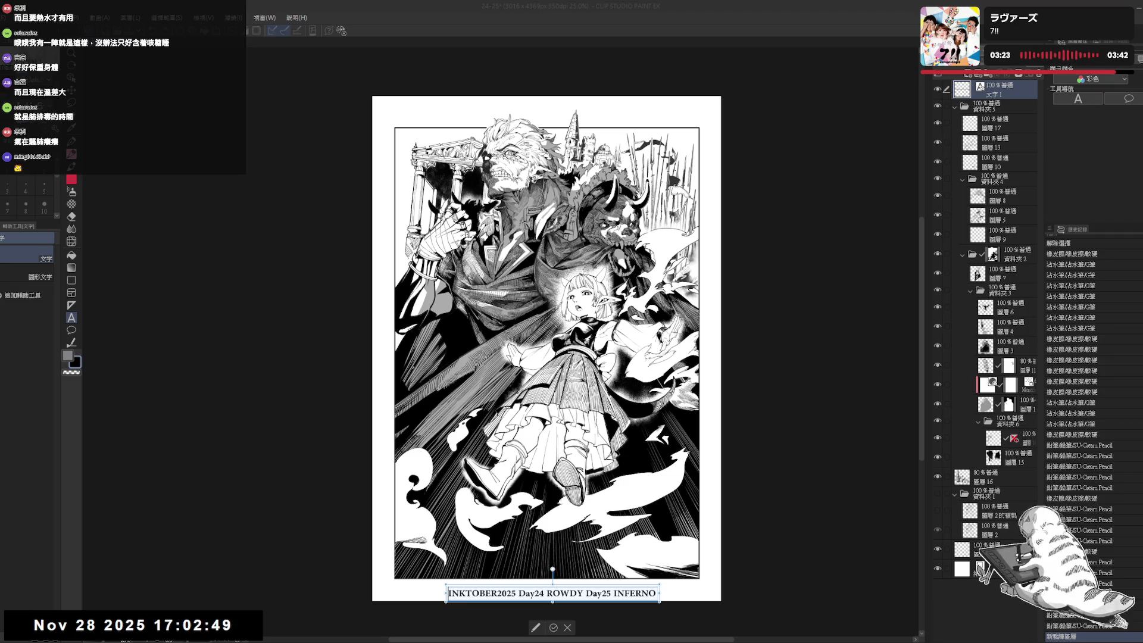
{"action": "left_click", "coordinate": [552, 627]}
Move the caption to the lower right under the panel, re-edit and commit it, then nudge it up.
{"action": "left_click_drag", "start_coordinate": [587, 591], "coordinate": [628, 584]}
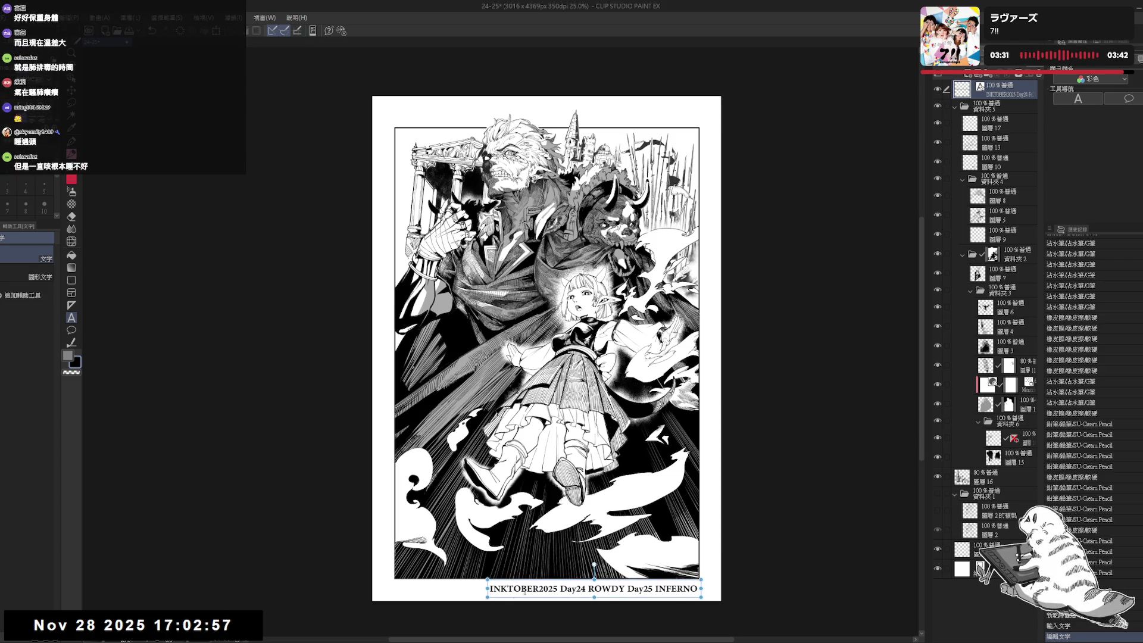
{"action": "left_click", "coordinate": [491, 590]}
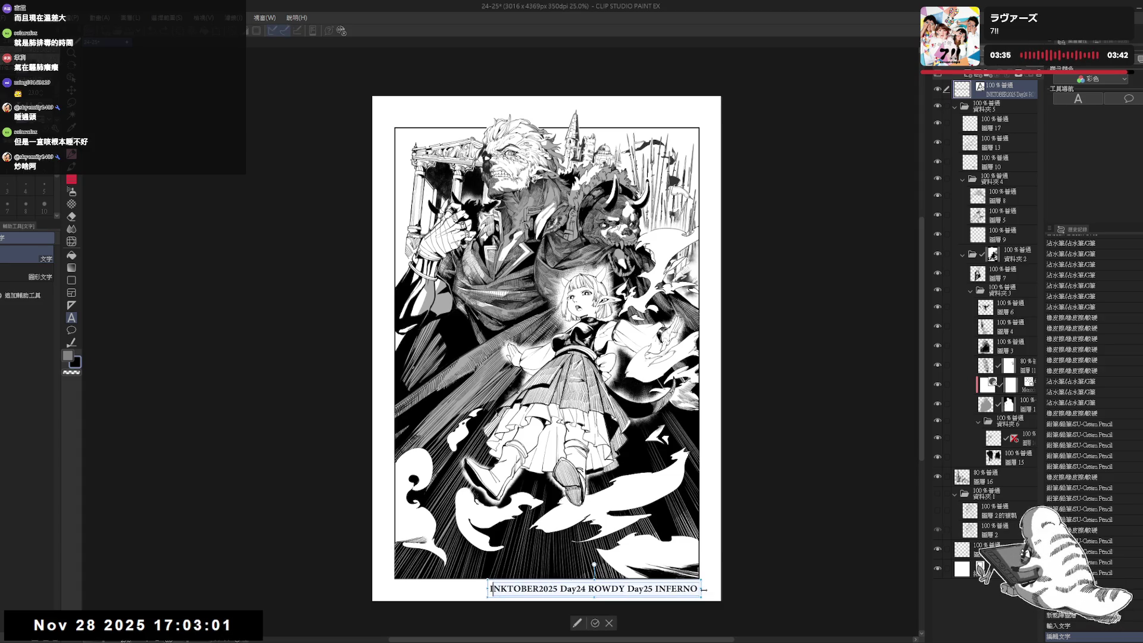
{"action": "left_click", "coordinate": [500, 589]}
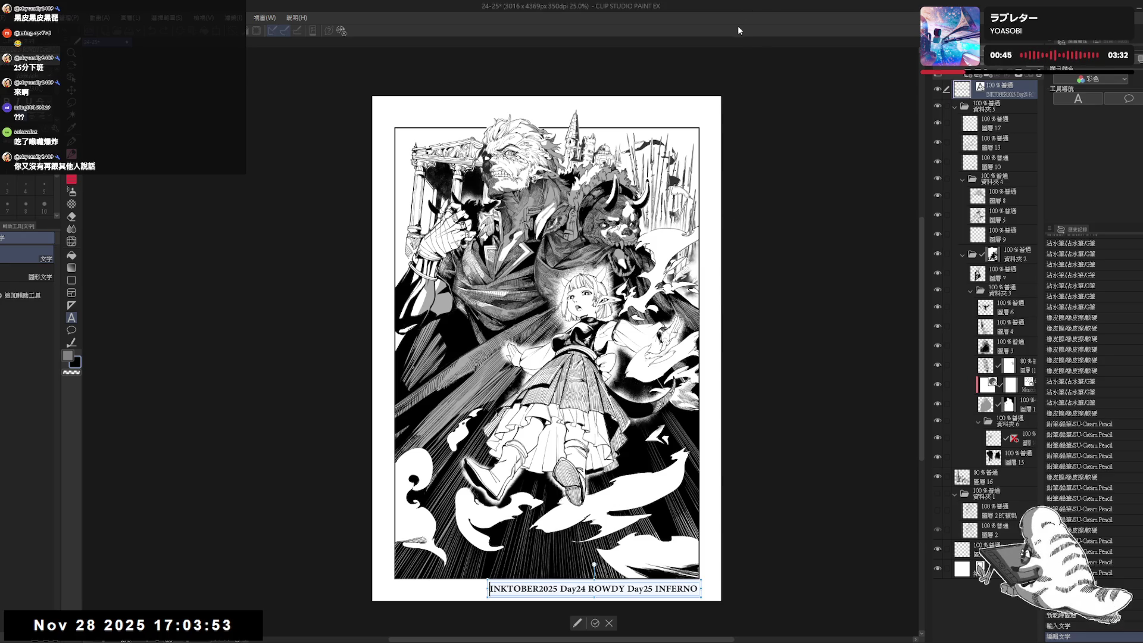
{"action": "left_click", "coordinate": [595, 623]}
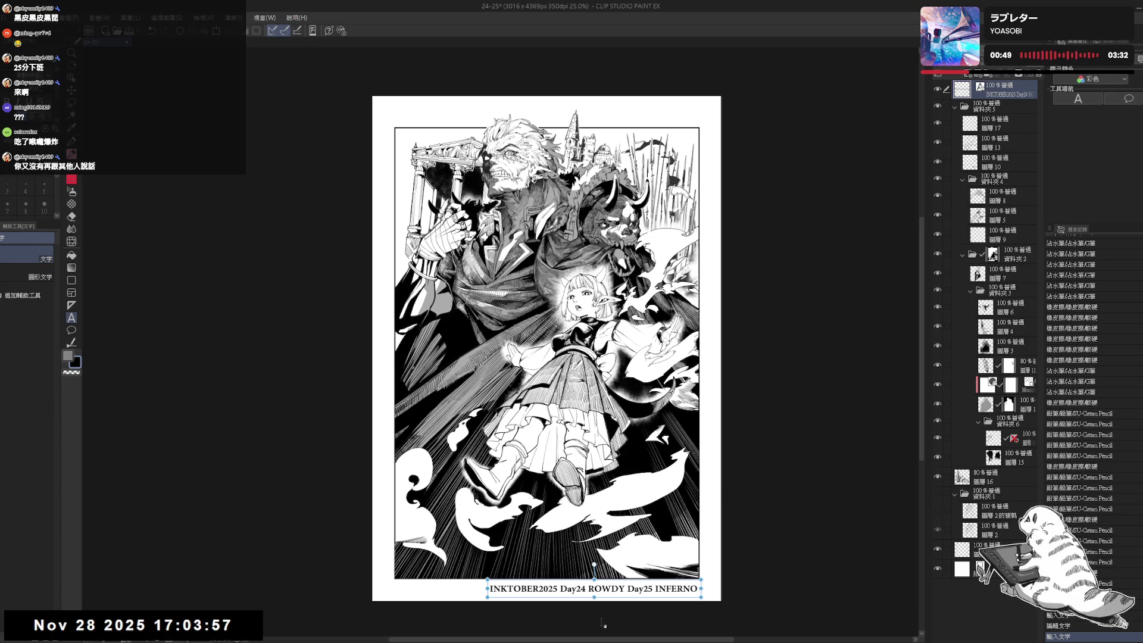
{"action": "left_click_drag", "start_coordinate": [632, 583], "coordinate": [631, 581]}
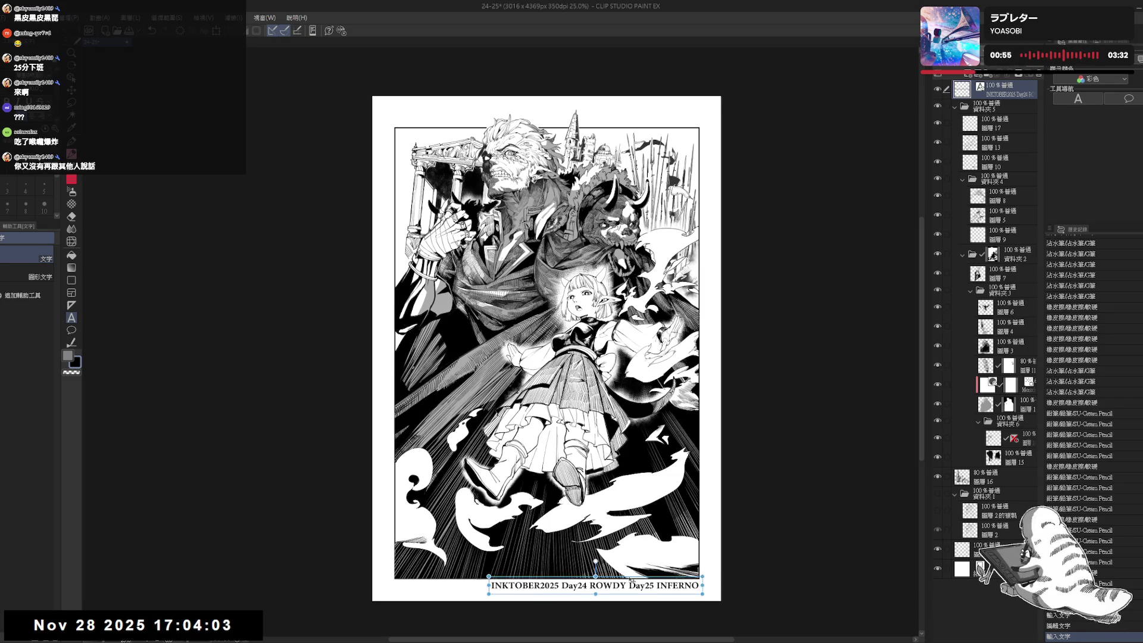
Zoom in and lower the caption a few pixels, then zoom out and pick the Operation tool.
{"action": "scroll", "coordinate": [623, 561], "scroll_direction": "up", "scroll_amount": 1}
{"action": "scroll", "coordinate": [623, 561], "scroll_direction": "up", "scroll_amount": 1}
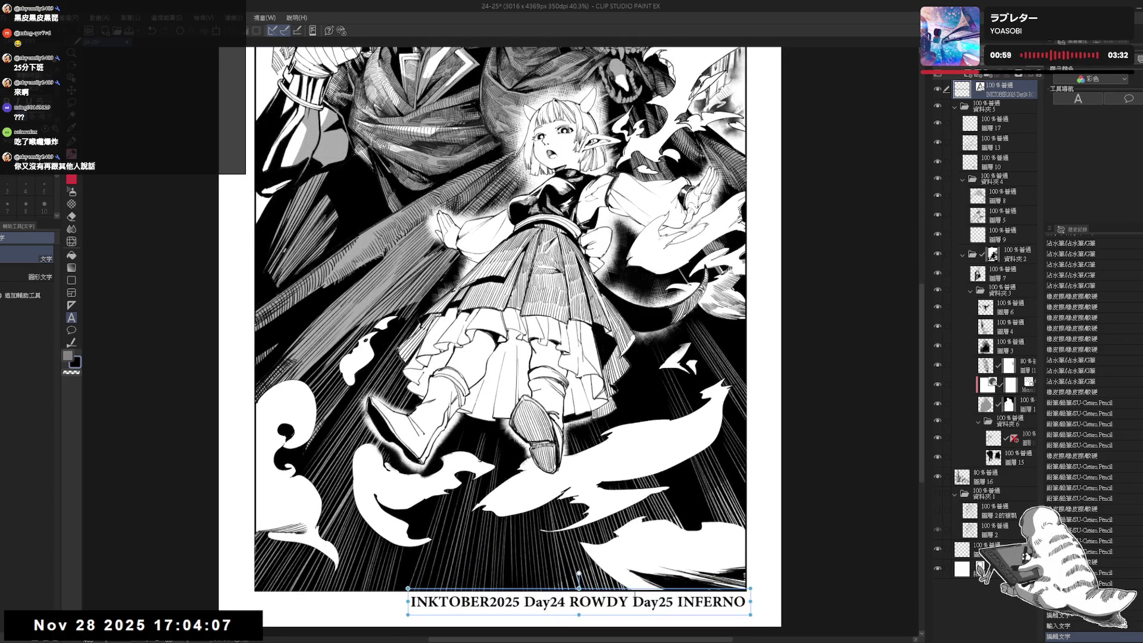
{"action": "left_click_drag", "start_coordinate": [624, 591], "coordinate": [624, 593]}
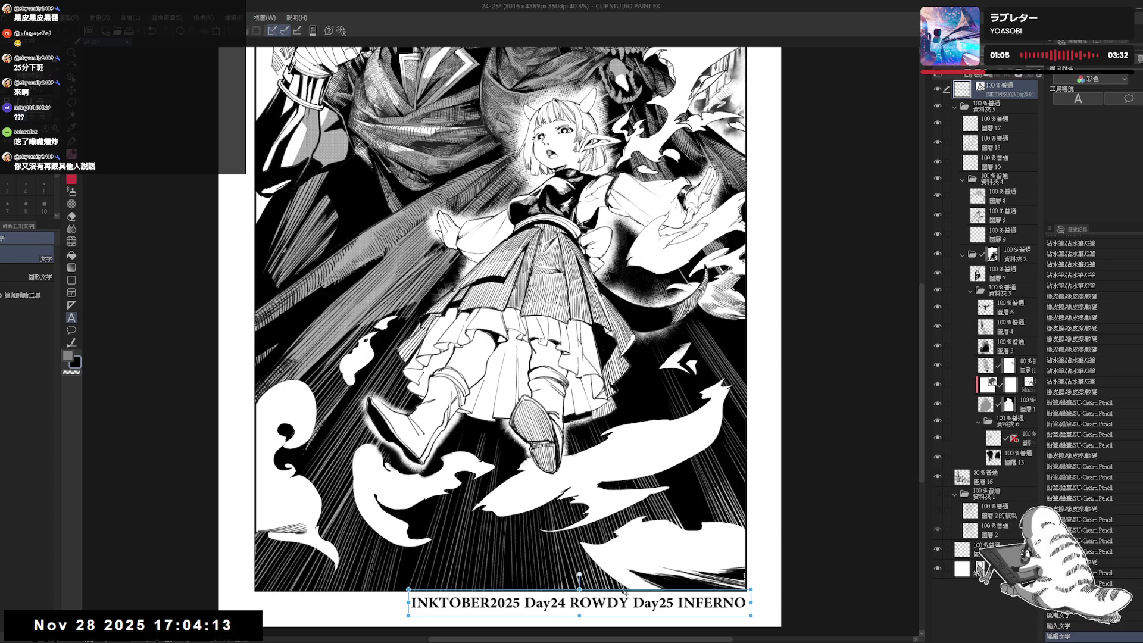
{"action": "scroll", "coordinate": [712, 549], "scroll_direction": "down", "scroll_amount": 3}
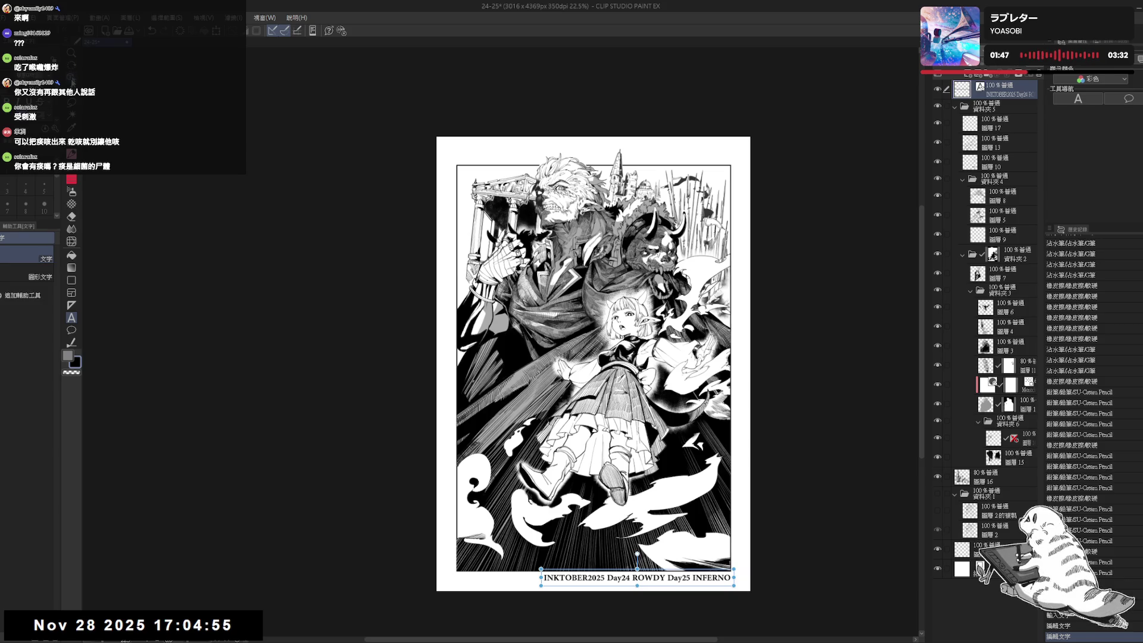
{"action": "left_click", "coordinate": [72, 78]}
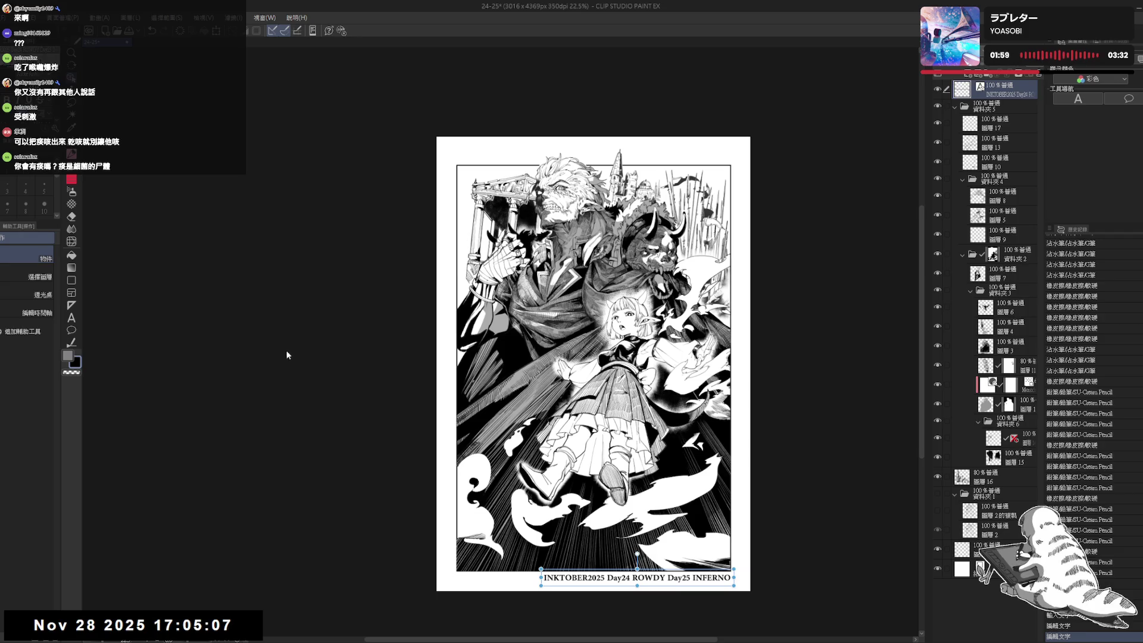
{"action": "scroll", "coordinate": [619, 493], "scroll_direction": "up", "scroll_amount": 4}
Hide and reshow the caption layer to compare the artwork, then save with Ctrl+S.
{"action": "scroll", "coordinate": [619, 493], "scroll_direction": "down", "scroll_amount": 2}
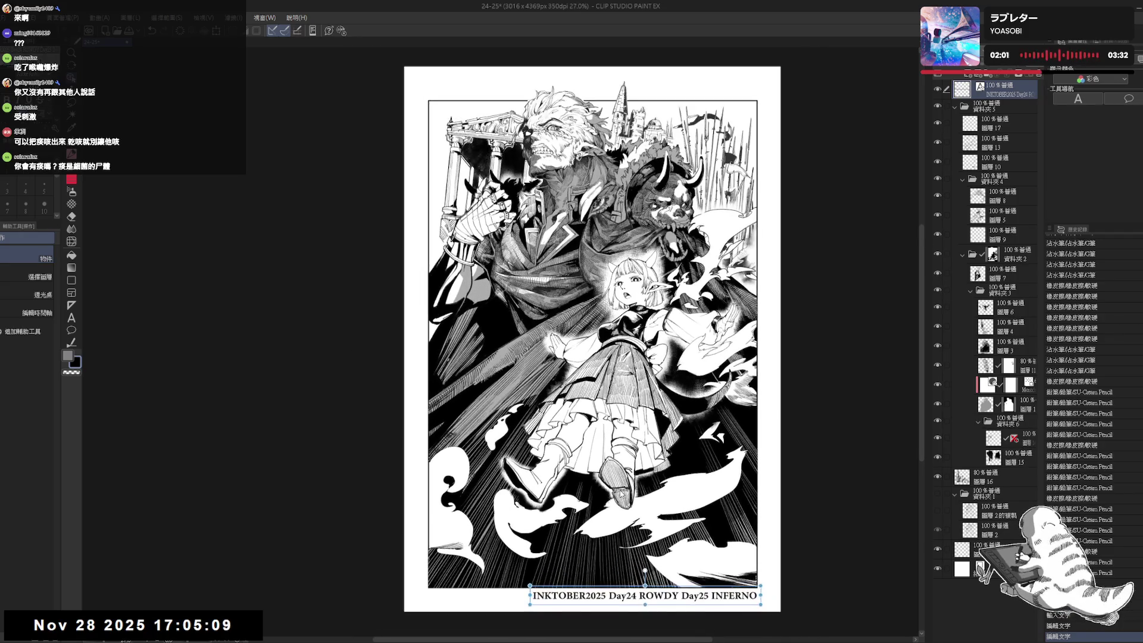
{"action": "scroll", "coordinate": [621, 493], "scroll_direction": "down", "scroll_amount": 1}
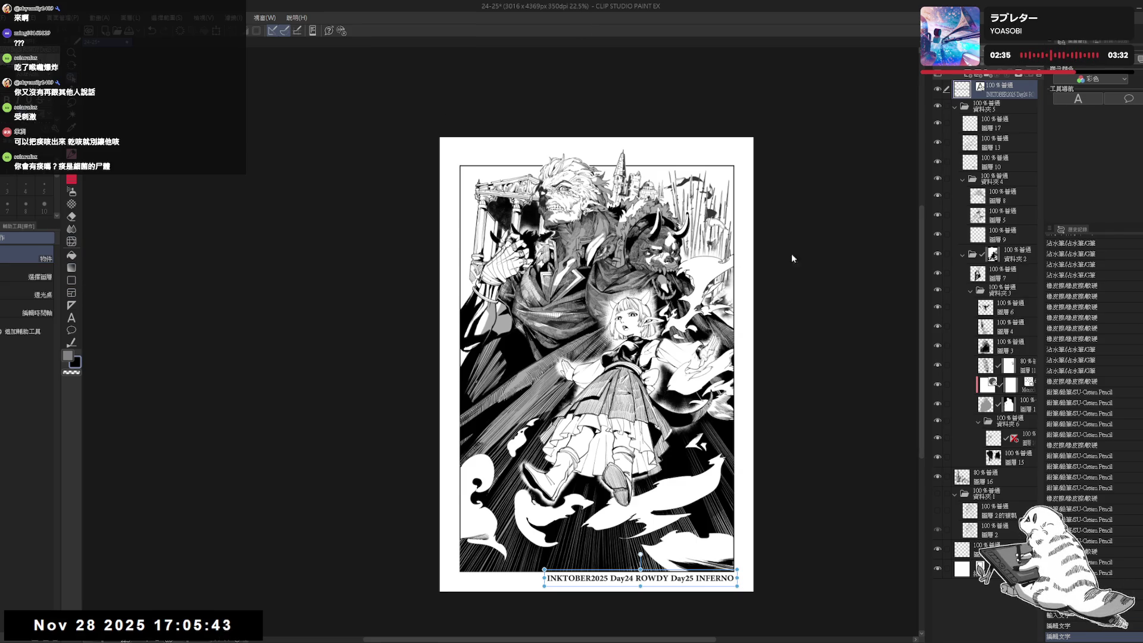
{"action": "left_click", "coordinate": [938, 91]}
{"action": "left_click", "coordinate": [938, 90]}
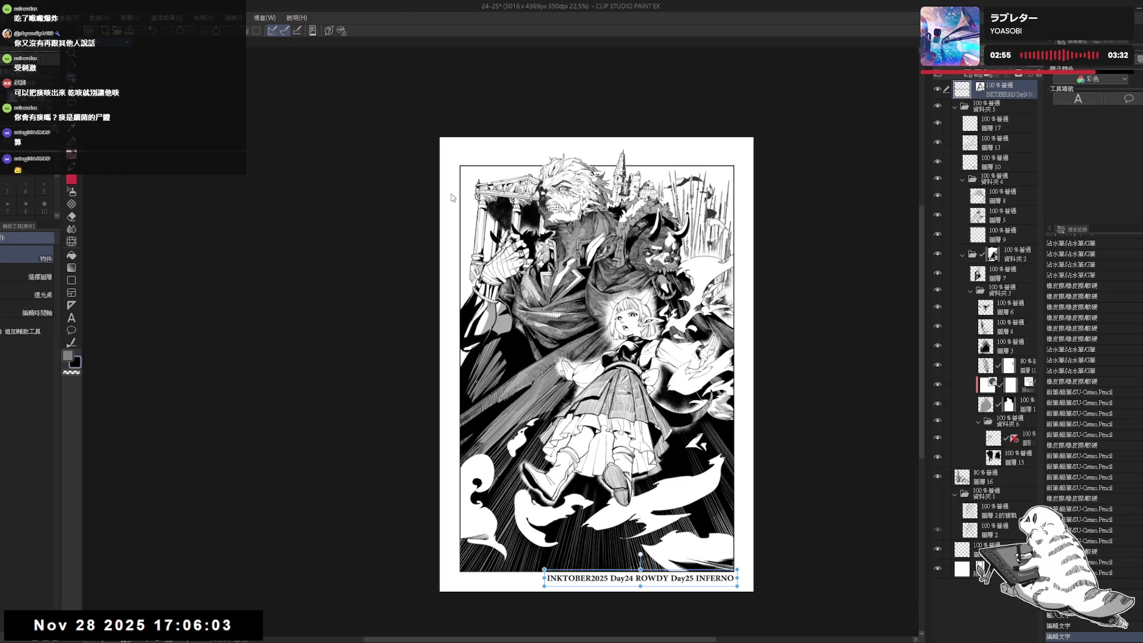
{"action": "key", "text": "ctrl+s"}
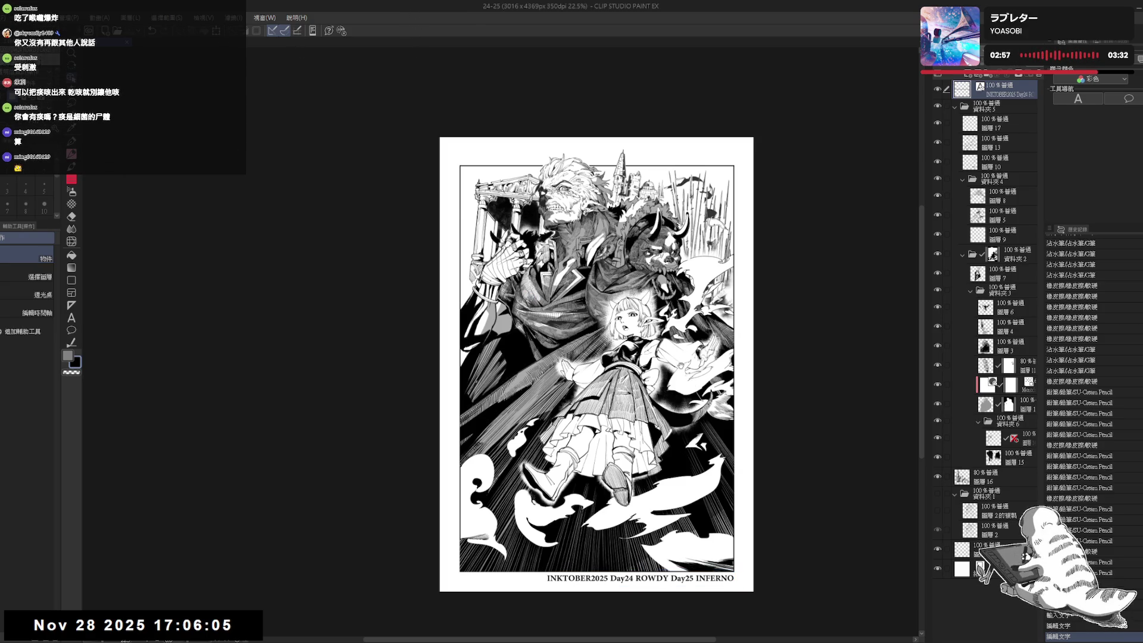
{"action": "left_click_drag", "start_coordinate": [695, 384], "coordinate": [649, 358]}
{"action": "scroll", "coordinate": [668, 510], "scroll_direction": "up", "scroll_amount": 2}
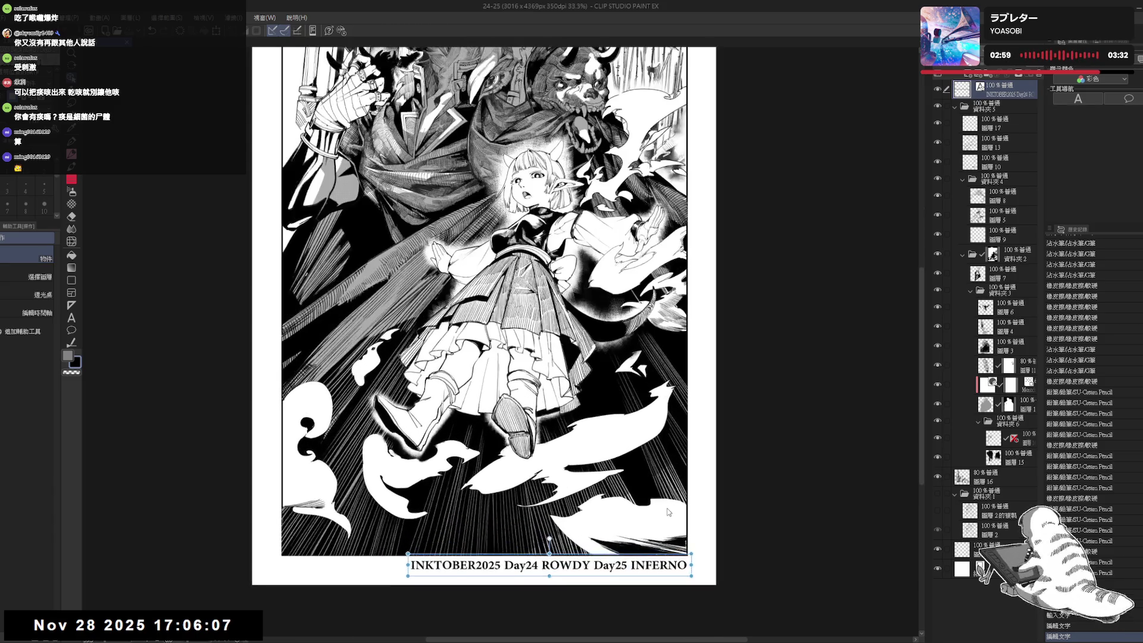
{"action": "left_click", "coordinate": [1024, 129]}
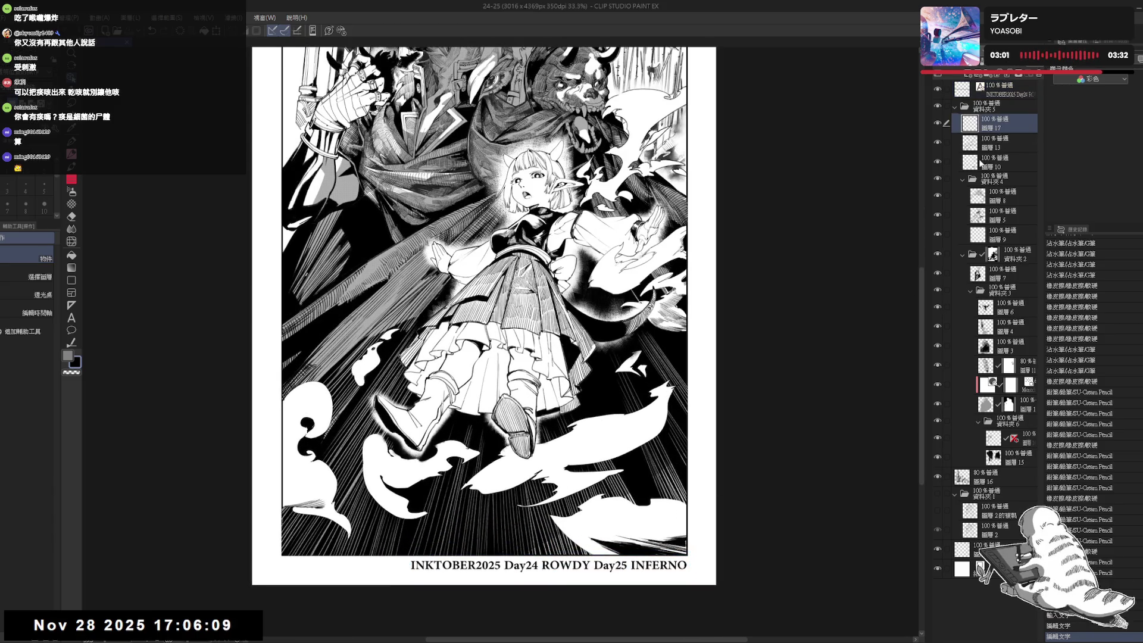
{"action": "left_click_drag", "start_coordinate": [693, 298], "coordinate": [699, 326]}
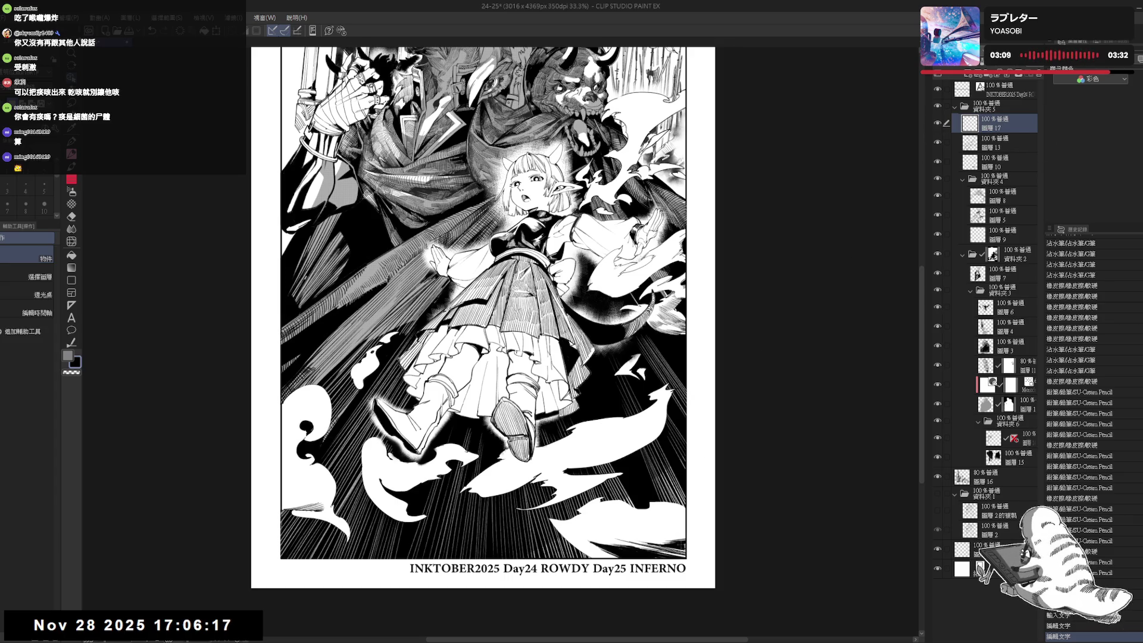
{"action": "left_click", "coordinate": [1000, 162]}
{"action": "mouse_move", "coordinate": [535, 357]}
{"action": "left_mouse_down"}
{"action": "mouse_move", "coordinate": [571, 309]}
{"action": "mouse_move", "coordinate": [547, 322]}
{"action": "left_mouse_up"}
{"action": "left_click_drag", "start_coordinate": [672, 543], "coordinate": [662, 537]}
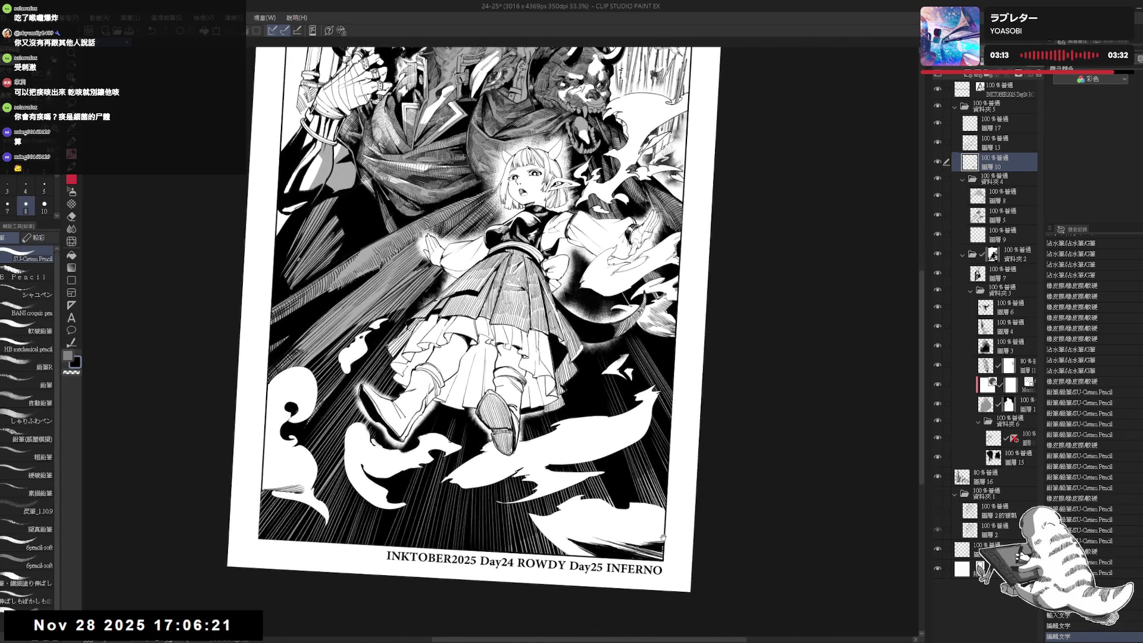
{"action": "key", "text": "ctrl+0"}
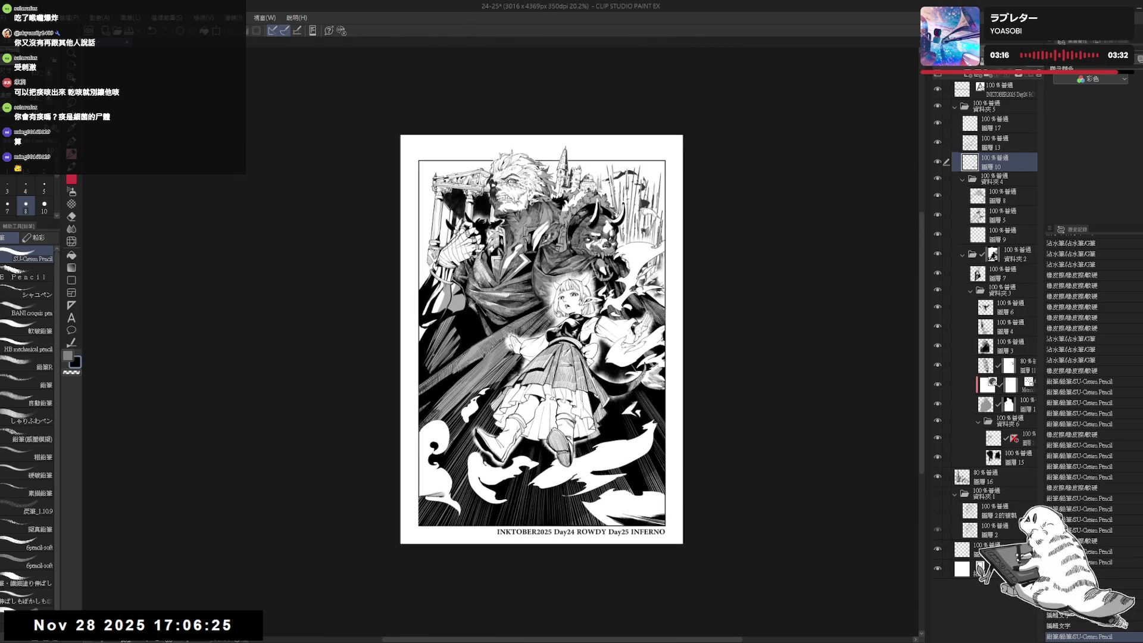
{"action": "left_click_drag", "start_coordinate": [605, 356], "coordinate": [622, 375]}
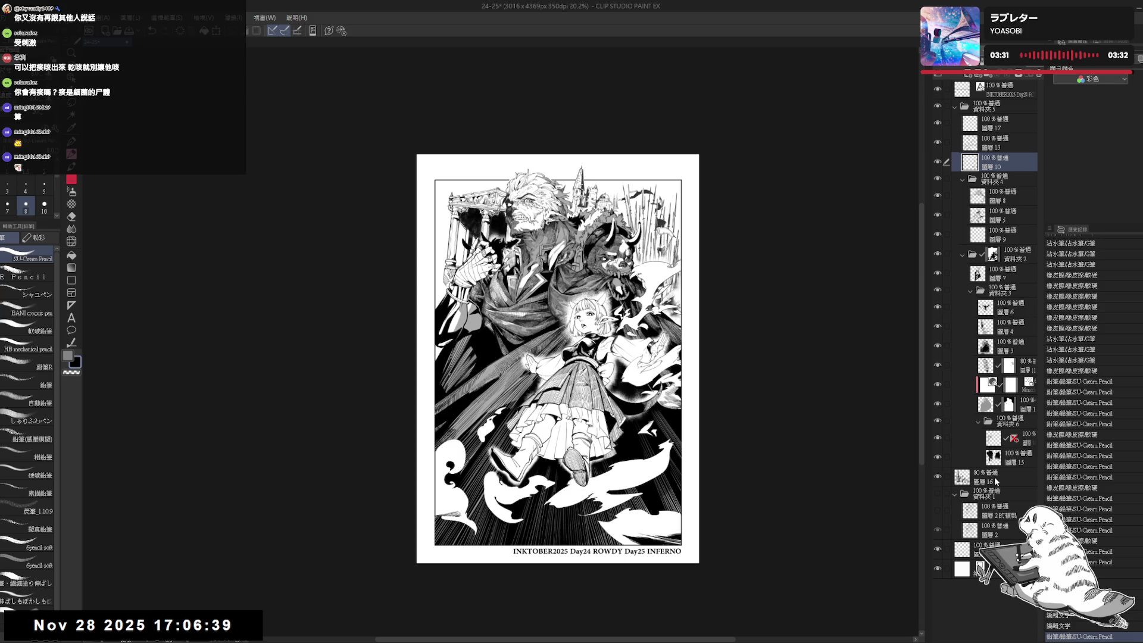
{"action": "left_click", "coordinate": [992, 486]}
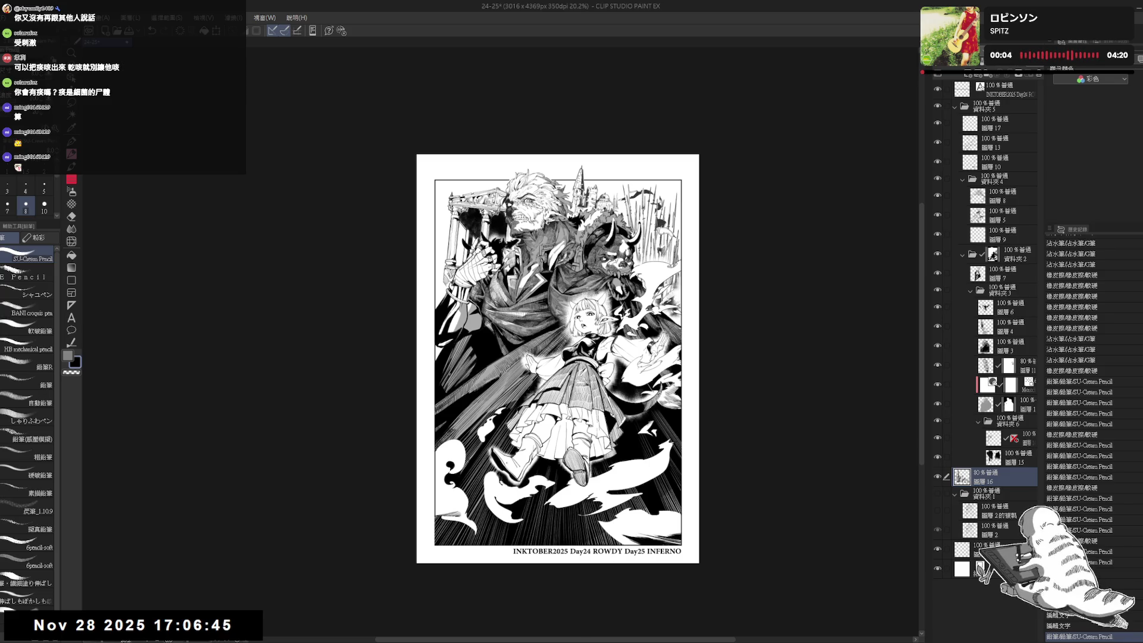
{"action": "left_click", "coordinate": [1006, 89]}
{"action": "left_click", "coordinate": [71, 318]}
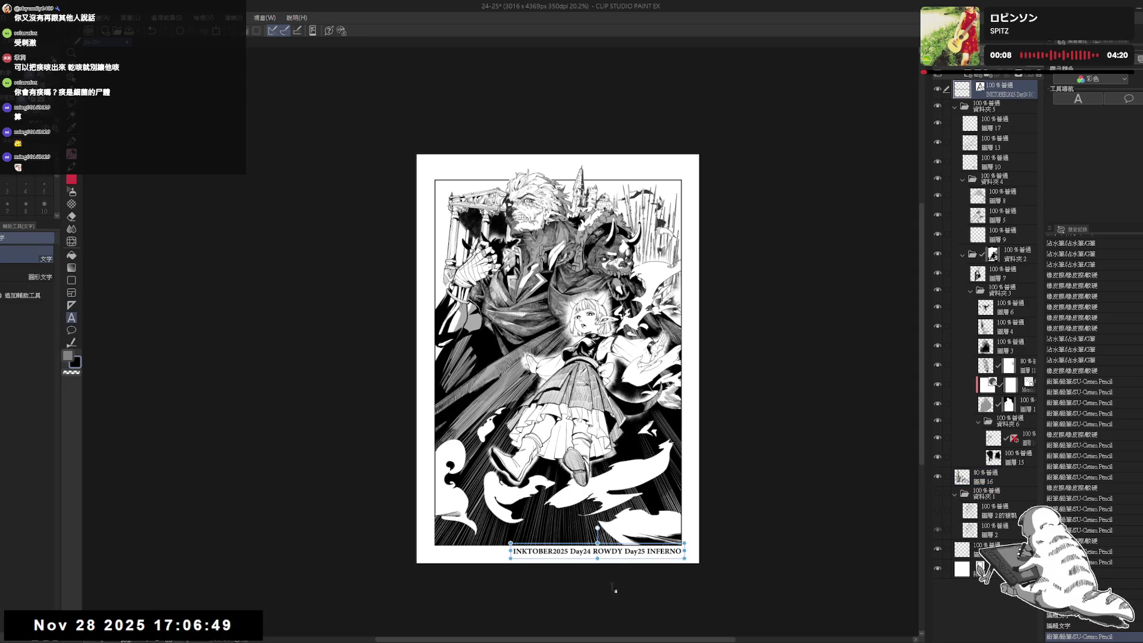
Replace the space after 'INKTOBER2025' with a line break so 'Day24 ROWDY Day25 INFERNO' starts a new line.
{"action": "left_click", "coordinate": [624, 550]}
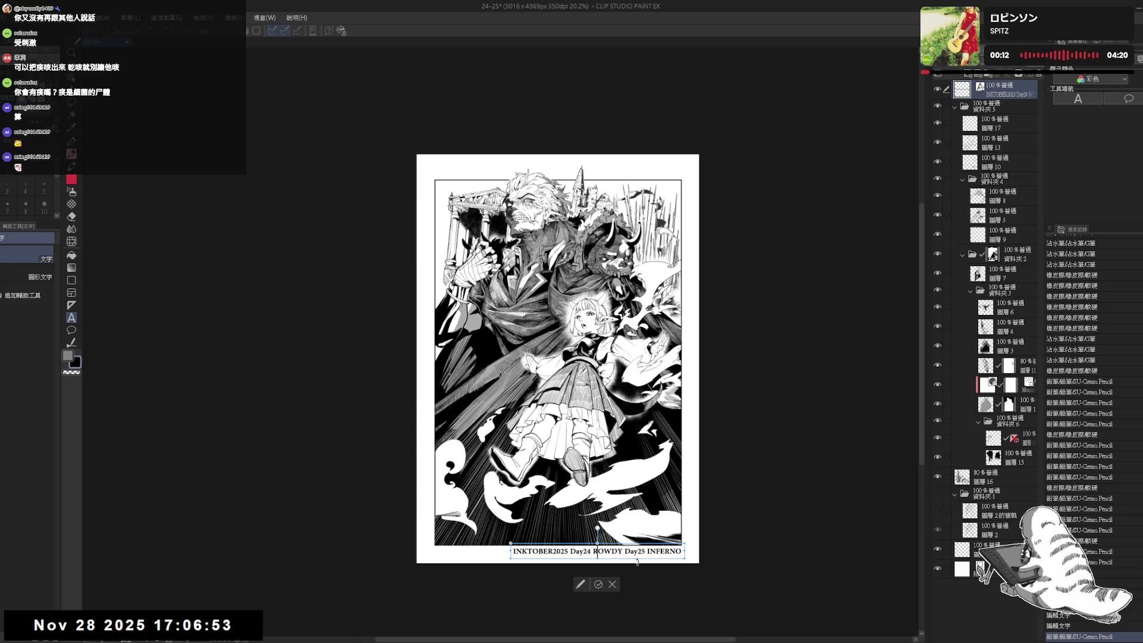
{"action": "left_click", "coordinate": [579, 551]}
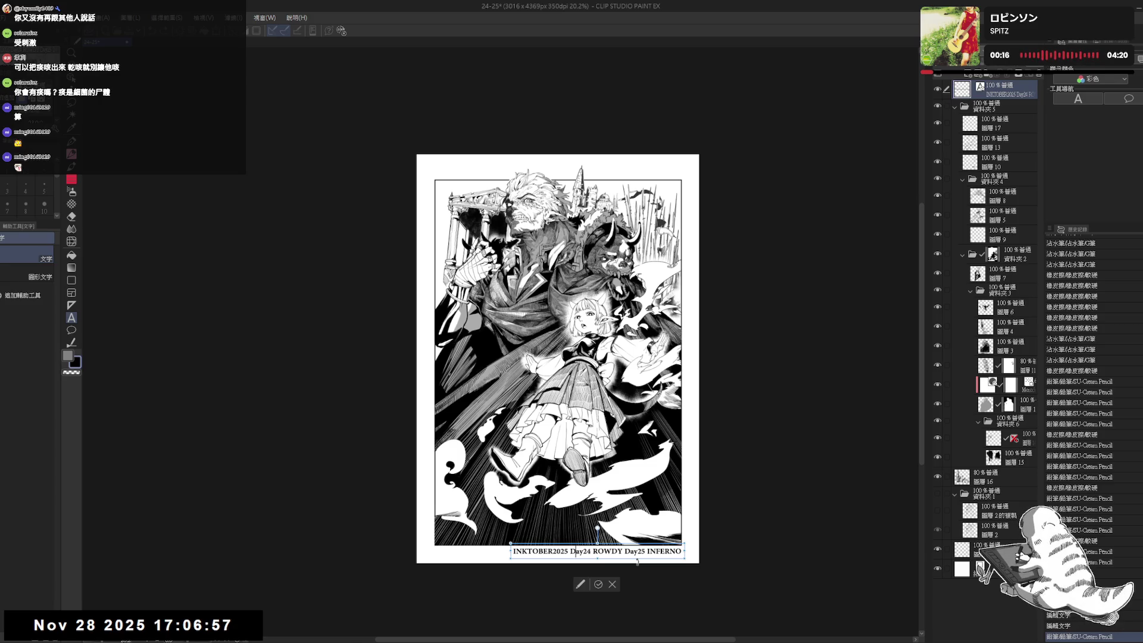
{"action": "key", "text": "BackSpace"}
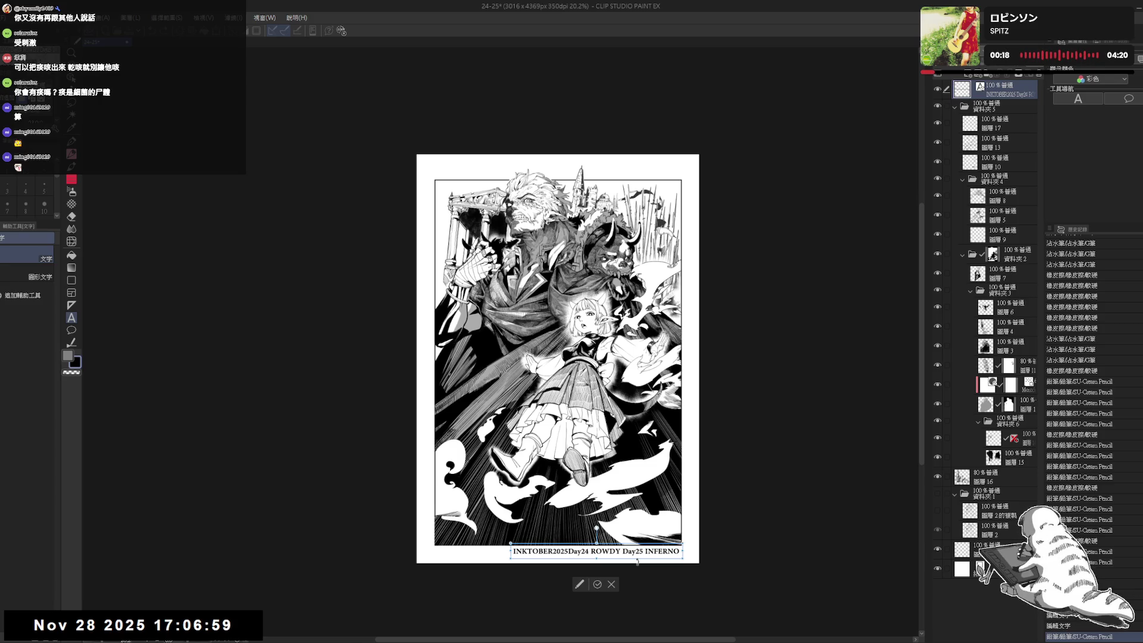
{"action": "key", "text": "Escape"}
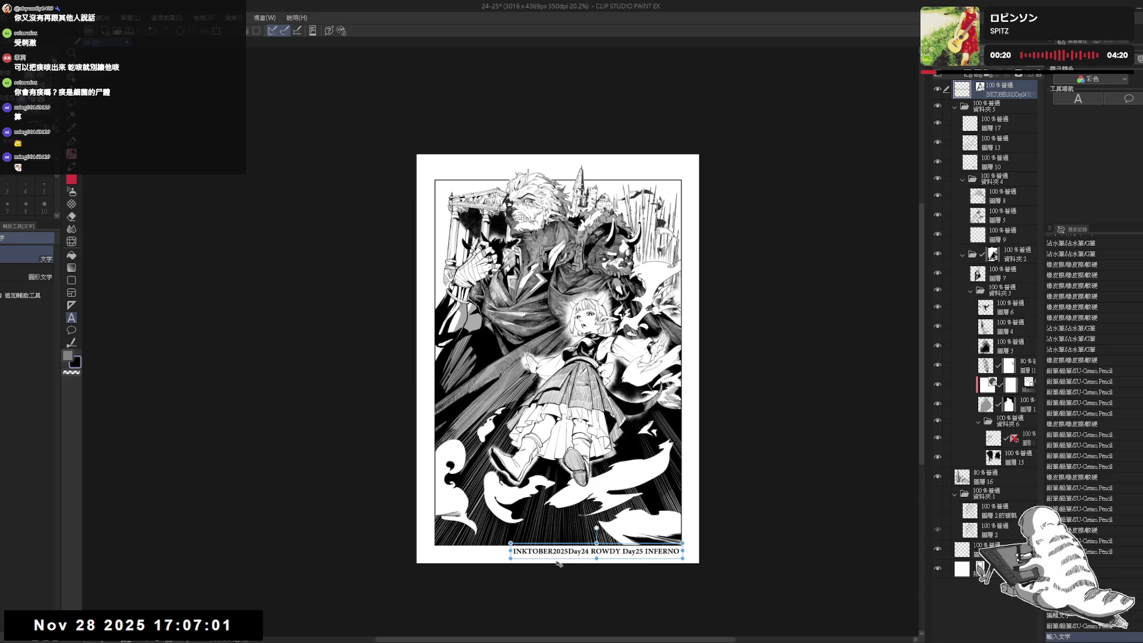
{"action": "left_click", "coordinate": [566, 553]}
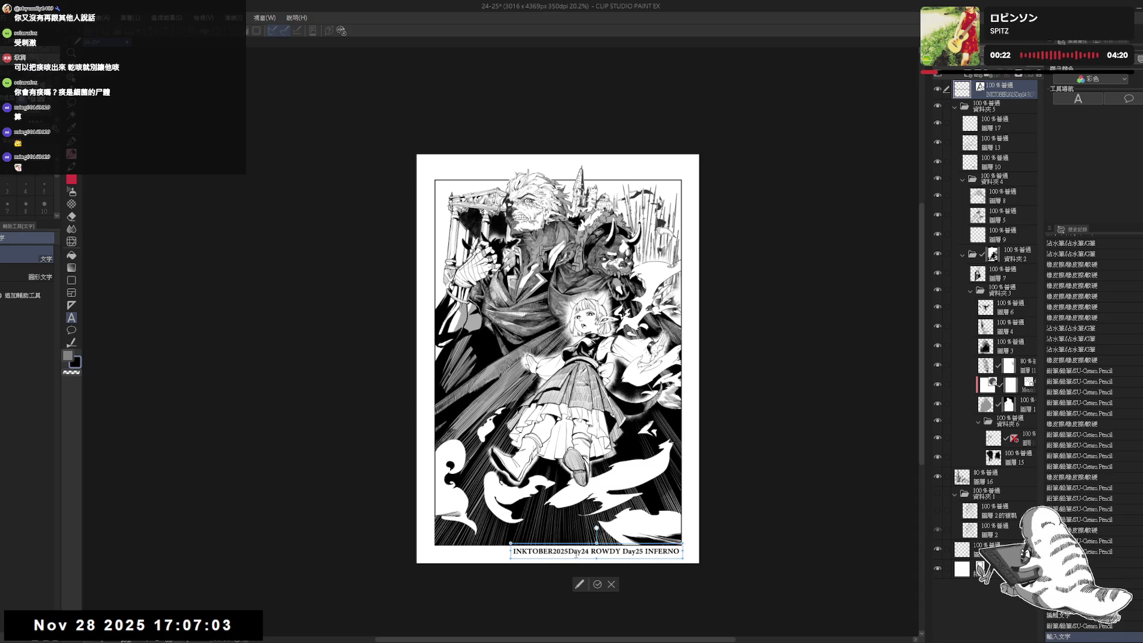
{"action": "key", "text": "Escape"}
{"action": "left_click", "coordinate": [569, 552]}
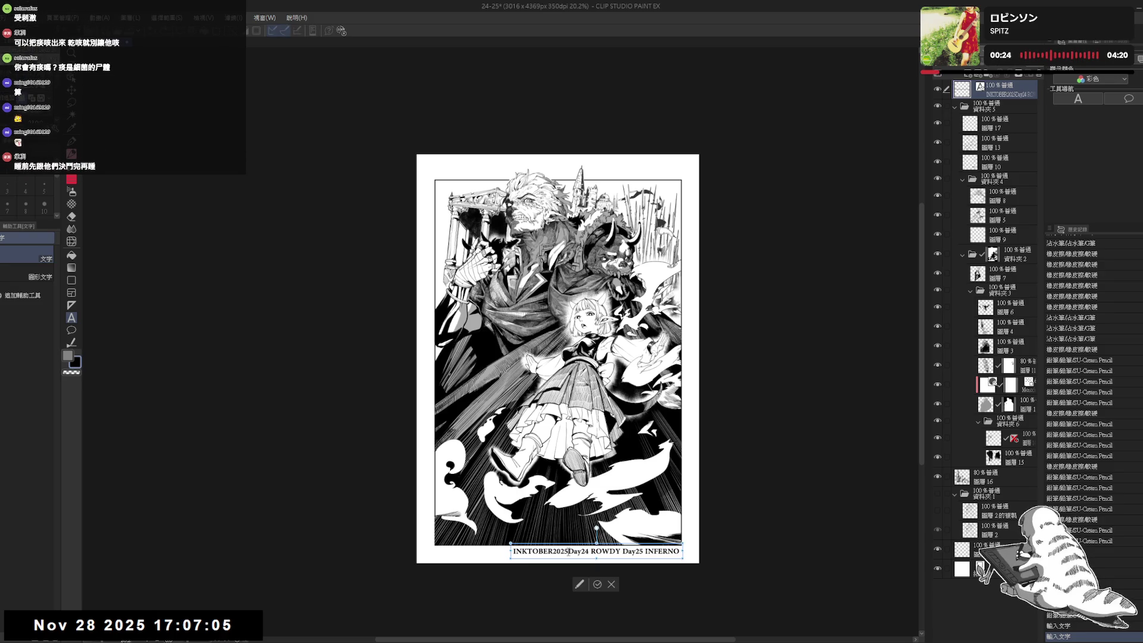
{"action": "key", "text": "Return"}
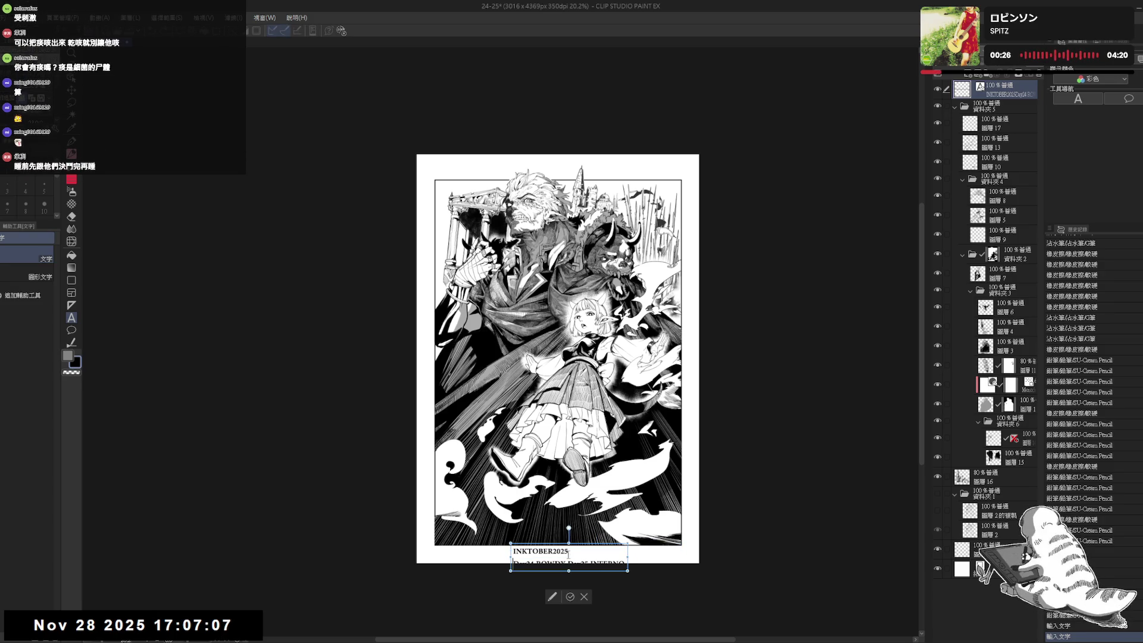